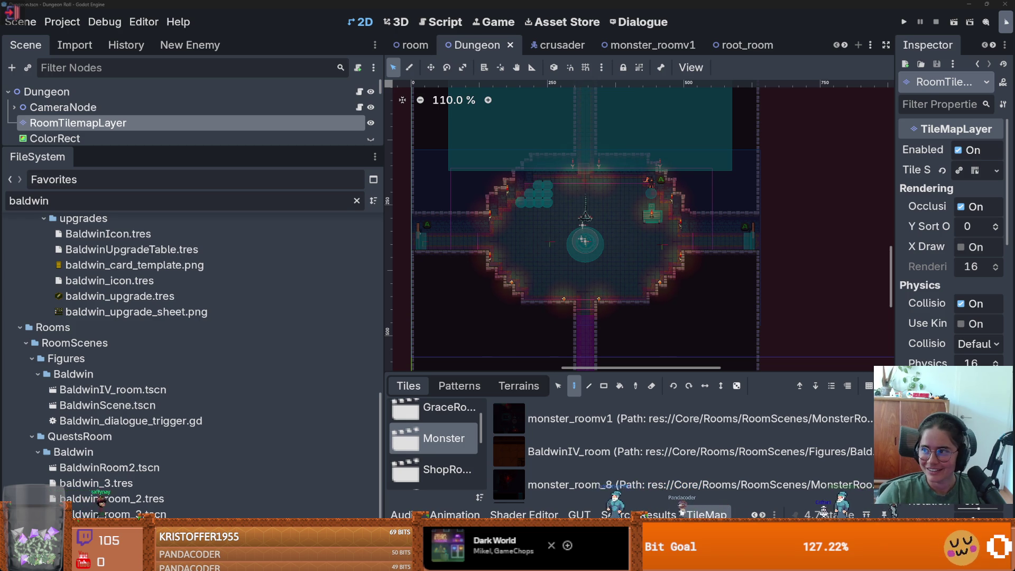
- View the Discord image.jpg attachment in the browser, then return to the Godot editor
key("alt+Tab")
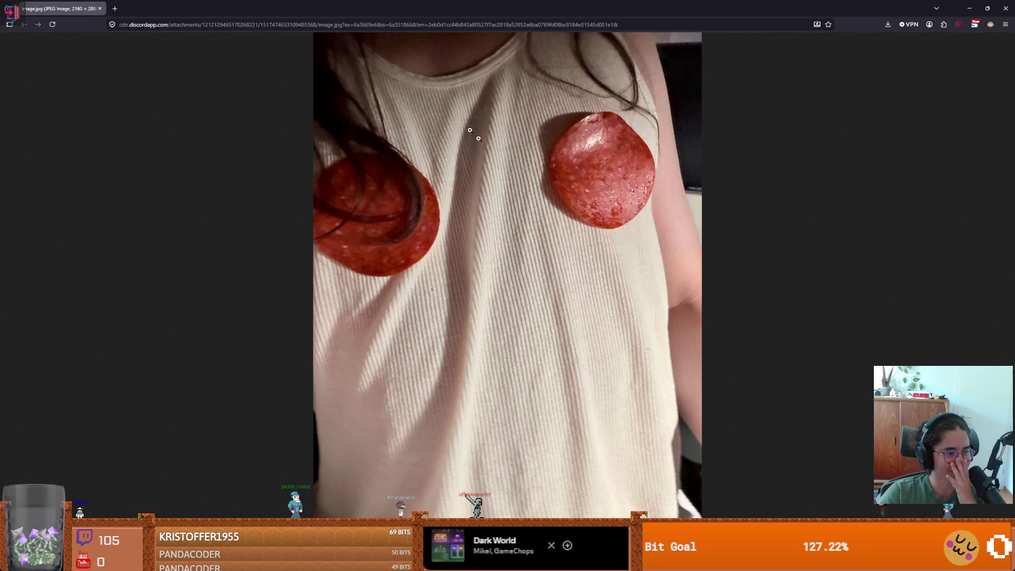
key("alt+Tab")
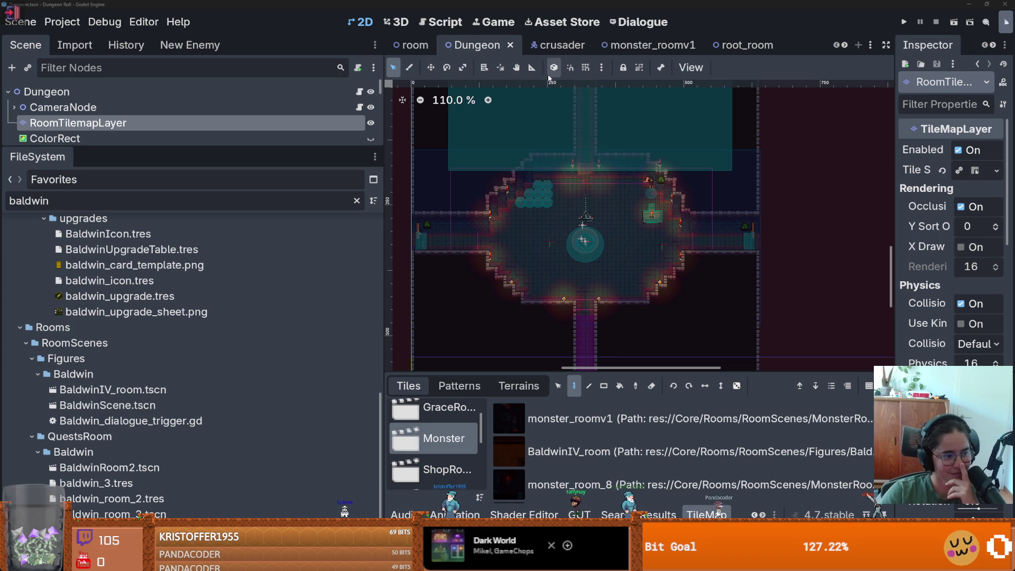
- Open BaldwinIV_room.tscn and enlarge the scene tree panel
scroll(663, 233, "down", 1)
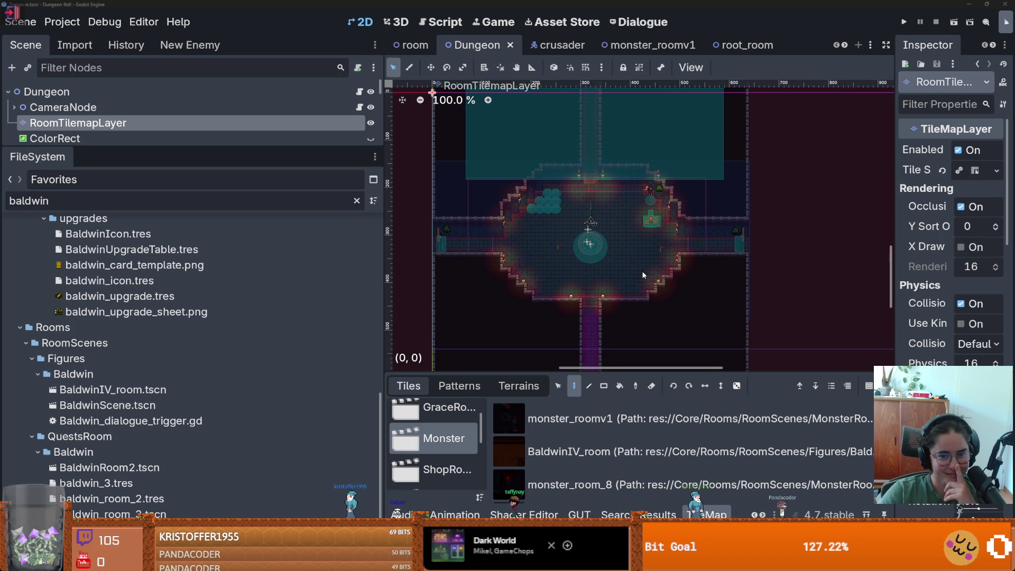
scroll(663, 234, "up", 2)
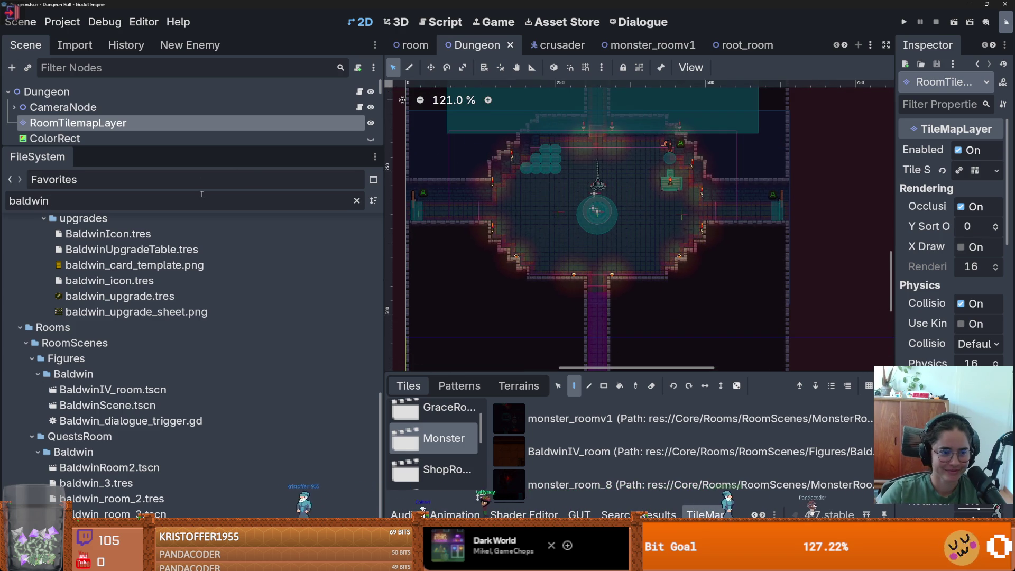
double_click(163, 392)
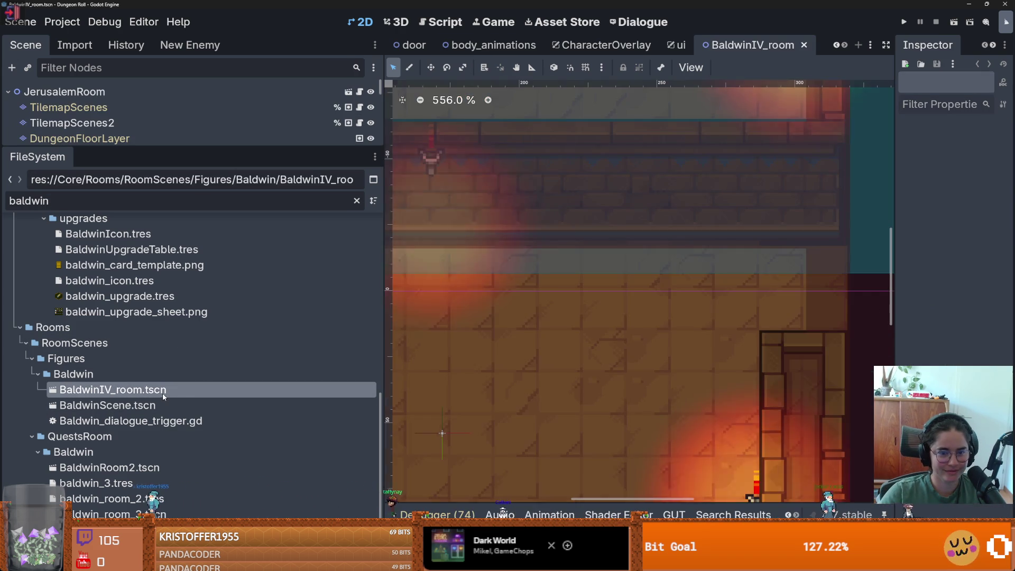
scroll(596, 316, "down", 4)
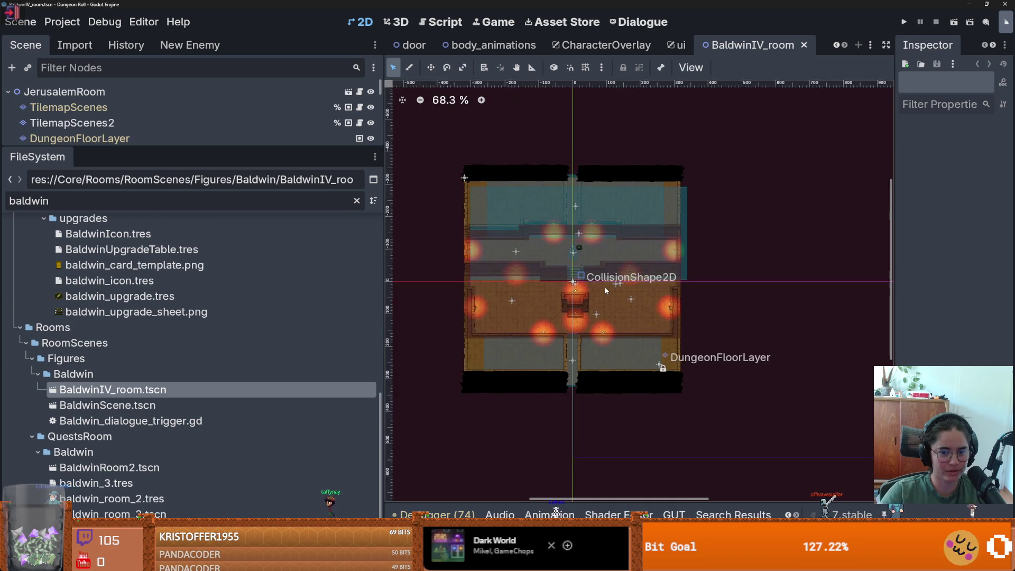
scroll(582, 296, "up", 2)
mouse_move(178, 145)
left_mouse_down()
mouse_move(182, 439)
mouse_move(217, 102)
left_mouse_up()
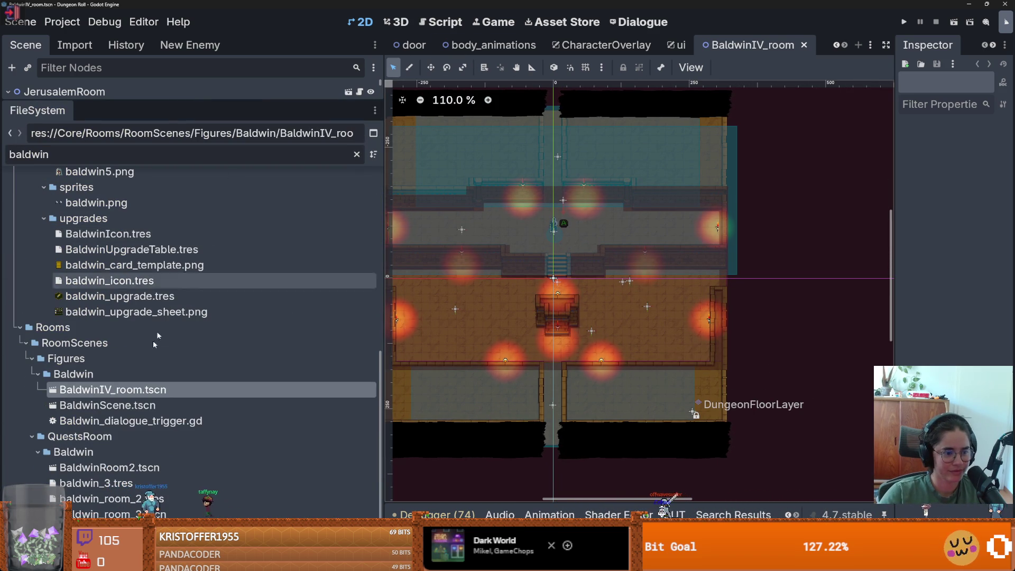
- Change the FileSystem filter from baldwin to 'monster' and open monster_roomv1.tscn
double_click(95, 150)
type("monster")
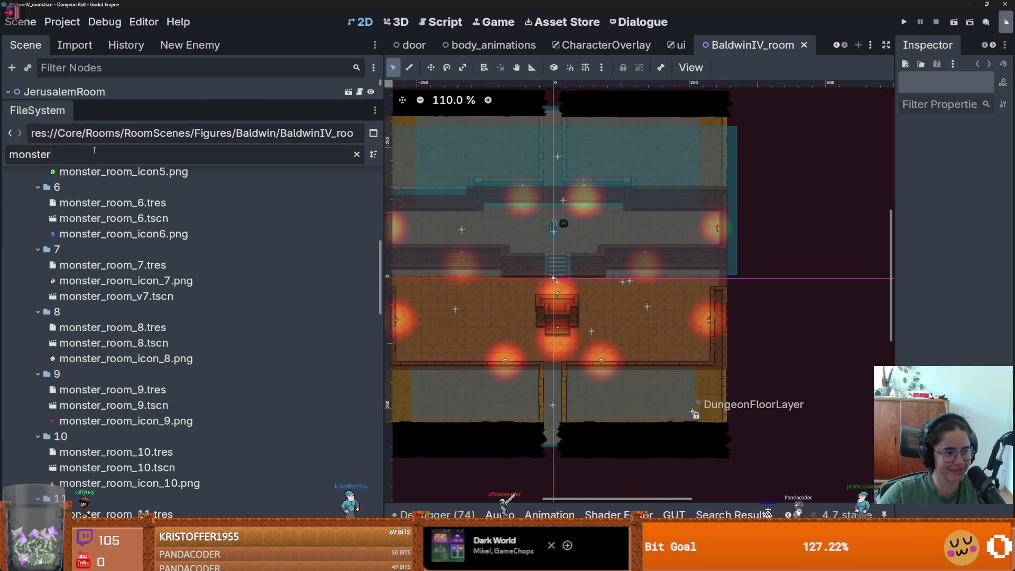
scroll(98, 276, "up", 7)
double_click(105, 289)
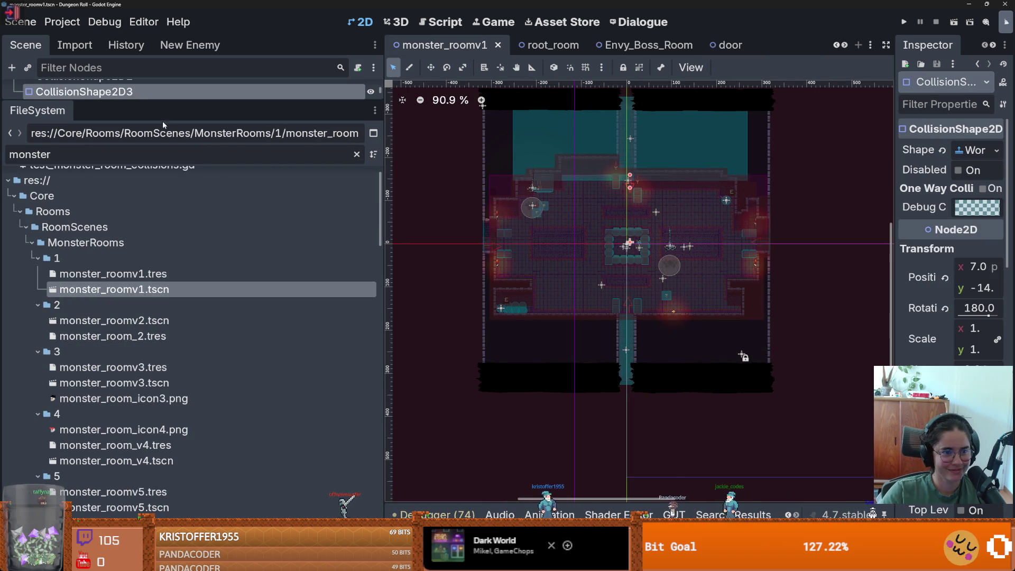
- Select monster_roomv1's four MonsterStaticTrap CollisionShape2D nodes
left_click_drag(166, 101, 243, 424)
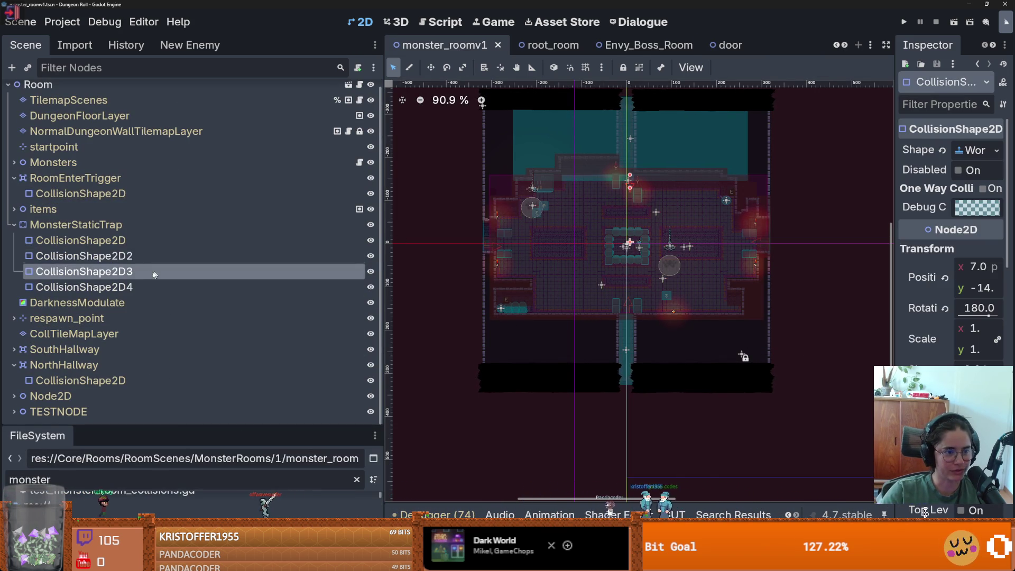
left_click(121, 255)
left_click(121, 286)
left_click(121, 240, "shift")
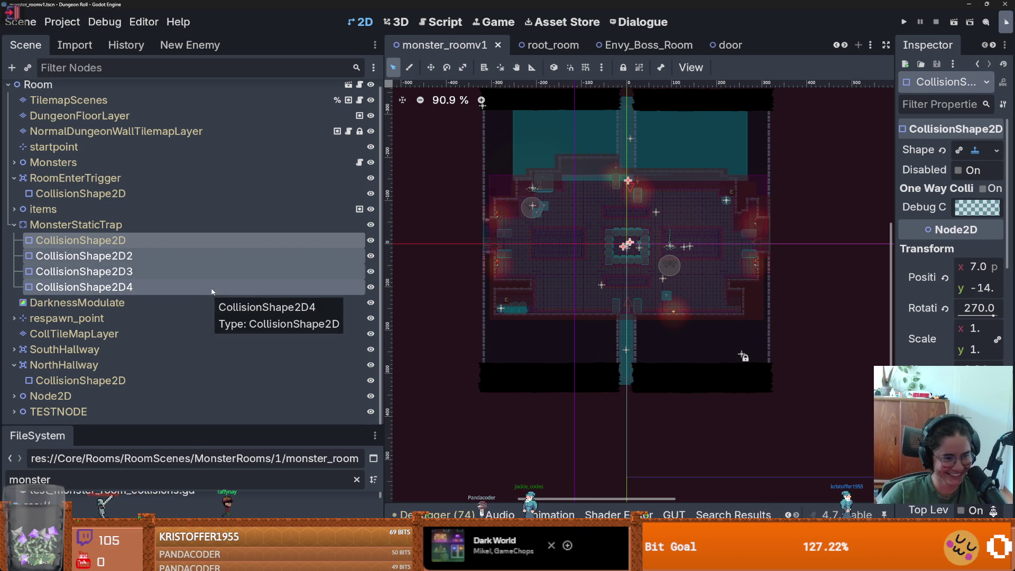
scroll(307, 202, "up", 1)
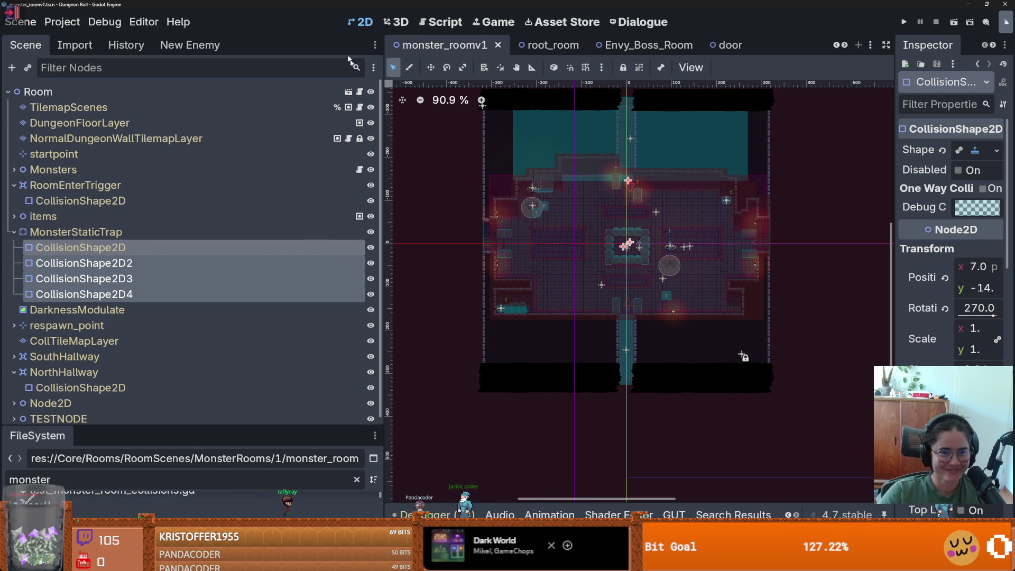
- In the room scene, replace the old trap CollisionShape2D with the four copied shapes and save
left_click(349, 93)
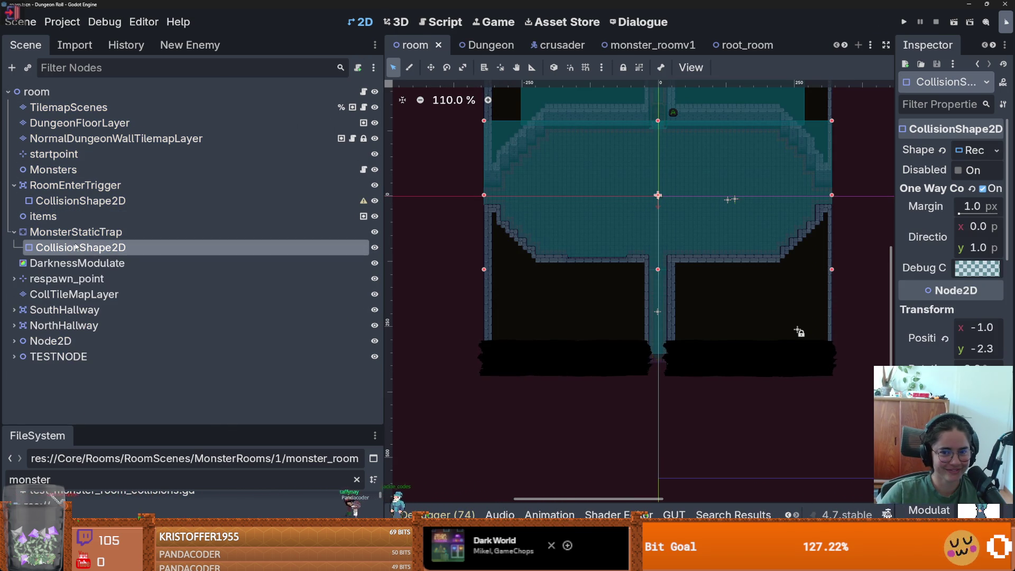
right_click(80, 253)
left_click(122, 515)
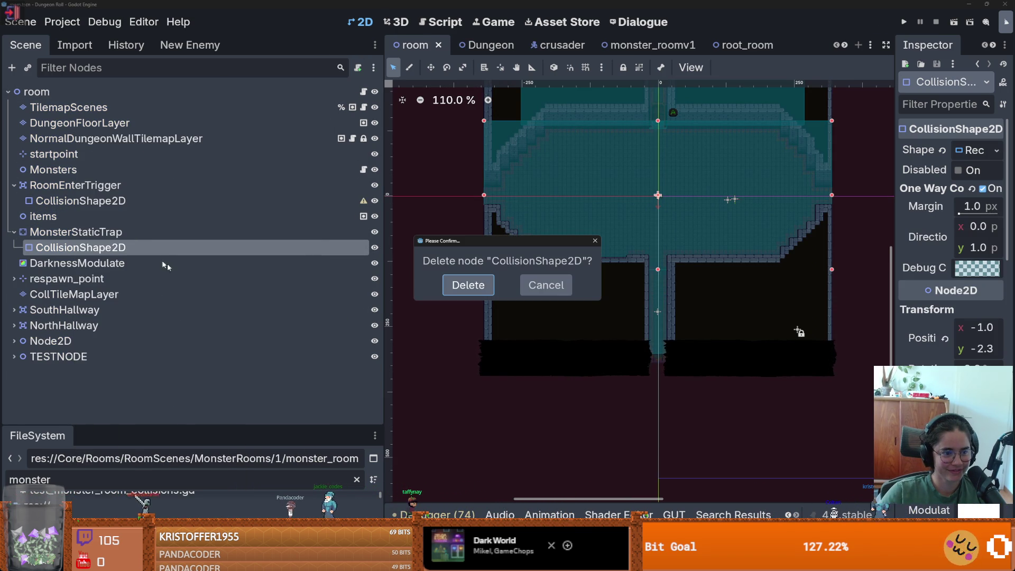
left_click(468, 286)
key("ctrl+v")
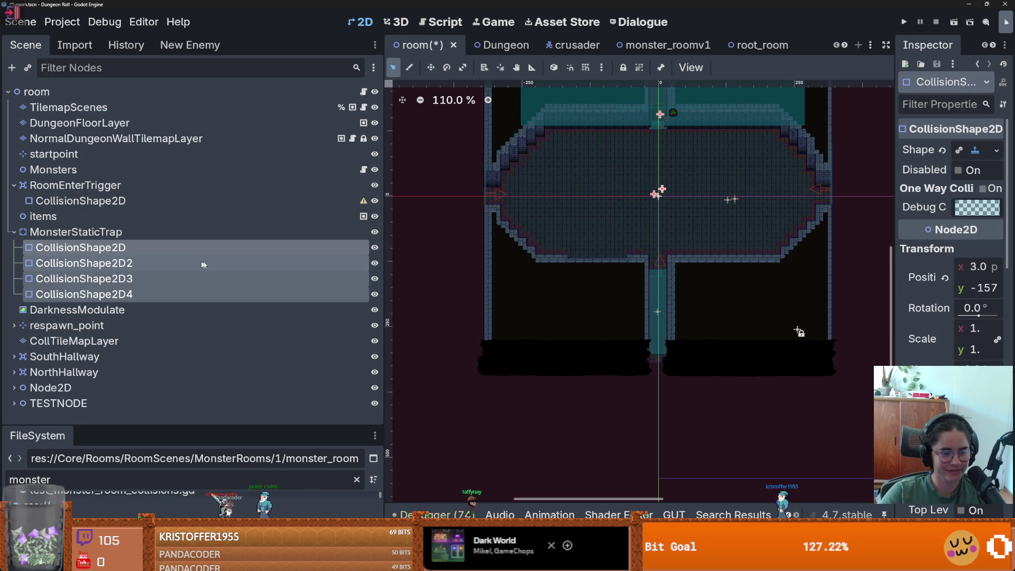
scroll(655, 264, "up", 2)
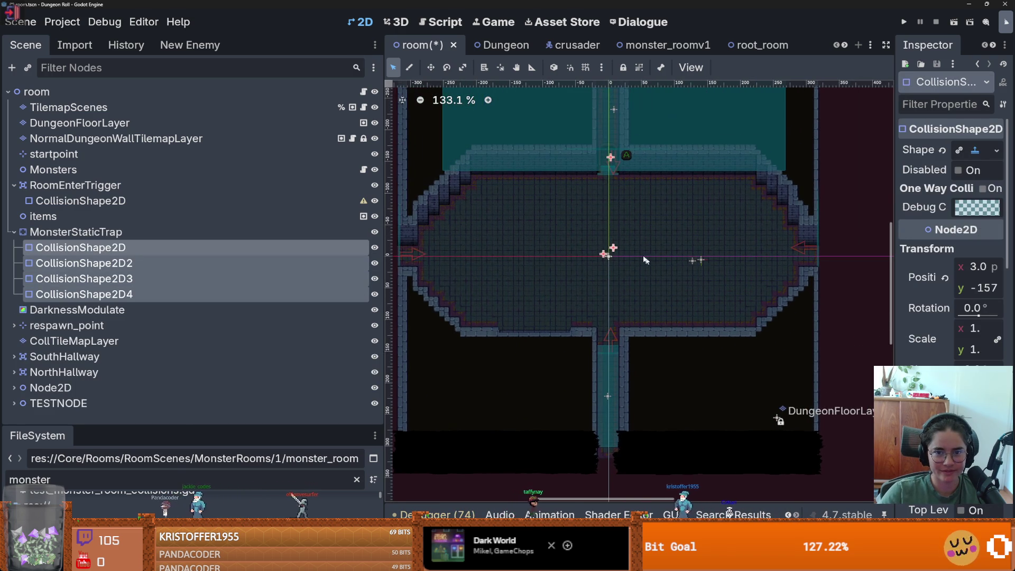
key("ctrl+s")
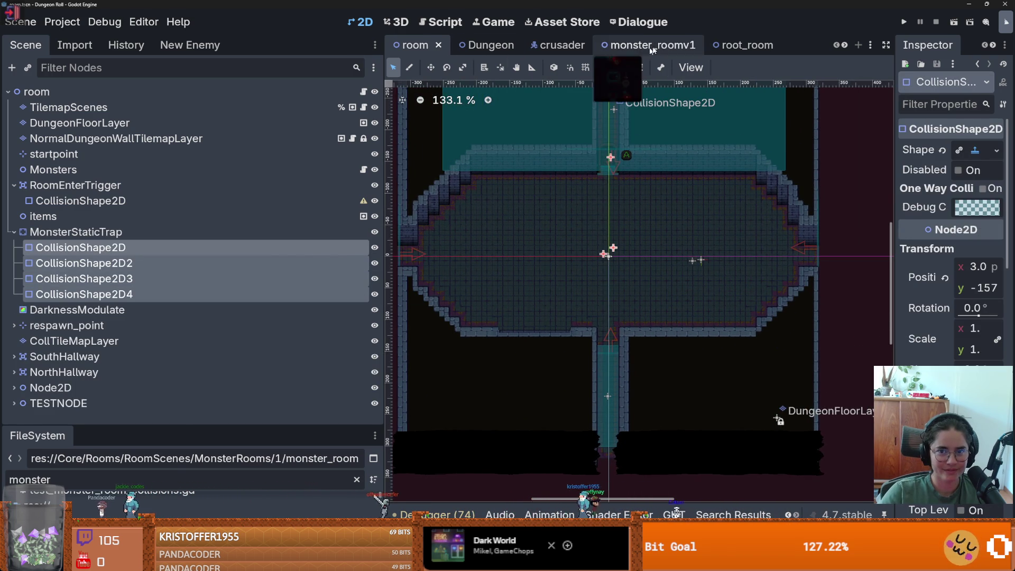
- Delete the duplicate CollisionShape2D5, 2D6 and 2D7 from monster_roomv1 and save
left_click(667, 45)
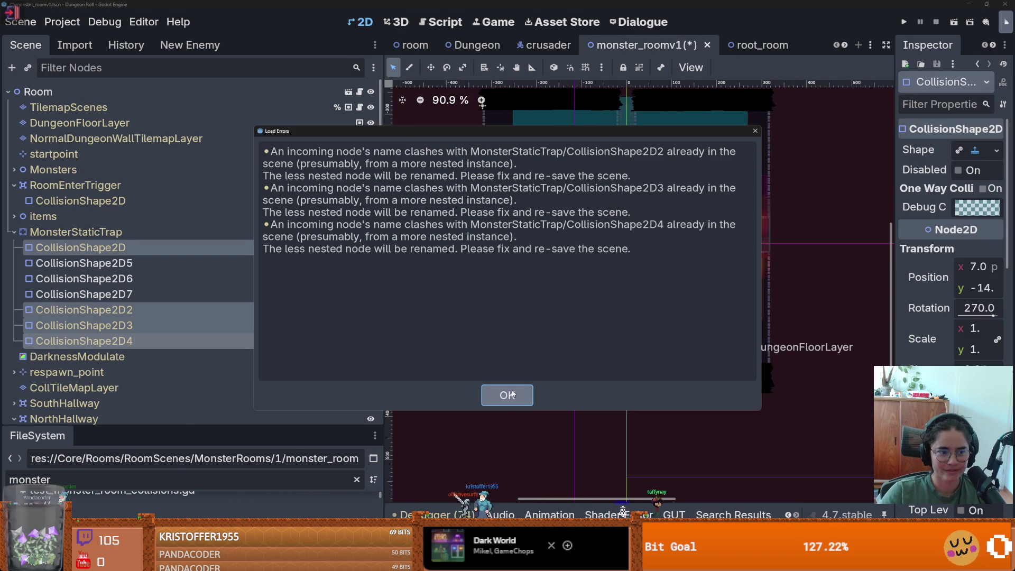
left_click(508, 393)
left_click(158, 278)
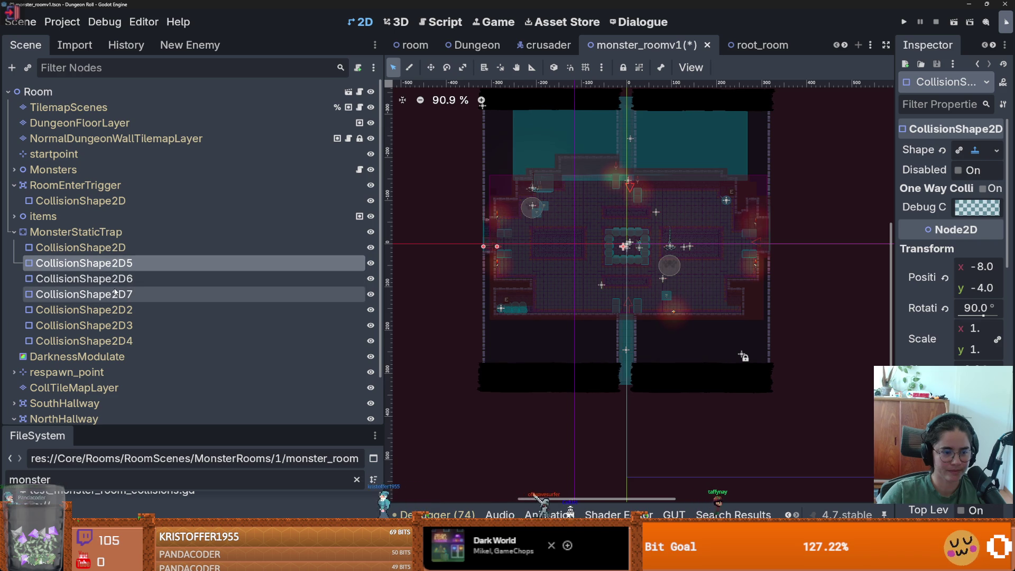
right_click(114, 290)
key("Escape")
right_click(142, 294)
left_click(169, 515)
key("Return")
key("ctrl+s")
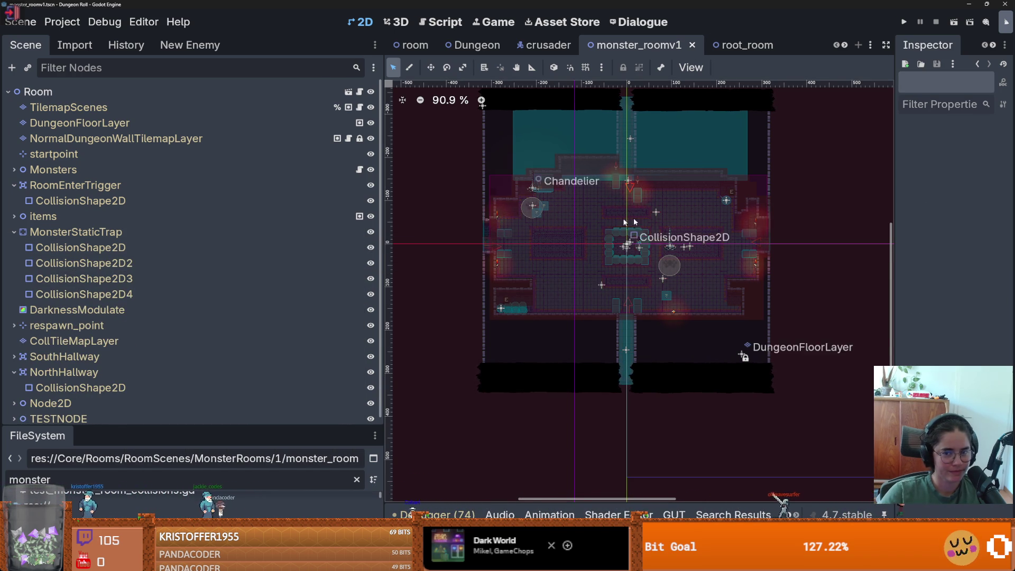
- Resave monster_roomv1 and open monster_roomv2.tscn from the file list
scroll(713, 230, "up", 9)
scroll(710, 240, "down", 4)
key("ctrl+s")
left_click_drag(233, 430, 233, 186)
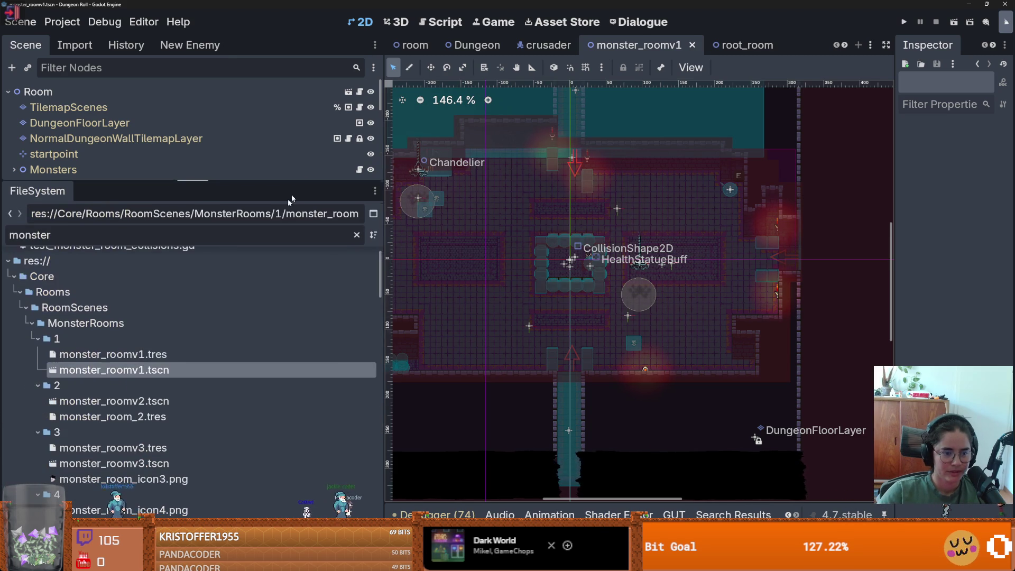
double_click(219, 400)
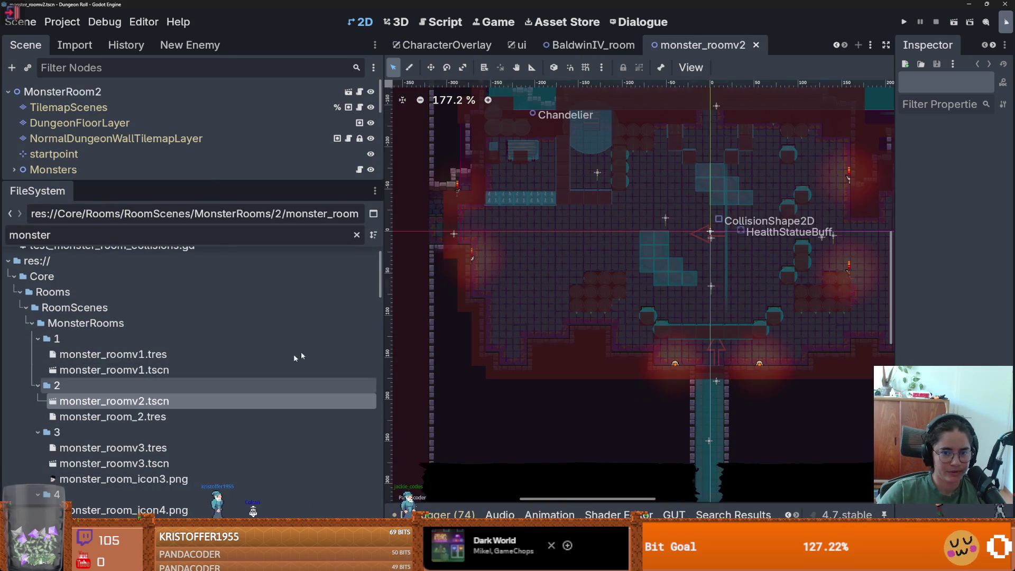
- Drag monster_roomv2's first MonsterStaticTrap CollisionShape2D to (-116, -123), then go to the room scene
scroll(475, 271, "down", 6)
scroll(458, 277, "down", 1)
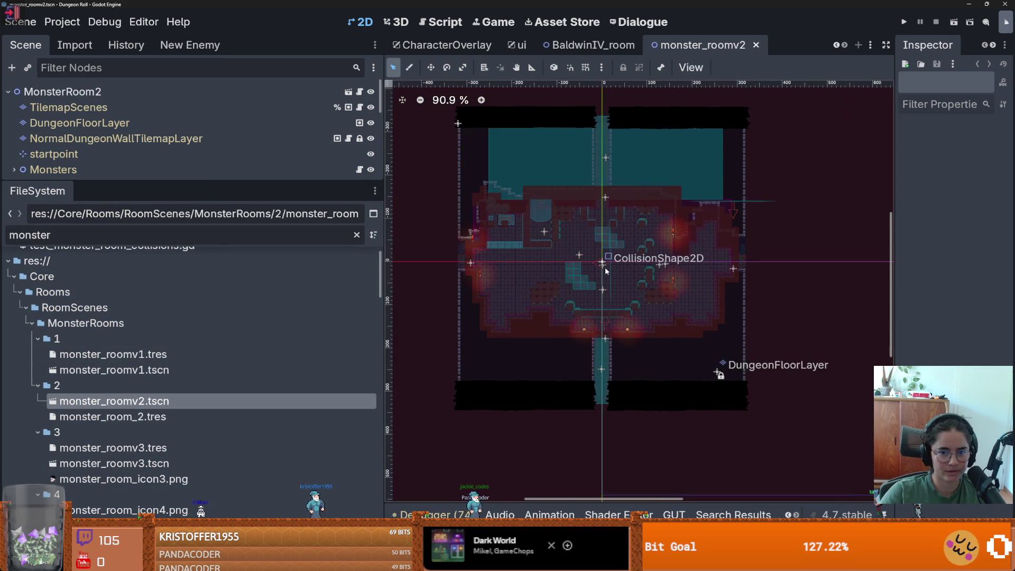
left_click_drag(182, 181, 182, 445)
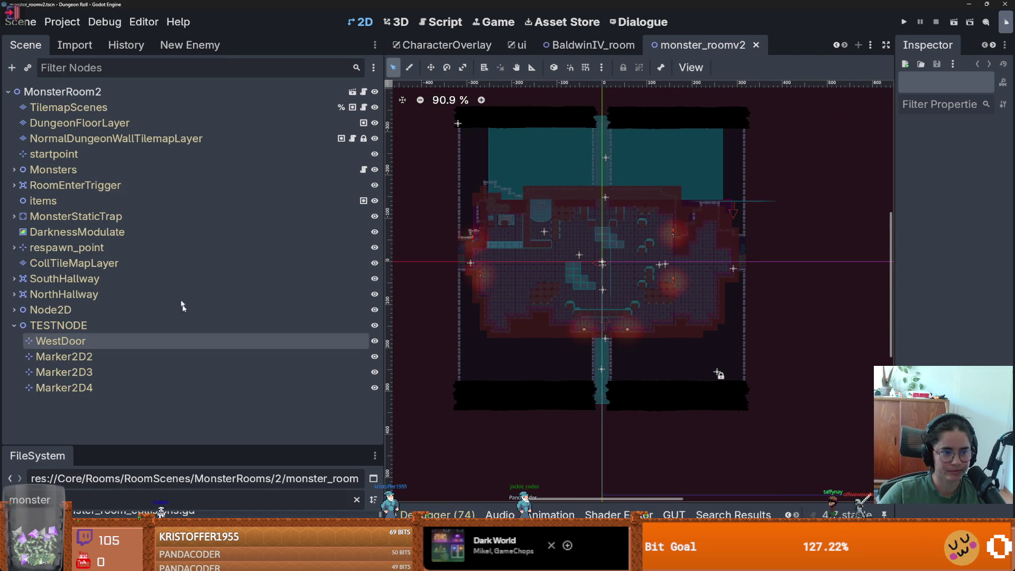
left_click(14, 216)
left_click(79, 231)
scroll(575, 237, "up", 10)
mouse_move(611, 175)
left_mouse_down()
mouse_move(608, 214)
mouse_move(585, 204)
mouse_move(562, 172)
mouse_move(467, 211)
left_mouse_up()
scroll(467, 211, "down", 10)
left_click_drag(710, 239, 536, 239)
key("Escape")
scroll(762, 312, "right", 5)
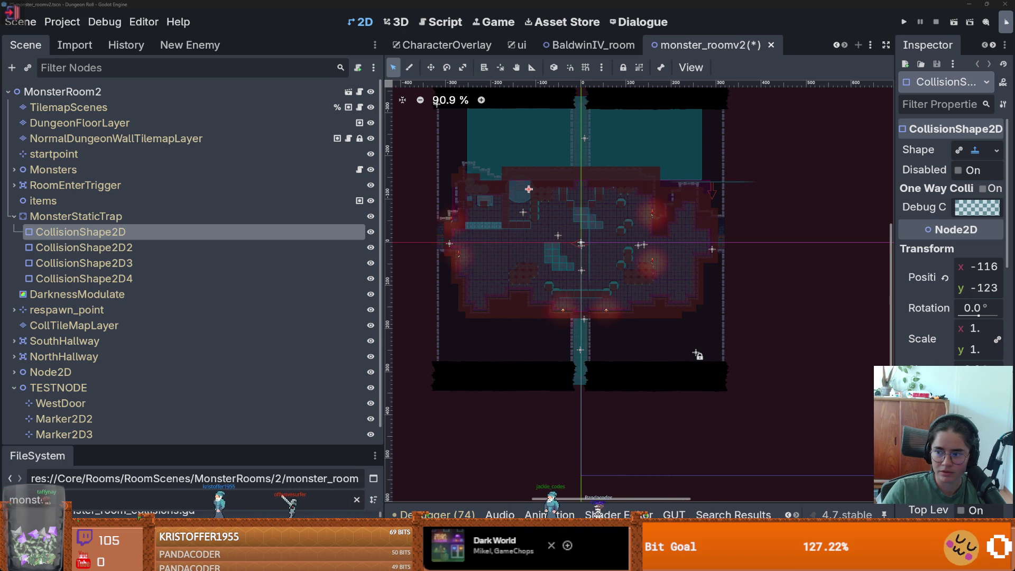
key("ctrl+Tab")
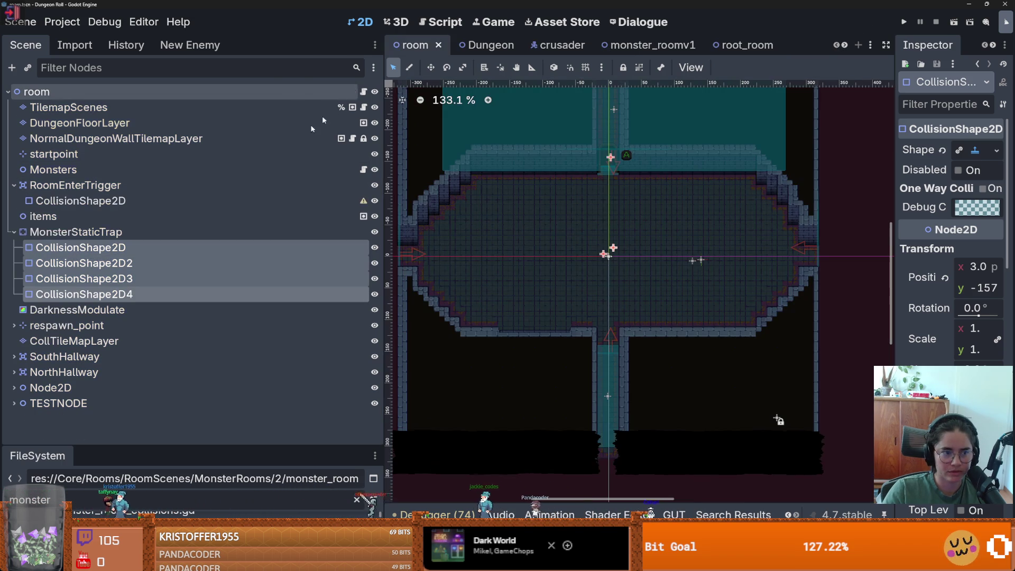
left_click(222, 252)
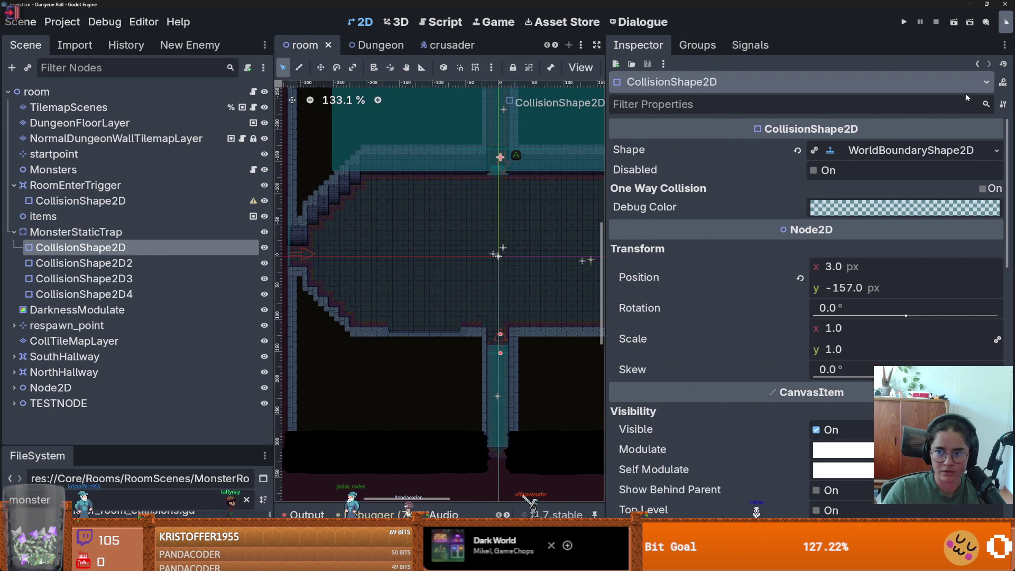
left_click(1001, 104)
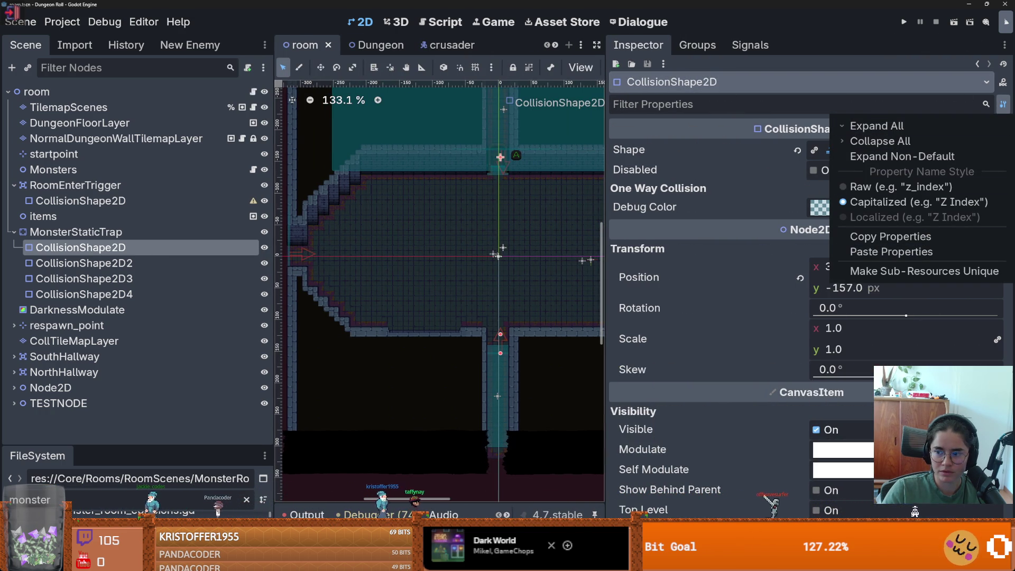
left_click(940, 512)
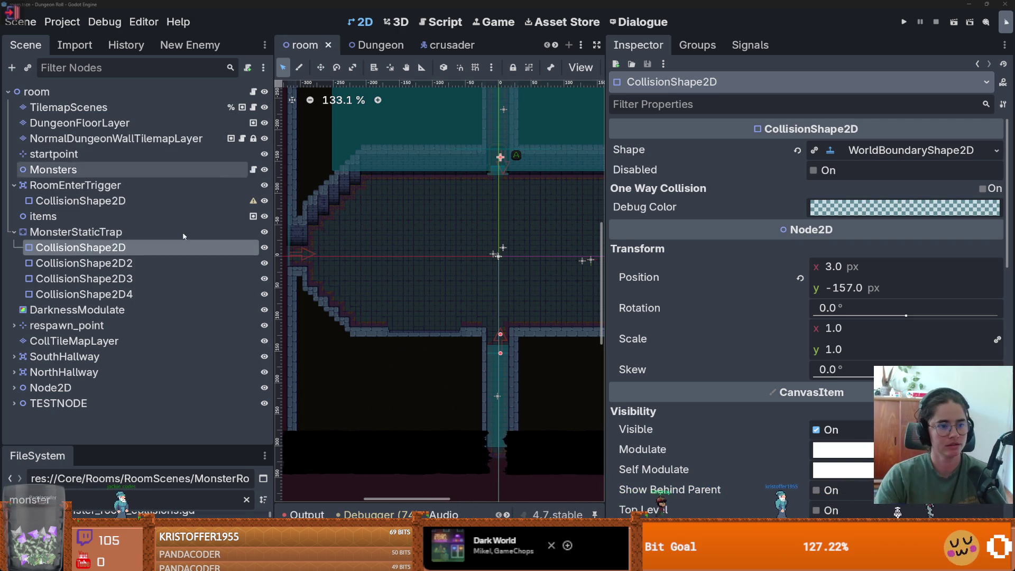
left_click_drag(608, 111, 903, 111)
left_click(552, 42)
scroll(510, 202, "down", 2)
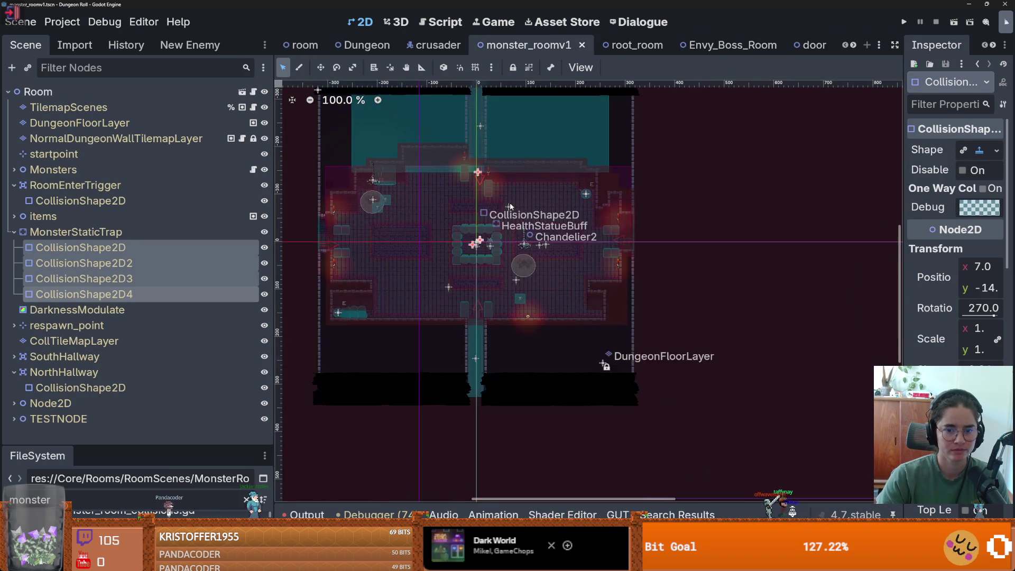
- Close the root_room, Envy_Boss_Room, door, body_animations and CharacterOverlay tabs
left_click_drag(130, 425, 129, 130)
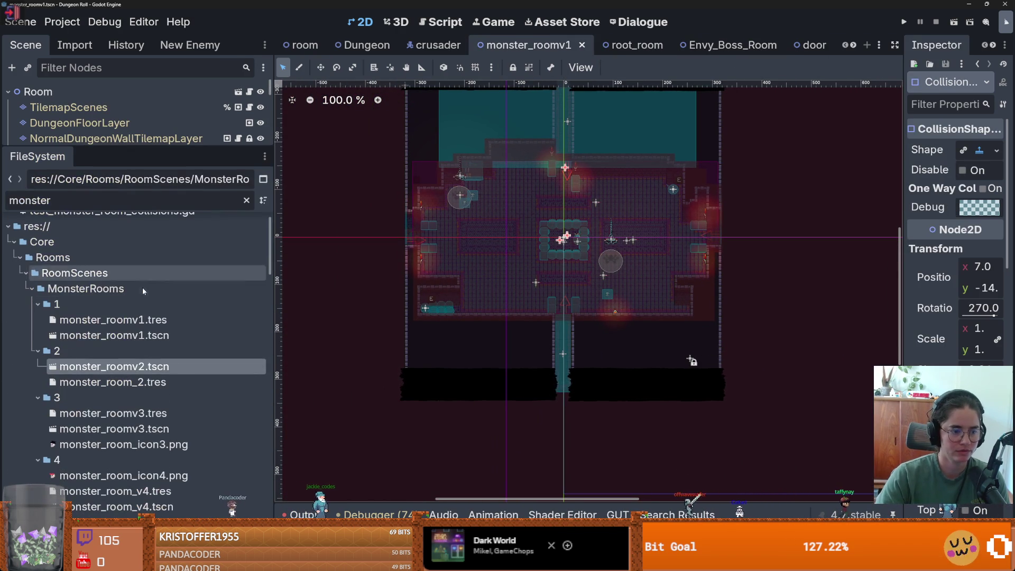
left_click(634, 45)
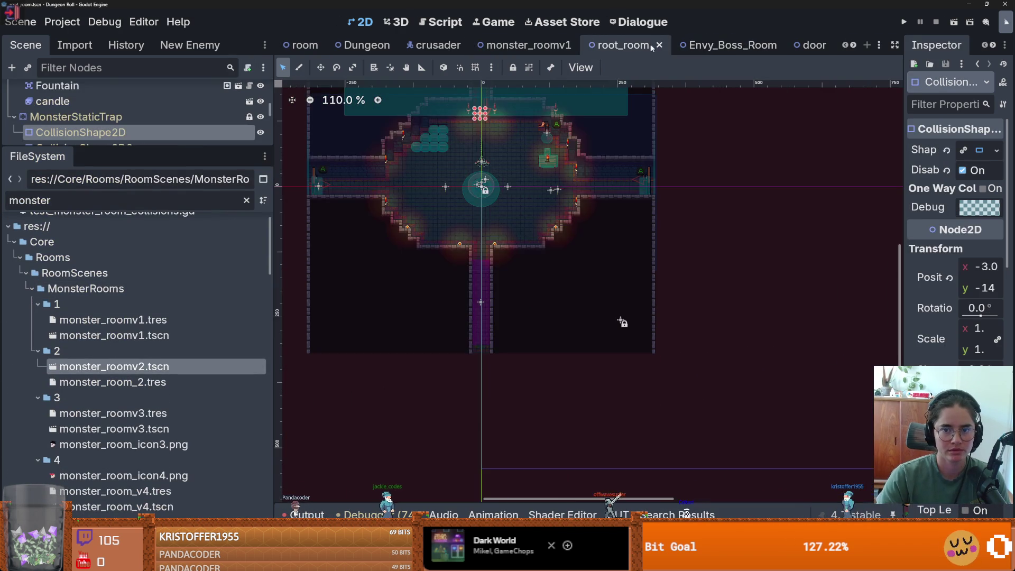
left_click(663, 45)
left_click(687, 45)
left_click(696, 45)
left_click(618, 45)
left_click(641, 45)
left_click(663, 52)
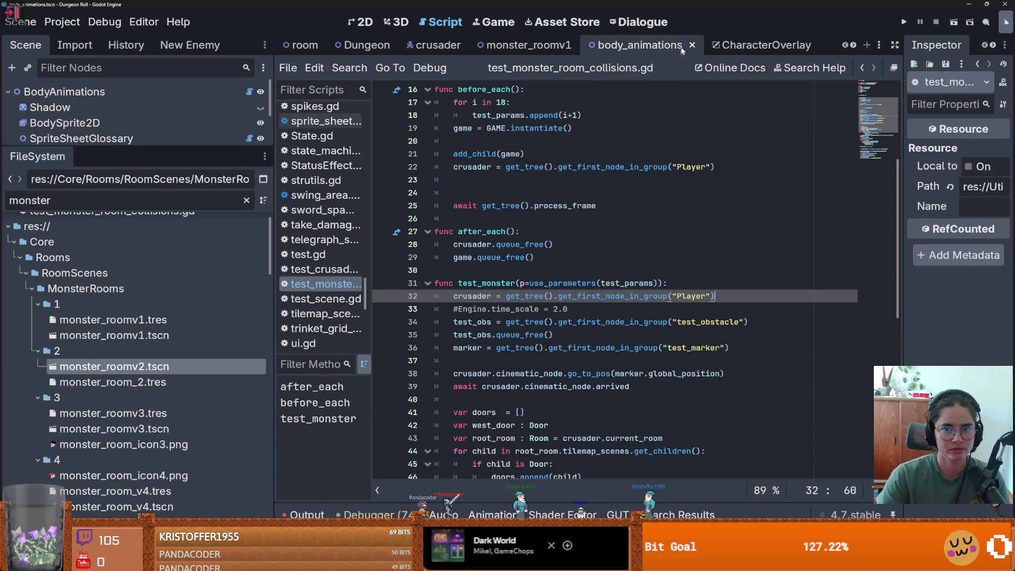
left_click(691, 46)
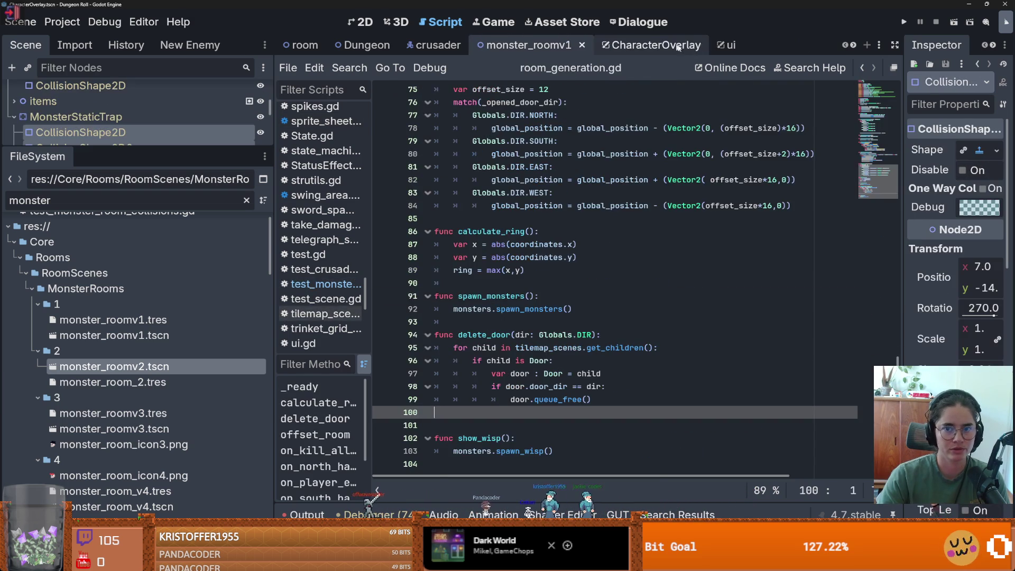
left_click(686, 46)
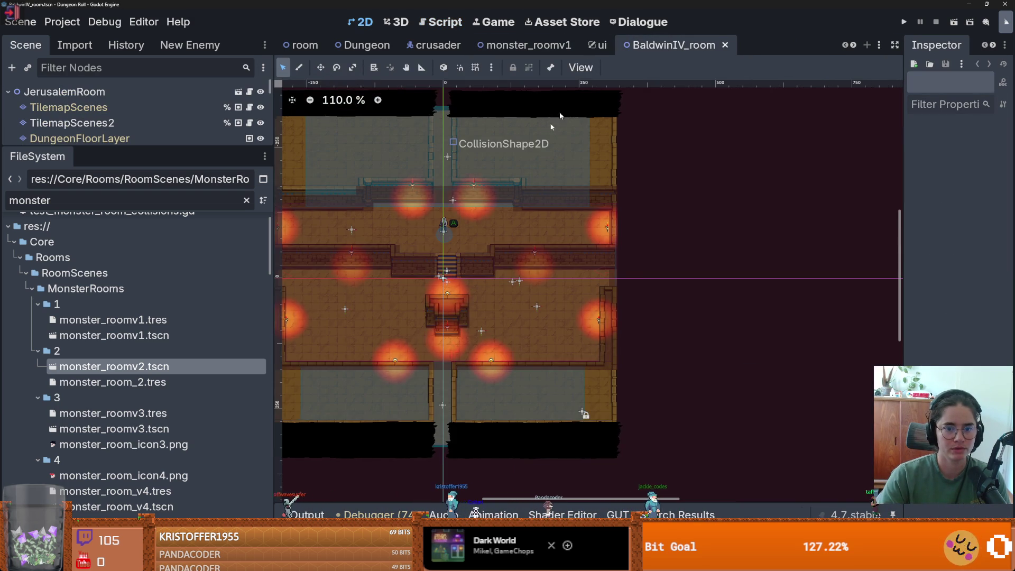
- Try shifting BaldwinIV_room's first trap collision shape left, then undo the move
scroll(618, 222, "down", 3)
left_click_drag(163, 147, 163, 386)
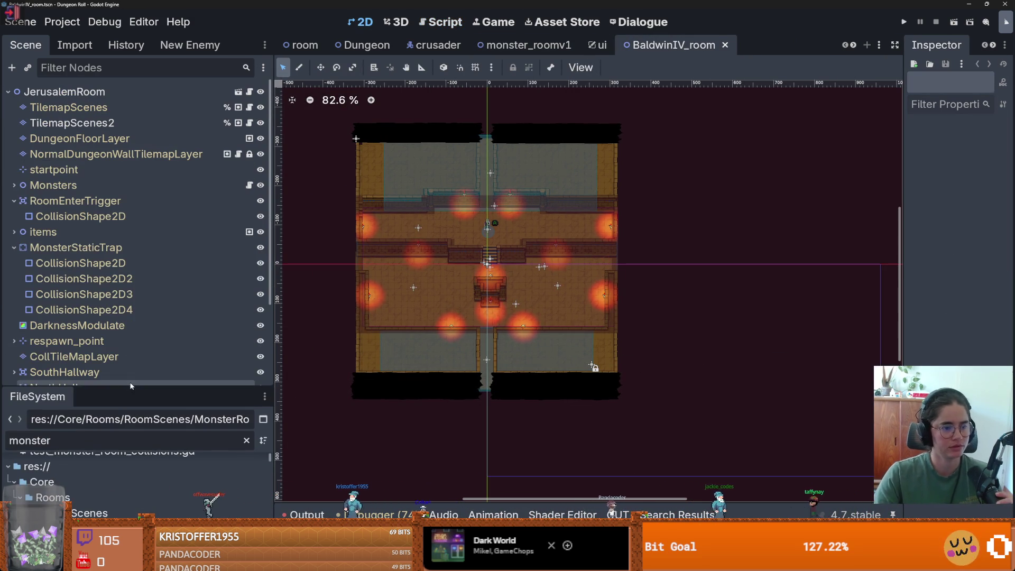
left_click(79, 263)
scroll(506, 230, "up", 3)
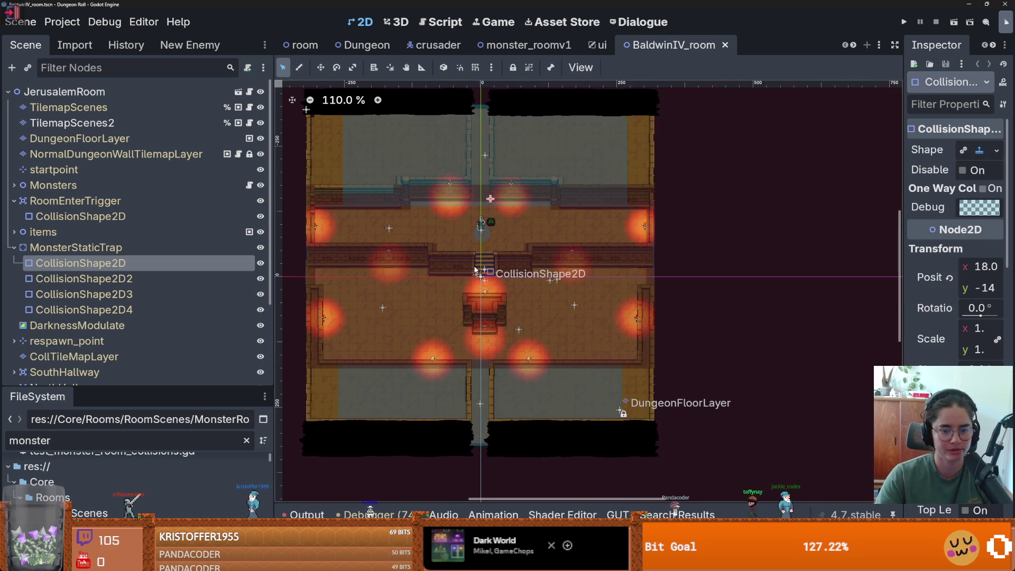
left_click_drag(581, 145, 512, 176)
right_click(513, 176)
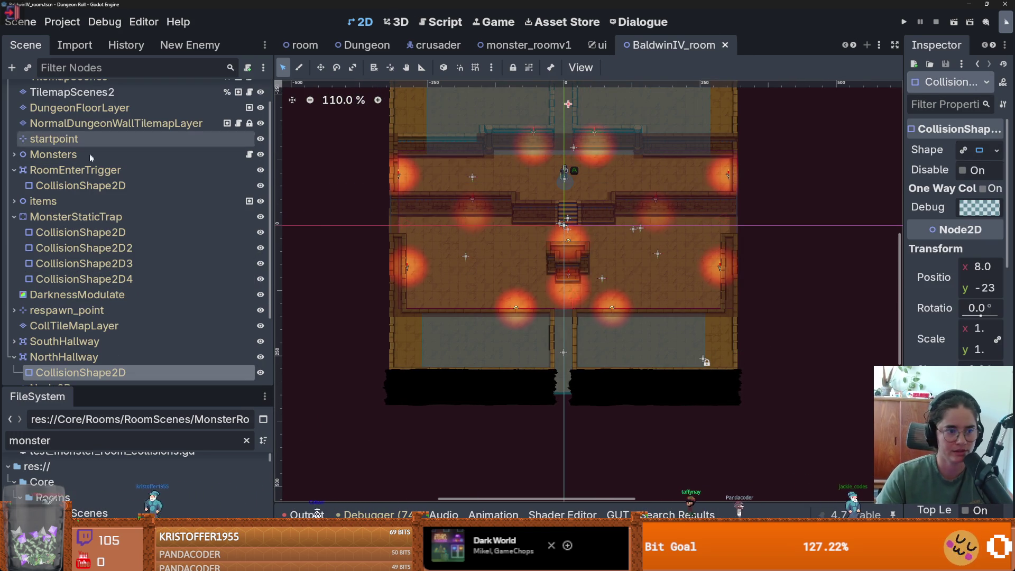
left_click(571, 168)
mouse_move(568, 162)
left_mouse_down()
mouse_move(374, 195)
mouse_move(353, 168)
mouse_move(332, 167)
left_mouse_up()
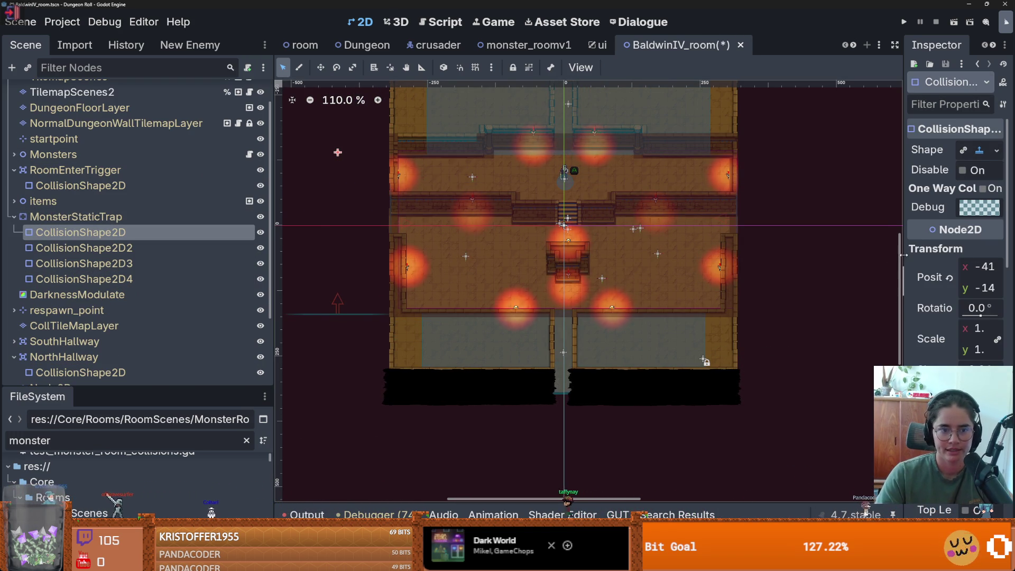
left_click_drag(903, 255, 800, 256)
key("ctrl+z")
scroll(231, 98, "up", 2)
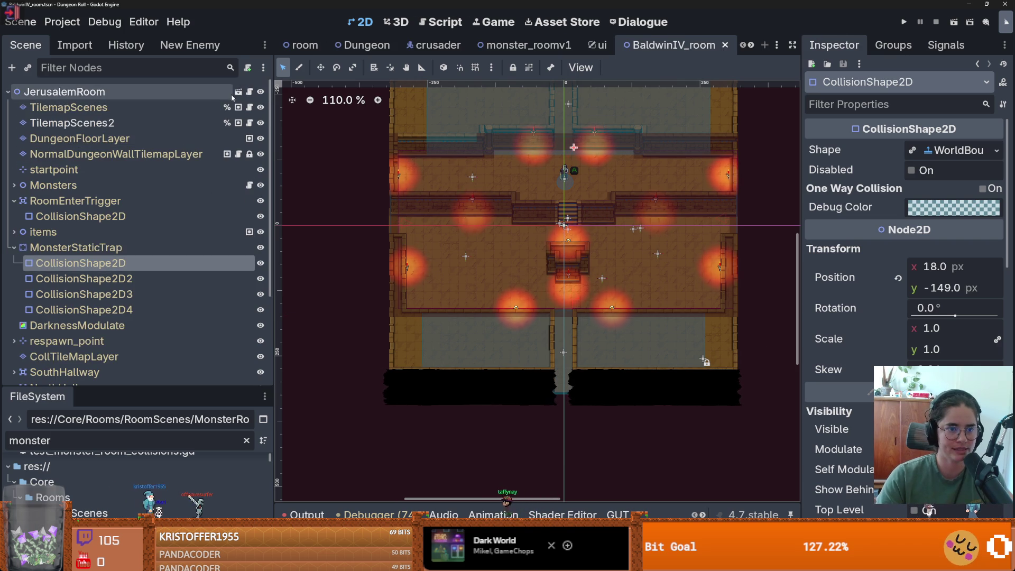
- Switch to the room scene, glance at monsters.gd, and return to the 2D view
key("ctrl+Tab")
double_click(132, 249)
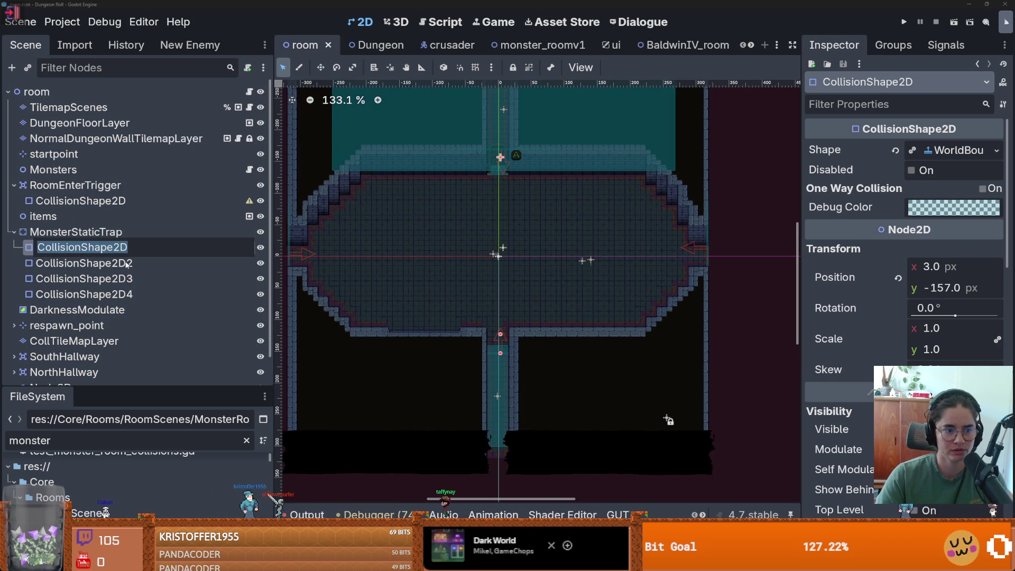
left_click(24, 253)
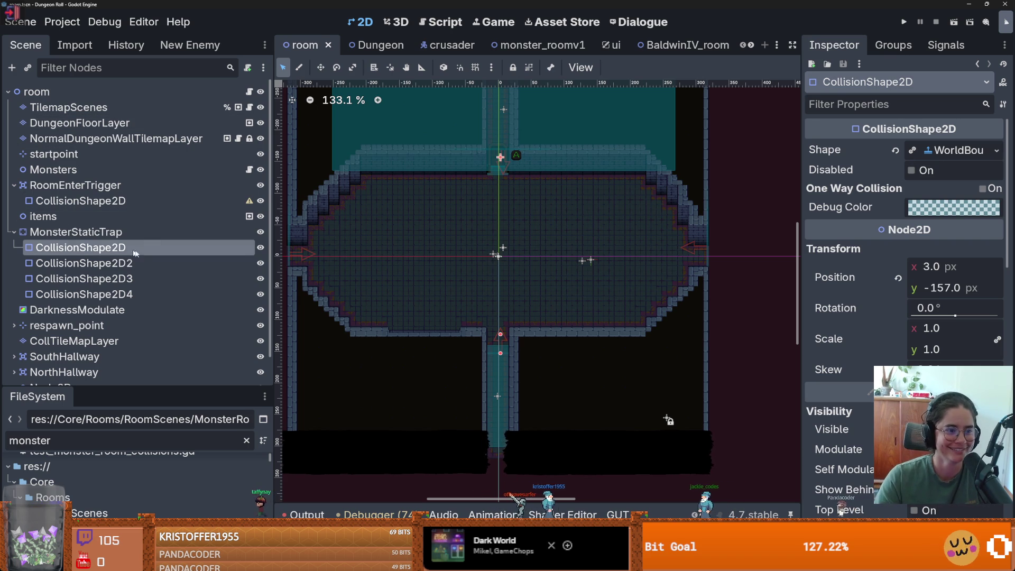
left_click(249, 169)
left_click(602, 246)
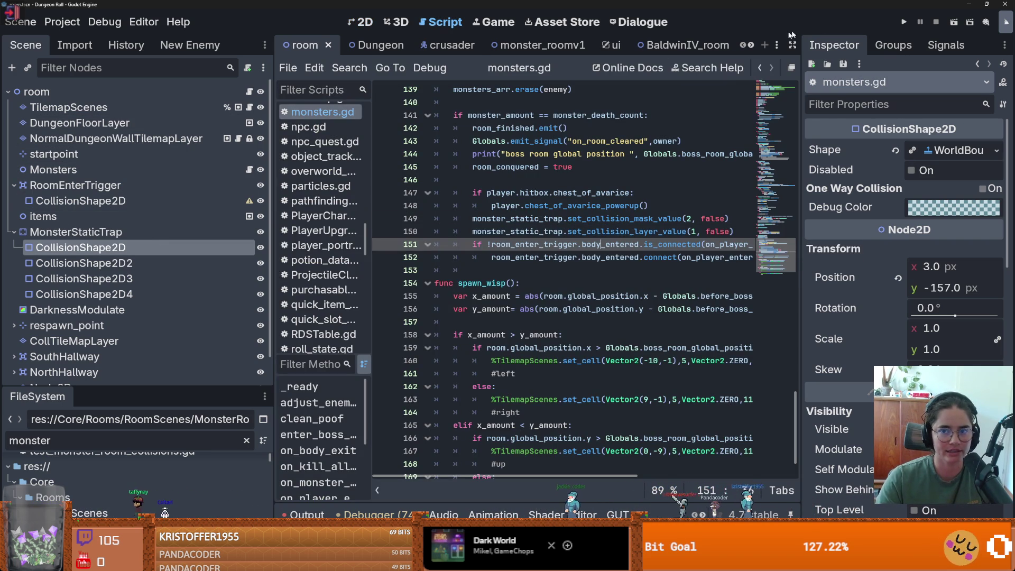
left_click(359, 22)
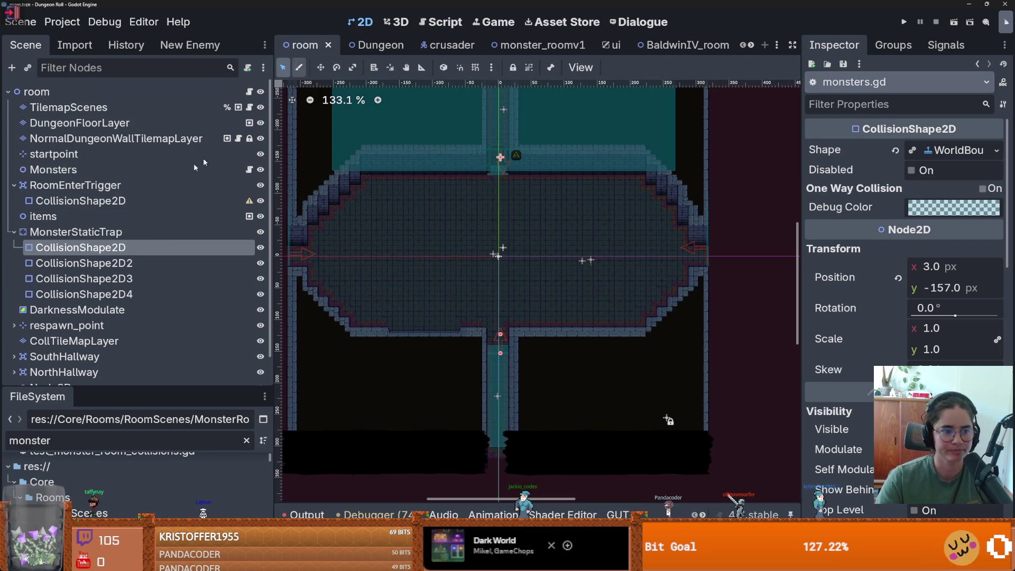
- Rename the first three trap shapes SouthCollision, WestCollision and EastCollision
double_click(128, 246)
type("SouthCollision")
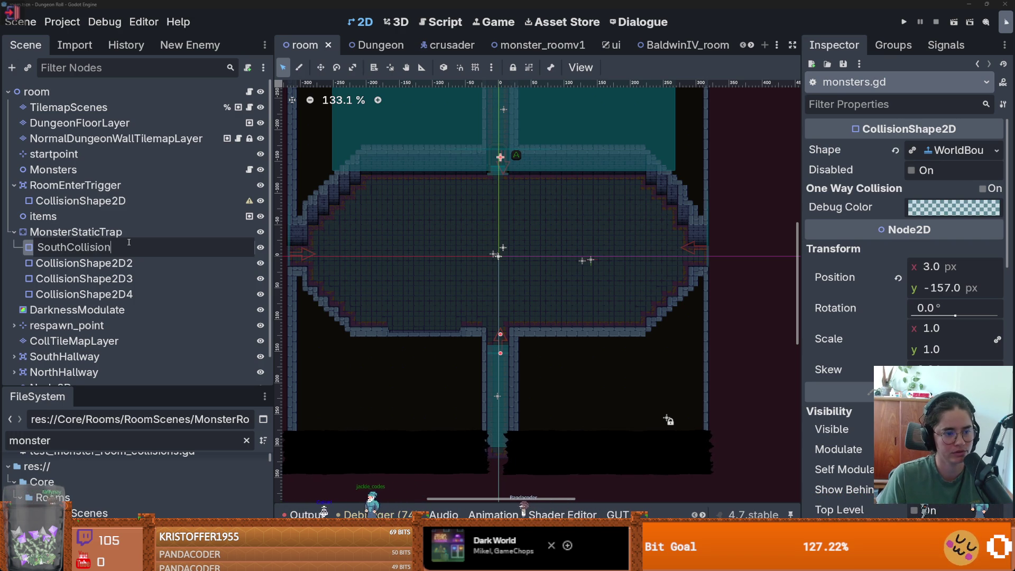
key("Return")
double_click(150, 260)
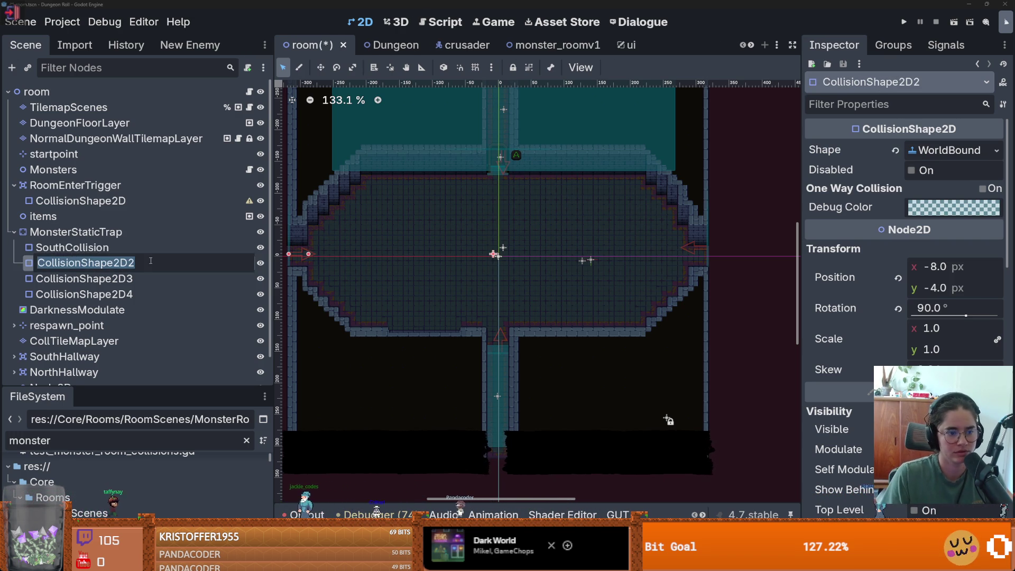
type("WestCo")
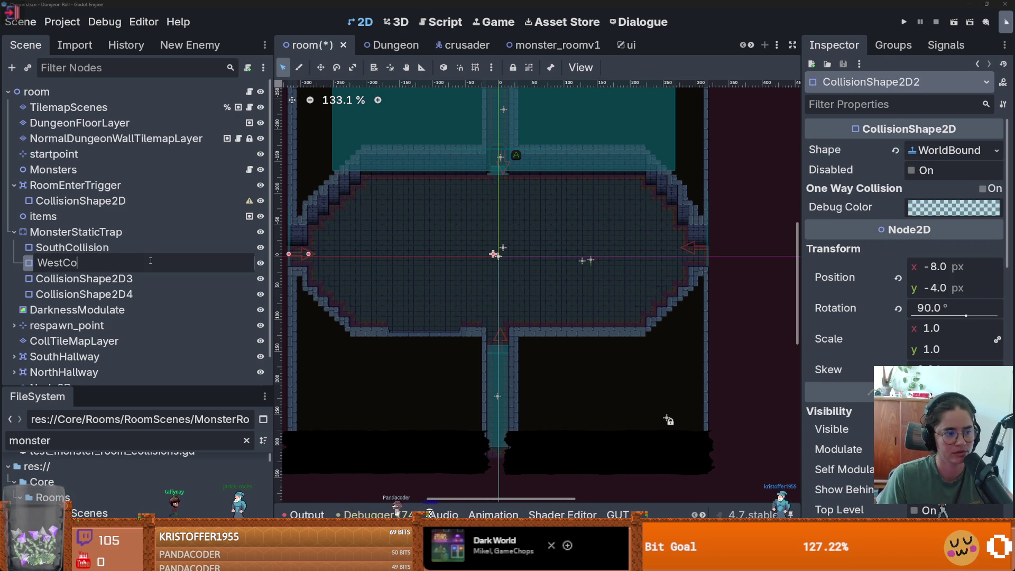
key("Return")
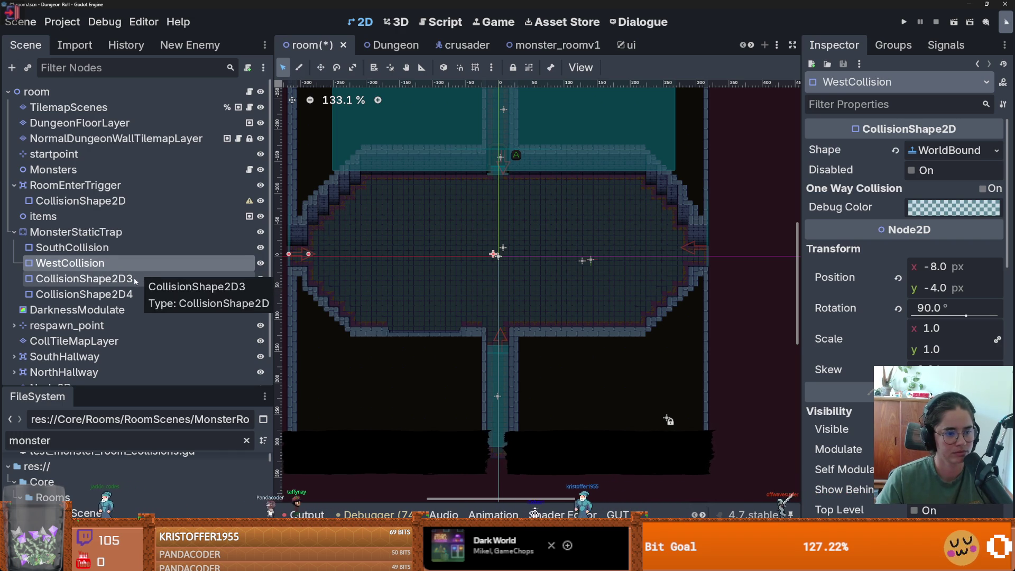
double_click(135, 279)
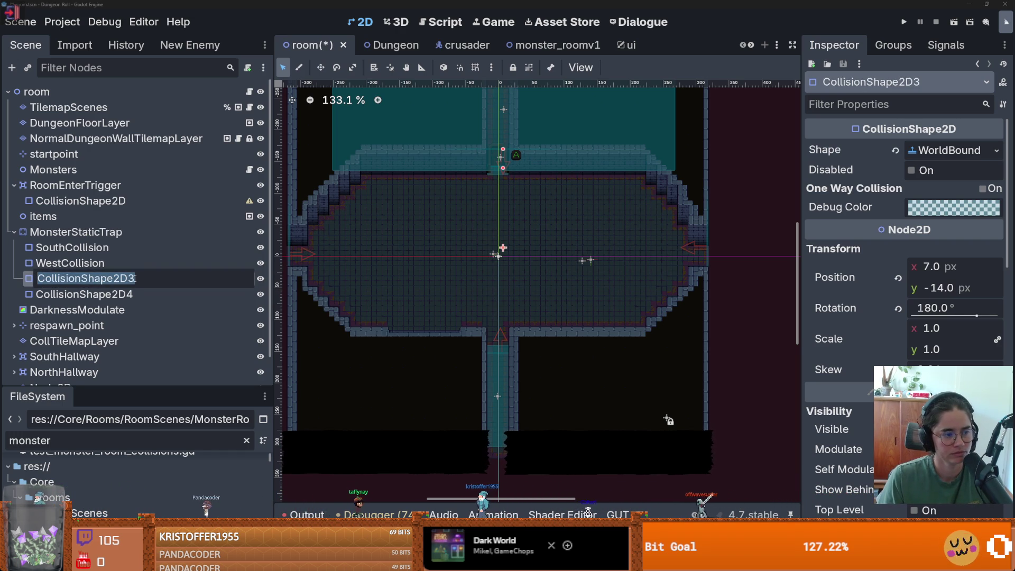
type("East")
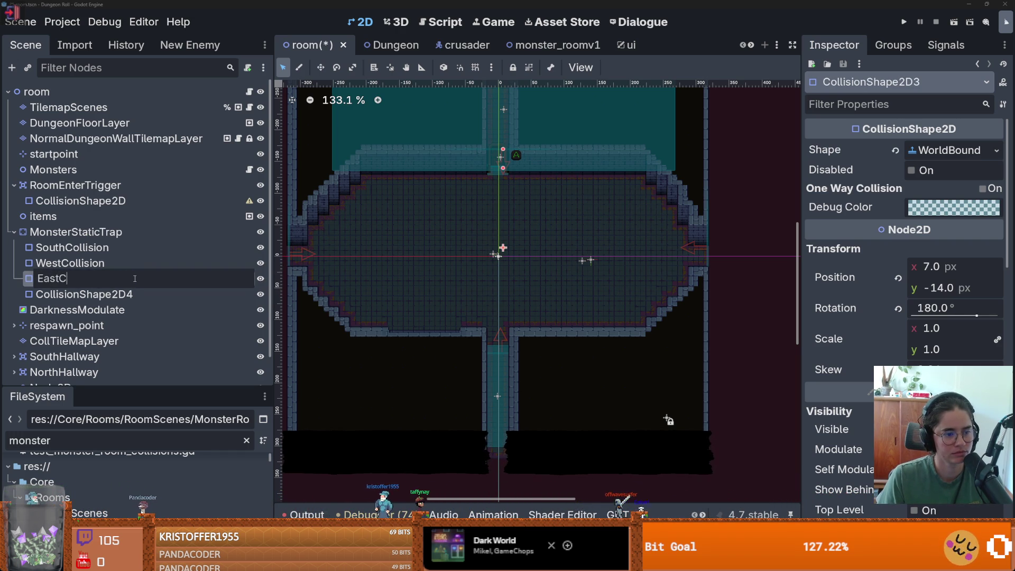
key("Return")
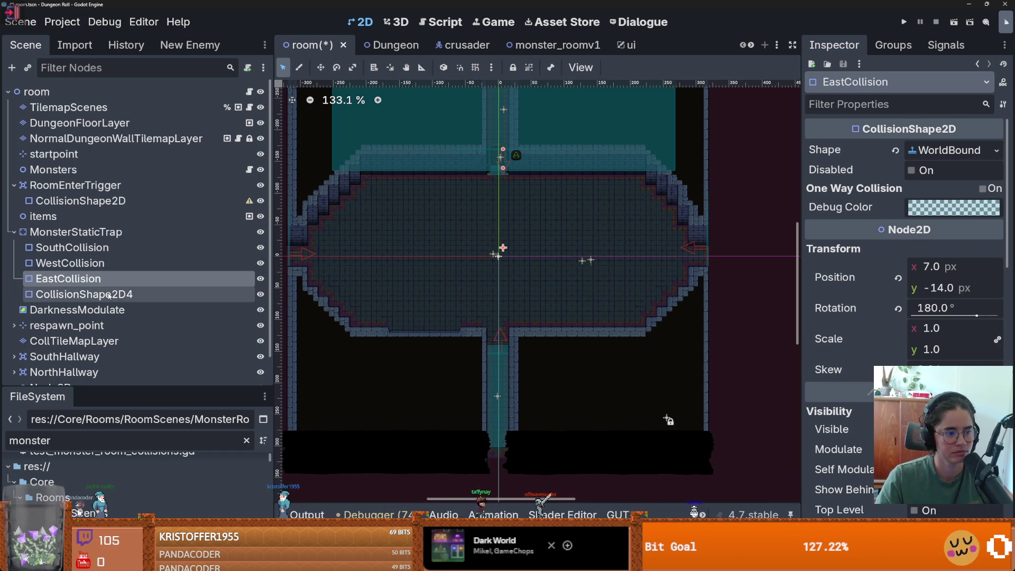
- Rename the 180° shape NorthCollision and CollisionShape2D4 EastCollision, then save the scene
double_click(111, 293)
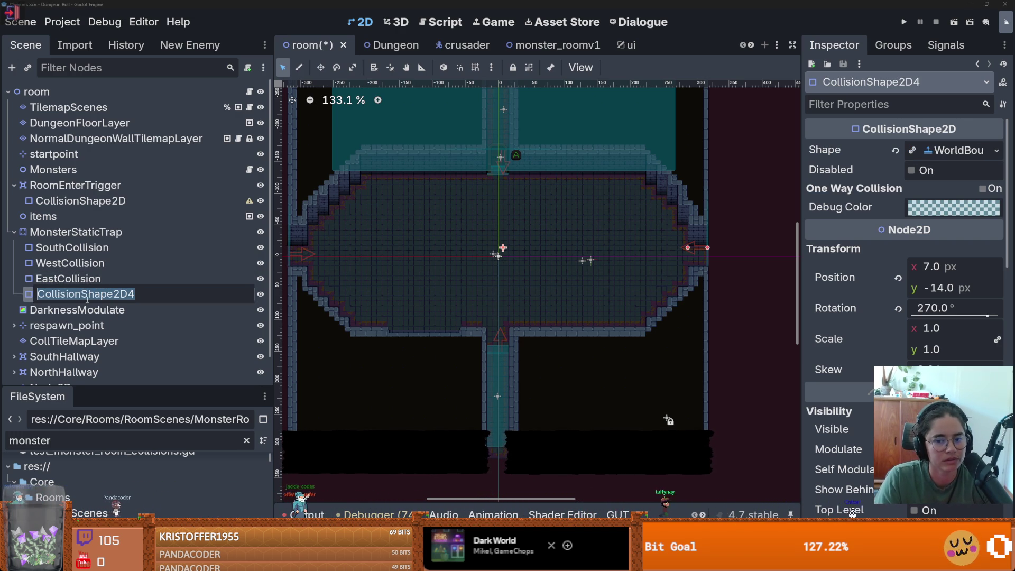
key("Escape")
left_click(54, 280)
left_click(54, 279)
type("NorthCollision")
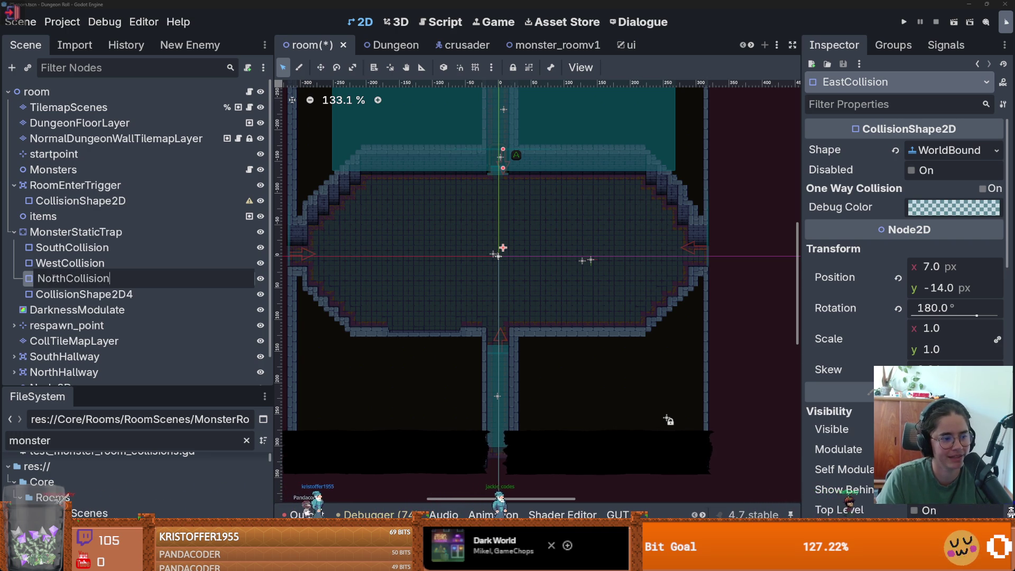
key("Return")
left_click(49, 292)
left_click(50, 293)
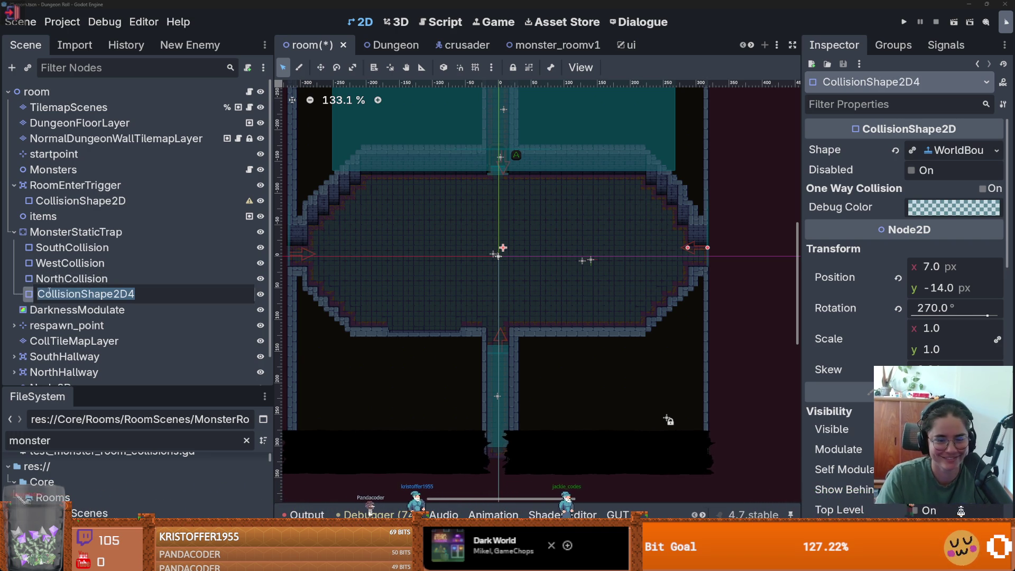
type("East")
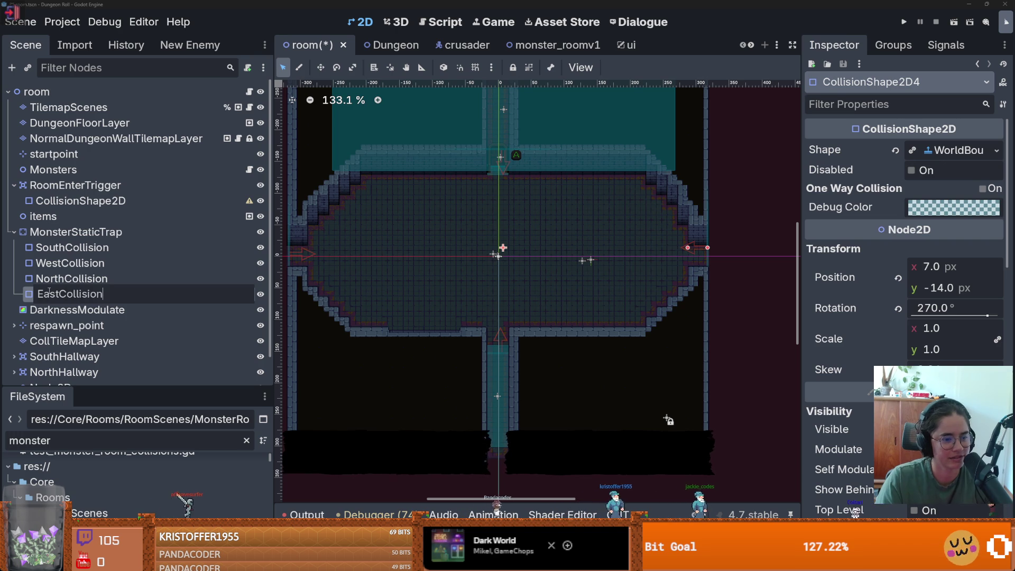
key("Return")
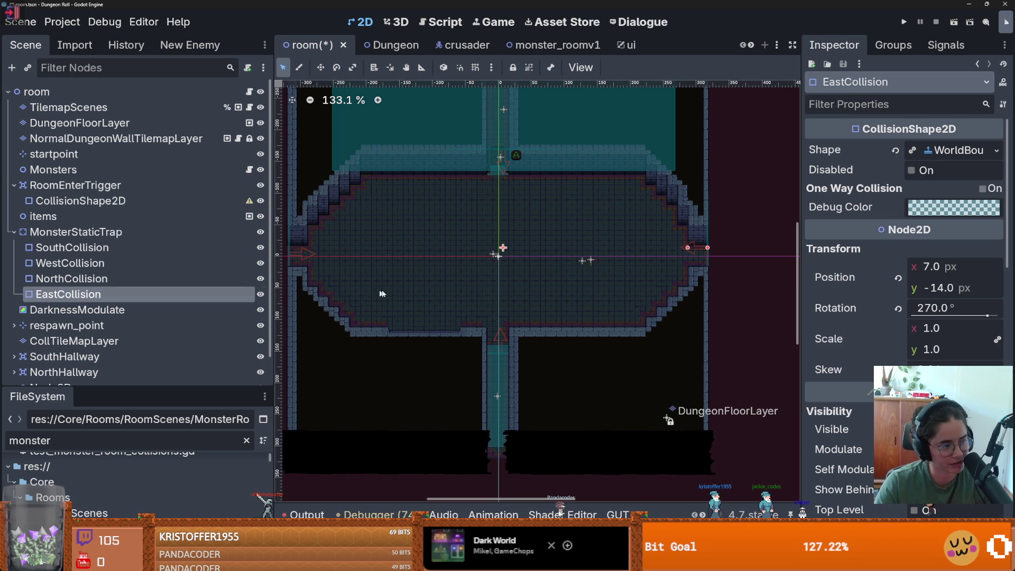
key("ctrl+s")
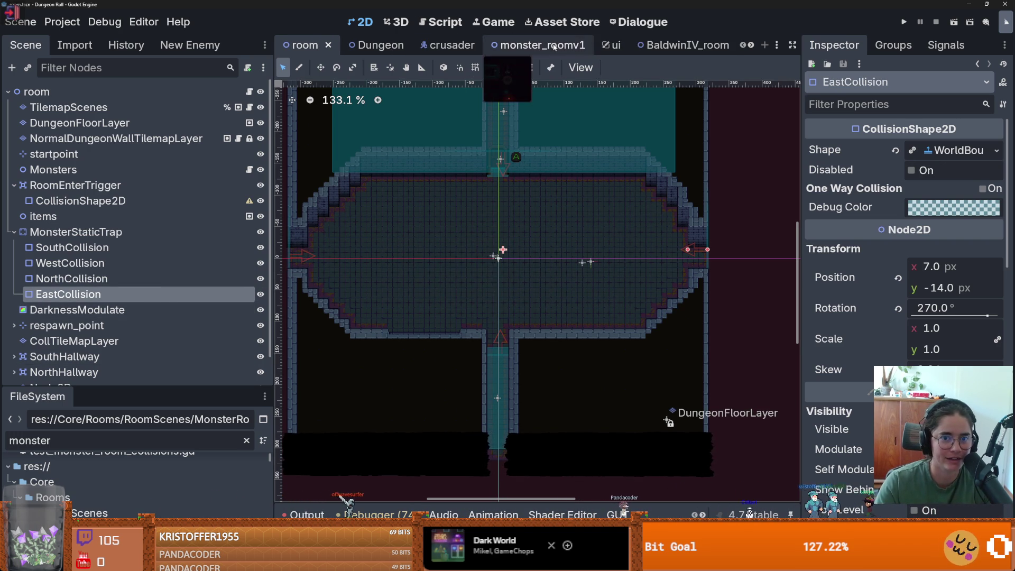
- In BaldwinIV_room, move SouthCollision onto the room's vertical centre line
left_click(682, 45)
scroll(88, 206, "down", 3)
left_click(72, 189)
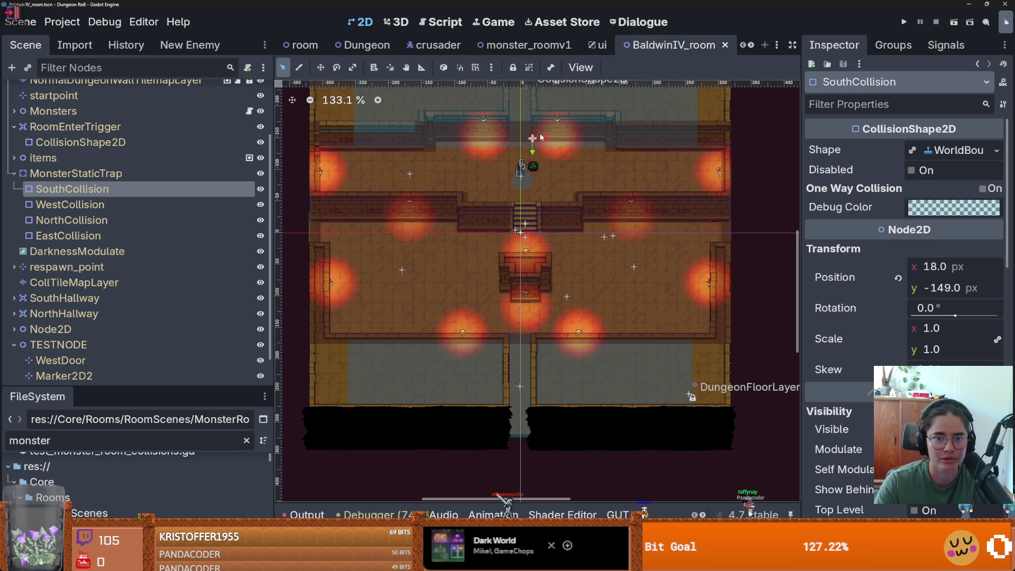
mouse_move(532, 143)
left_mouse_down()
mouse_move(526, 202)
mouse_move(524, 139)
left_mouse_up()
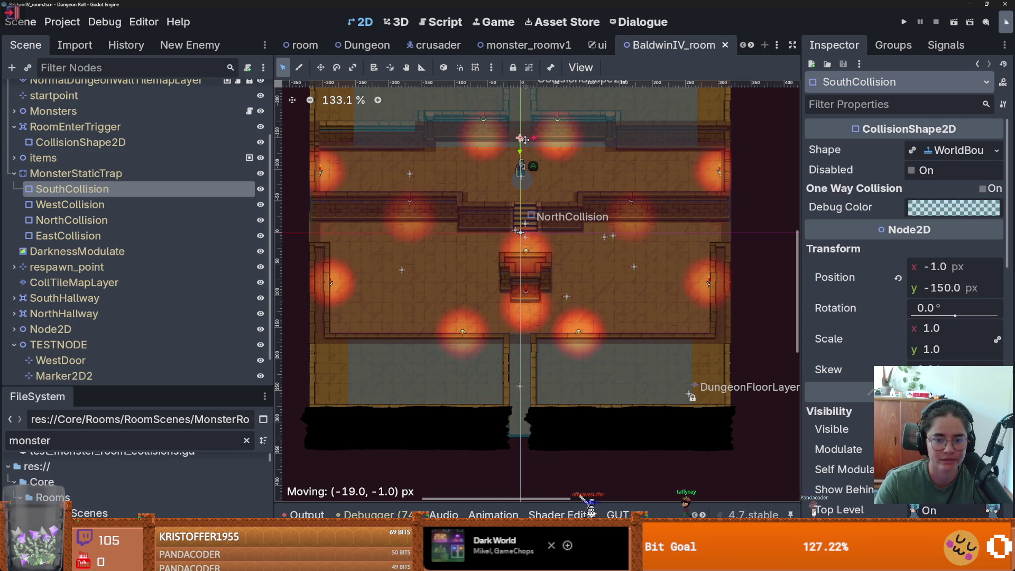
- Select WestCollision and pan the view across the room
left_click(70, 204)
scroll(364, 241, "down", 2)
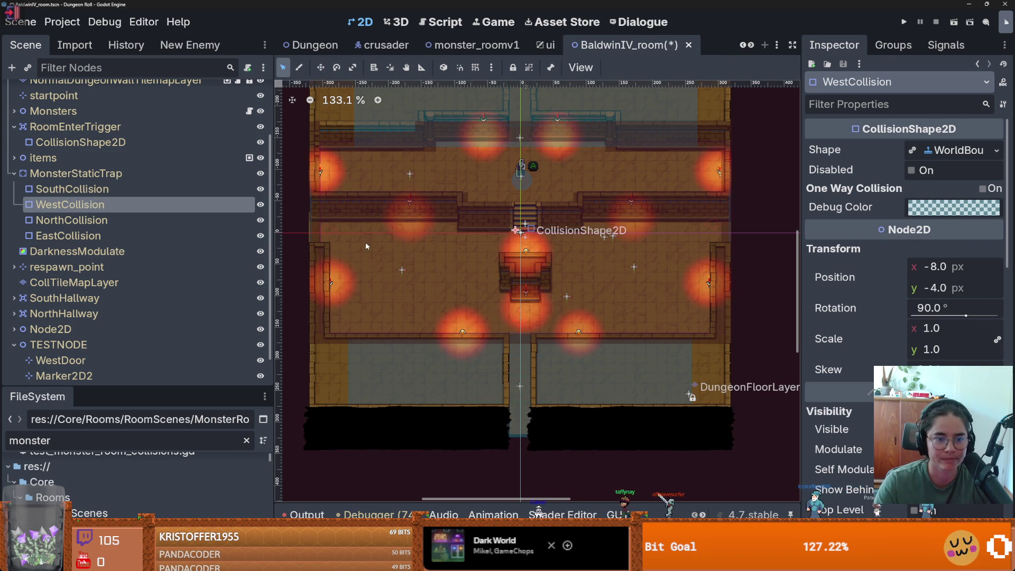
left_click_drag(370, 242, 458, 274)
scroll(458, 274, "up", 1)
scroll(458, 274, "down", 2)
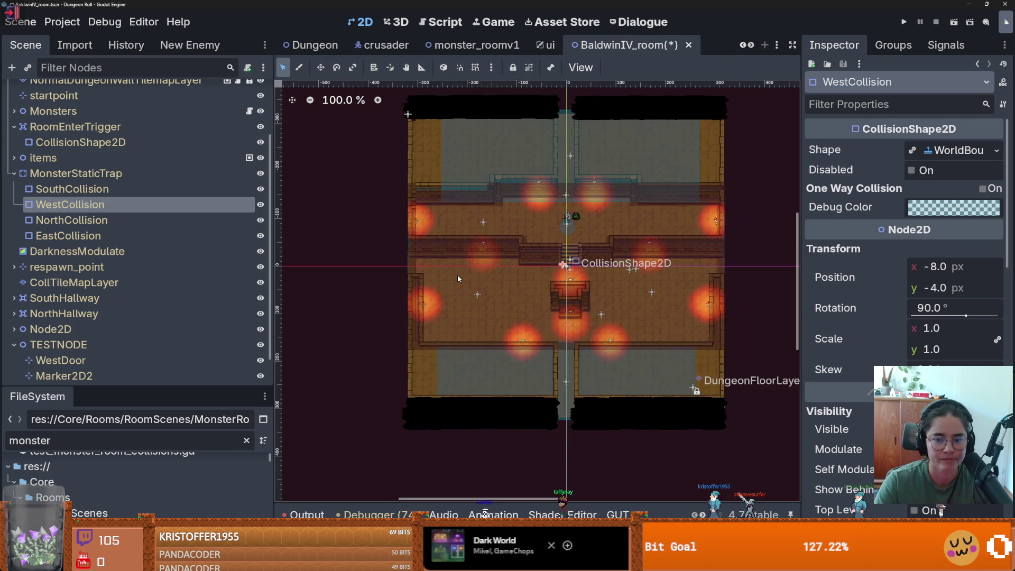
scroll(458, 274, "up", 2)
scroll(457, 275, "down", 8)
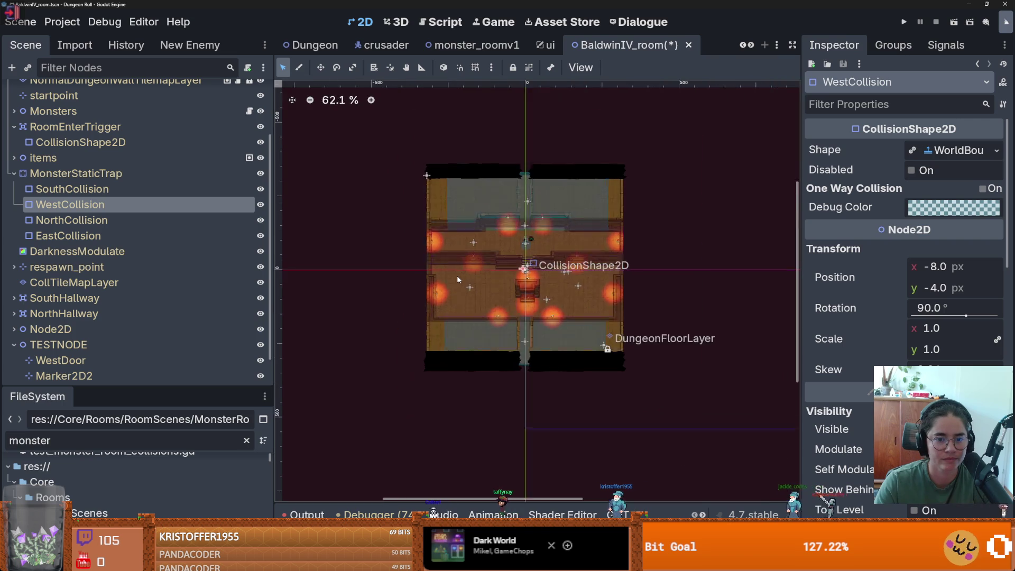
scroll(456, 274, "up", 7)
scroll(462, 278, "up", 1)
left_click_drag(462, 278, 367, 282)
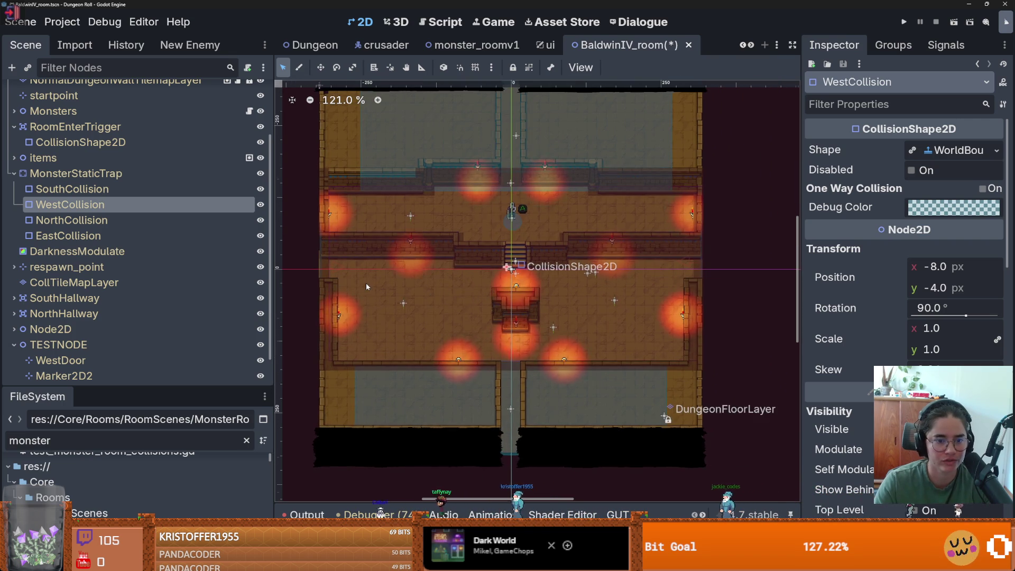
scroll(359, 288, "up", 3)
- Move NorthCollision to (5, 10) and save the room
left_click(84, 220)
mouse_move(552, 267)
left_mouse_down()
mouse_move(458, 268)
mouse_move(465, 258)
mouse_move(464, 292)
mouse_move(462, 273)
left_mouse_up()
scroll(474, 264, "down", 3)
key("ctrl+s")
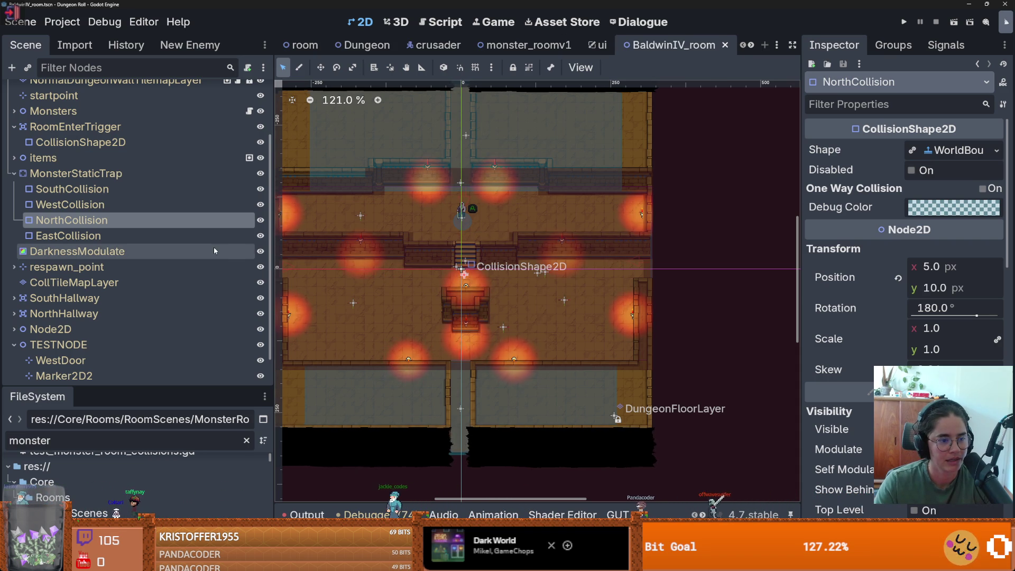
- Inspect EastCollision, then switch to the Dungeon scene and enlarge the tile map panel
left_click(200, 236)
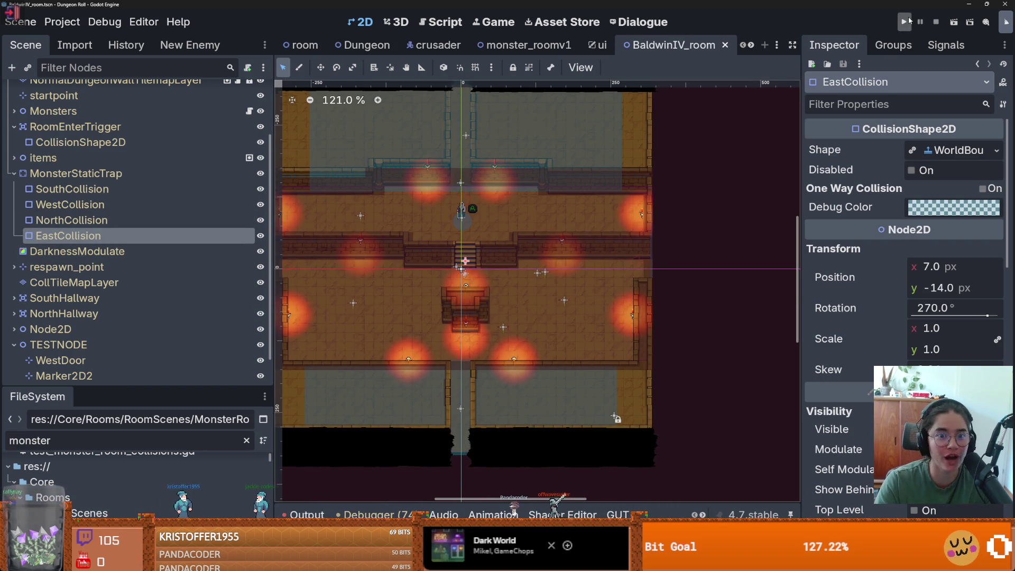
left_click(365, 45)
left_click_drag(439, 371, 439, 273)
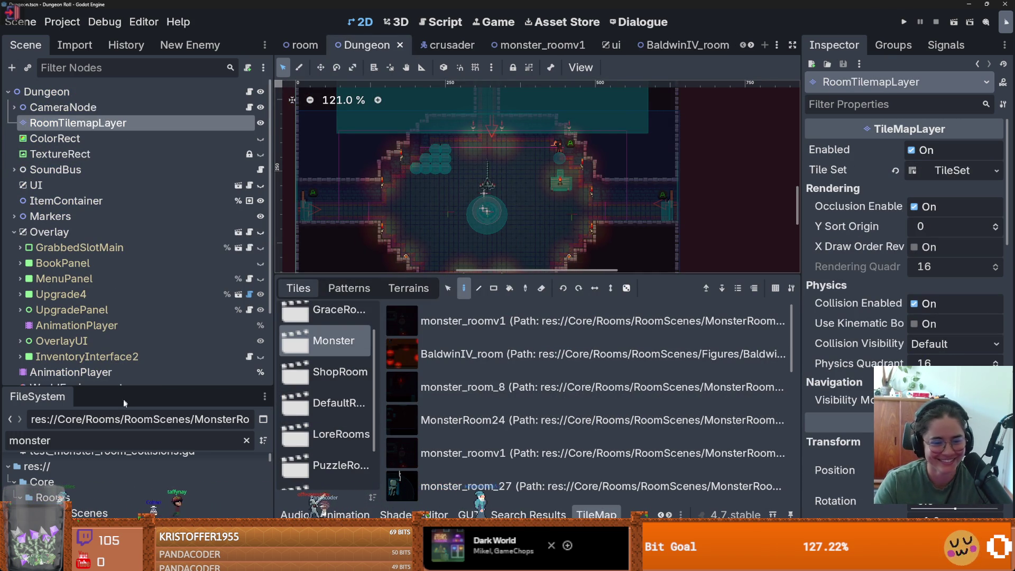
- Filter the FileSystem dock by 8 and open the monster_room_8.tscn scene
left_click(116, 431)
key("BackSpace")
key("BackSpace")
key("BackSpace")
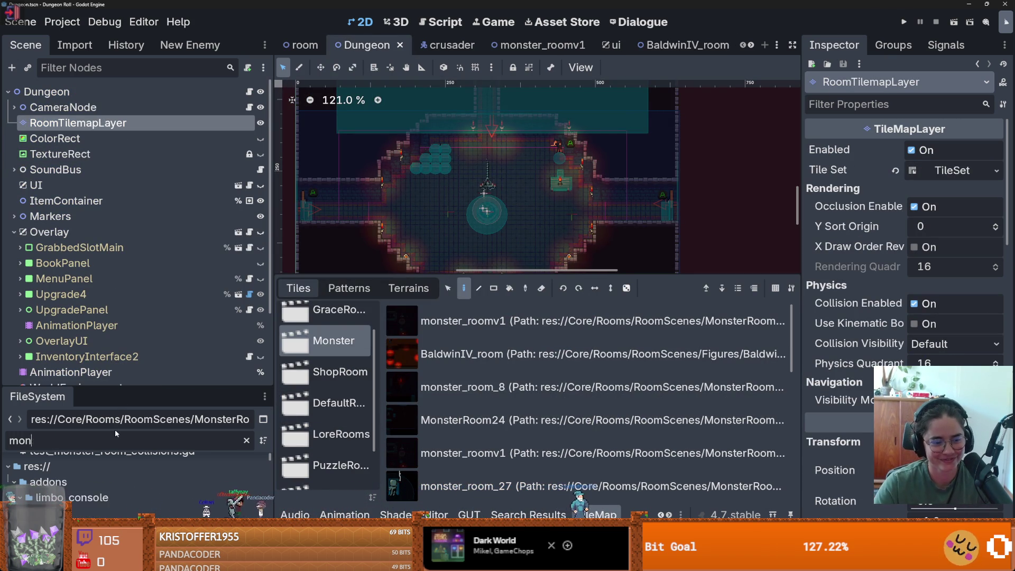
type("8")
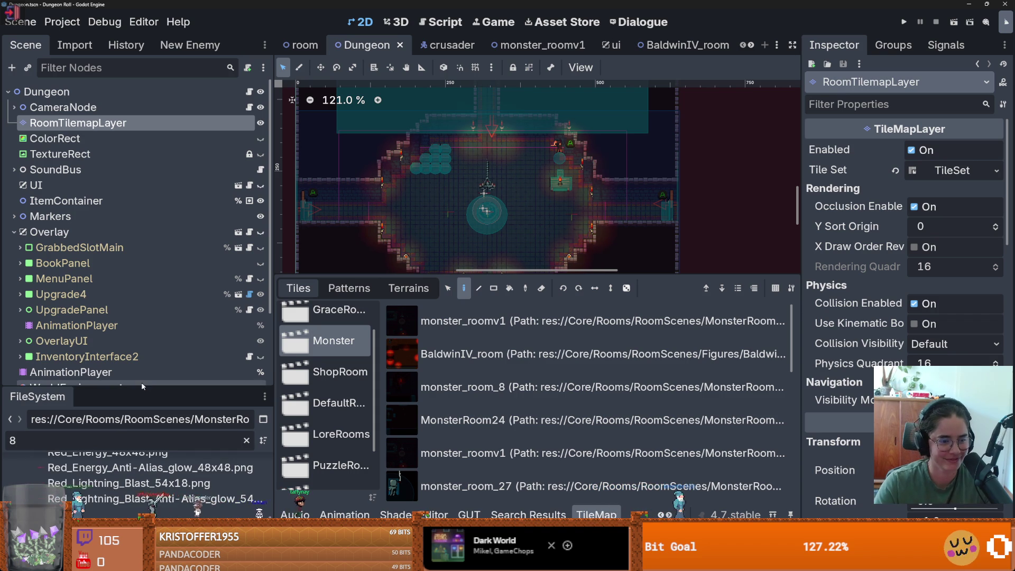
left_click_drag(190, 390, 191, 185)
scroll(159, 370, "up", 15)
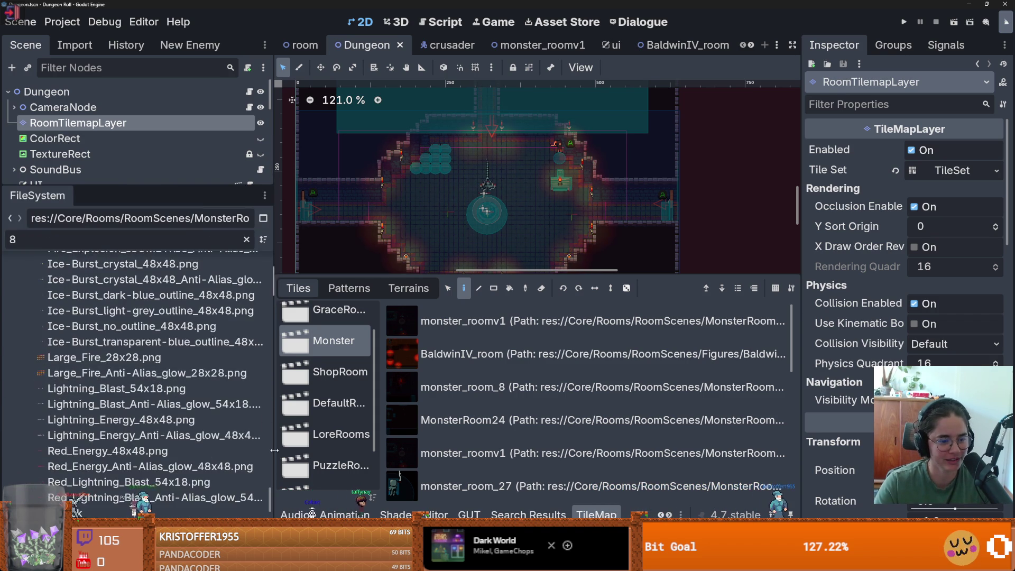
scroll(158, 370, "down", 10)
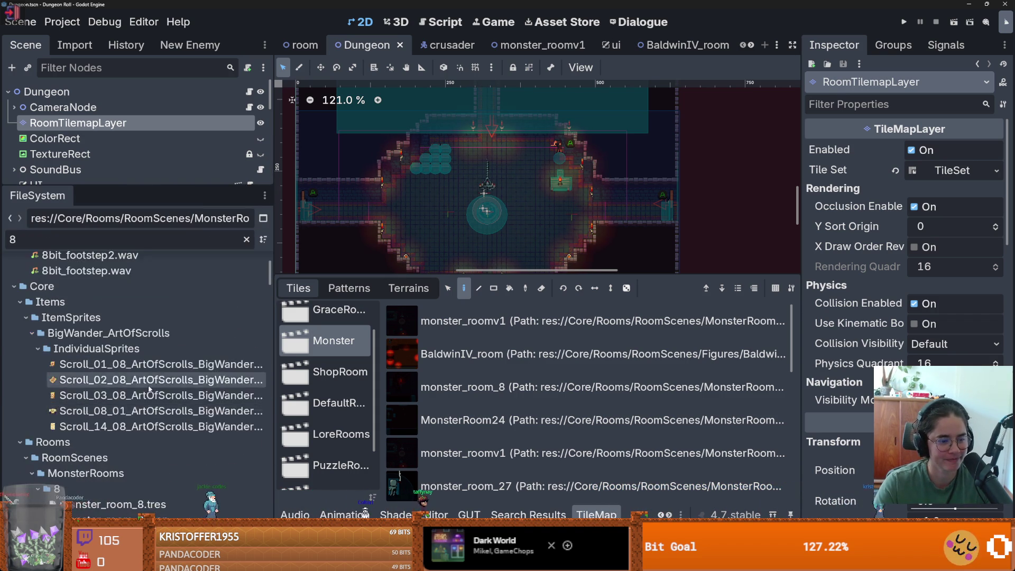
double_click(150, 388)
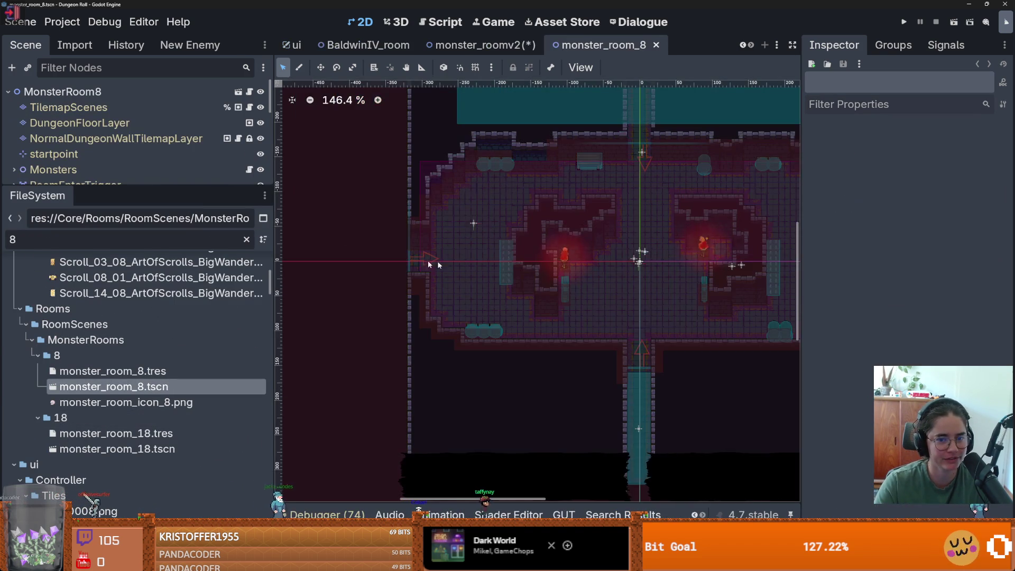
- Expand MonsterStaticTrap, move SouthCollision upward in the room, and save
scroll(394, 262, "down", 2)
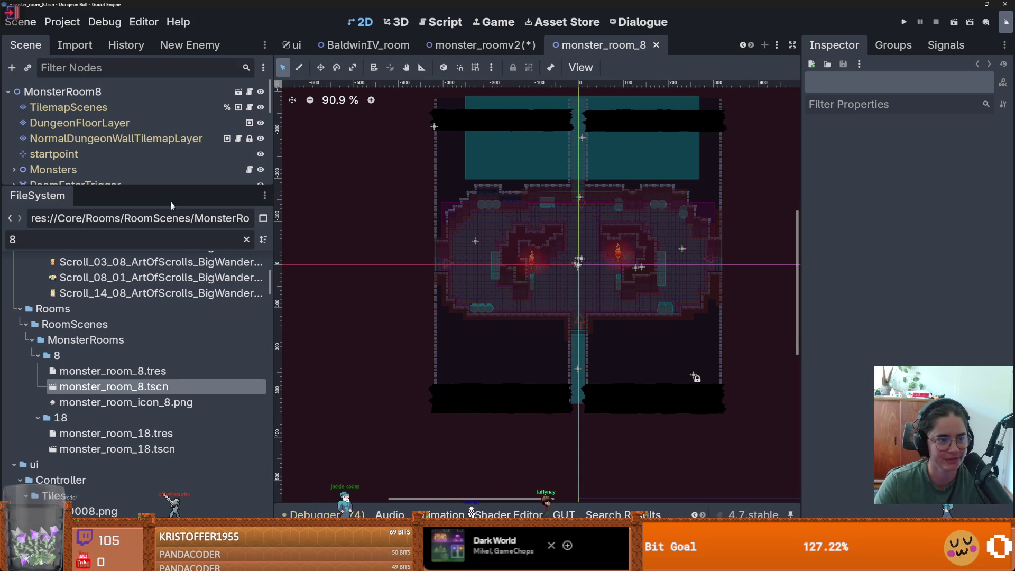
left_click_drag(170, 186, 170, 418)
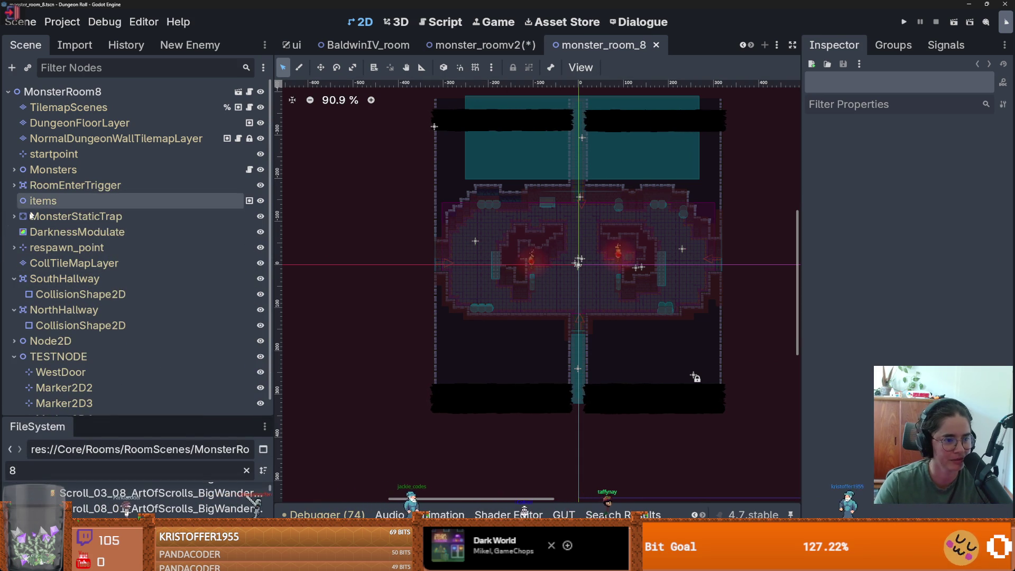
left_click(13, 216)
left_click(72, 231)
scroll(622, 349, "up", 5)
left_click_drag(621, 350, 621, 322)
key("ctrl+s")
- Move WestCollision 1 px right, NorthCollision to (-2, 6) and EastCollision to (-4, -13); save and show GUT results
left_click(115, 242)
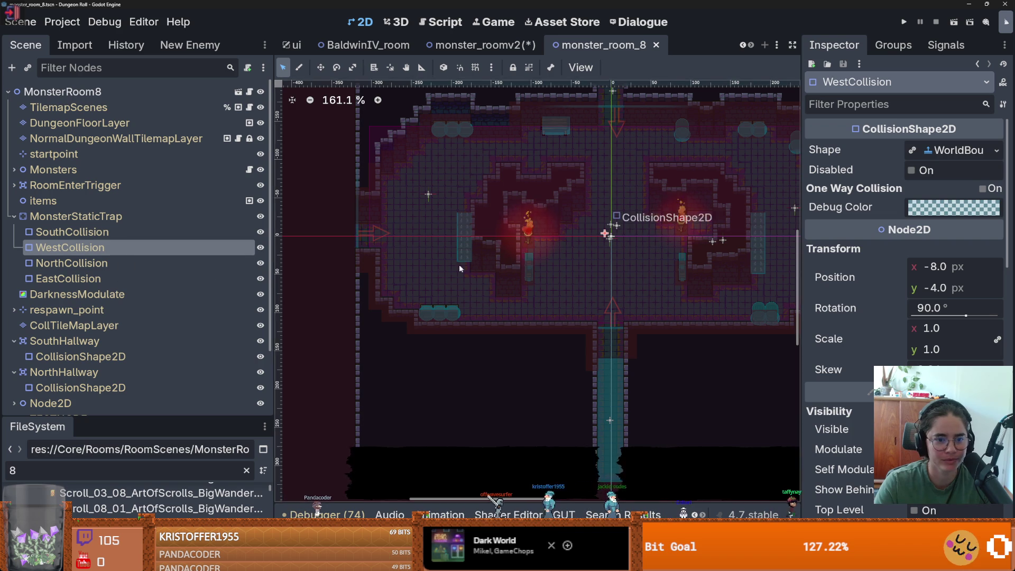
scroll(468, 269, "down", 3)
scroll(470, 268, "up", 3)
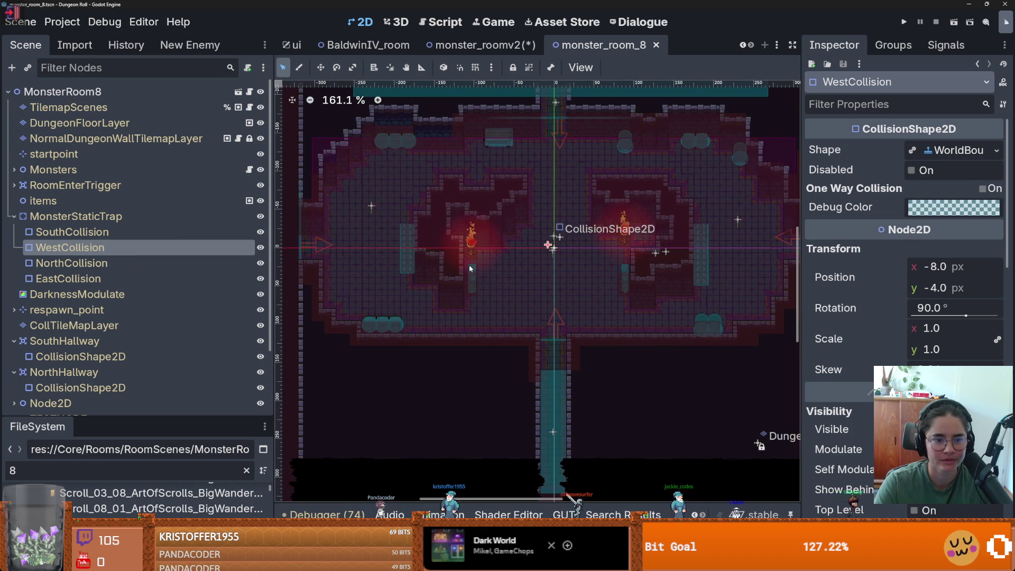
left_click_drag(550, 244, 551, 244)
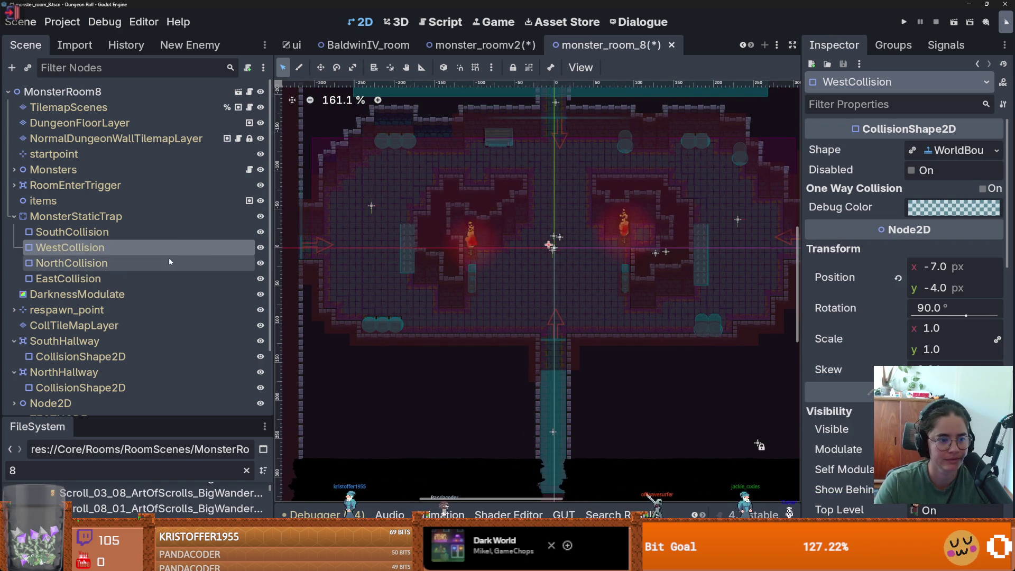
left_click(169, 263)
left_click_drag(550, 160, 542, 177)
left_click(180, 279)
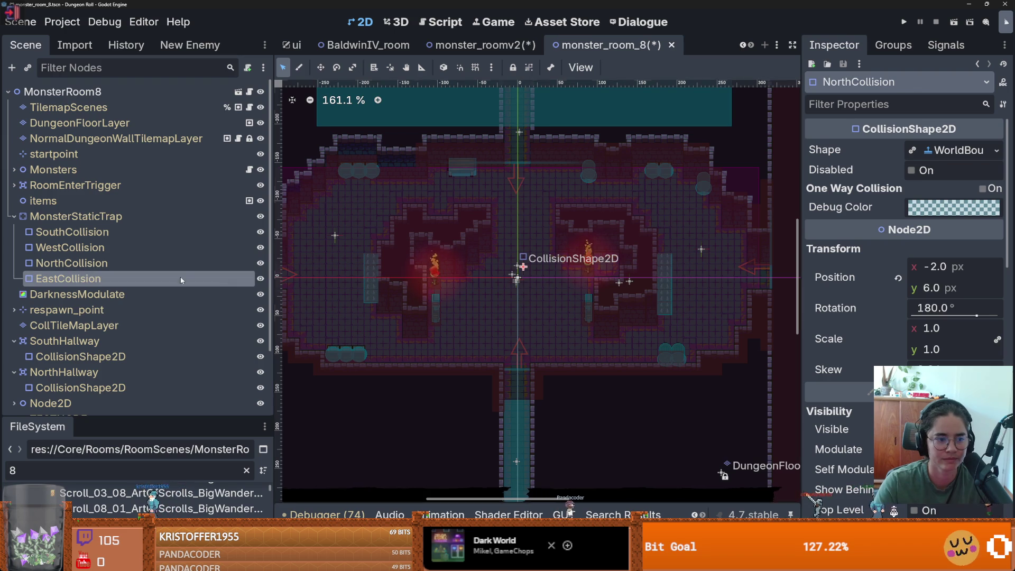
left_click_drag(528, 264, 519, 264)
key("ctrl+s")
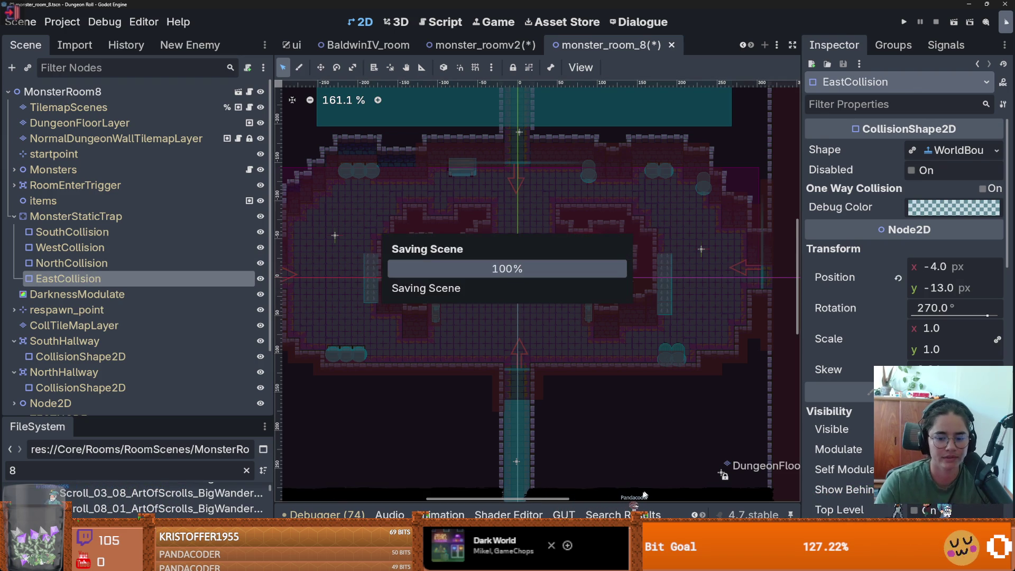
left_click(566, 514)
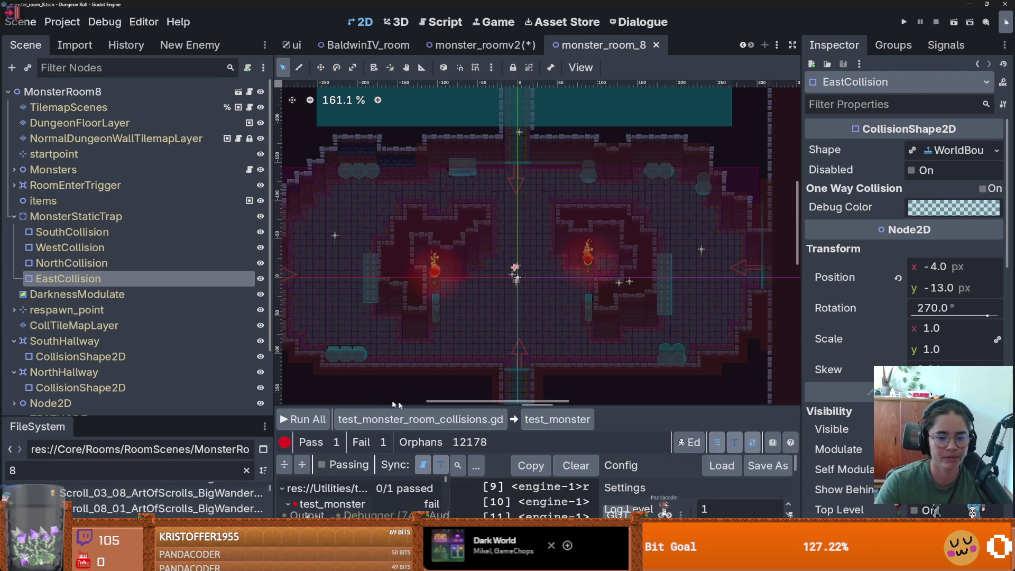
- Run all GUT tests, close the game window, and open test_monster_room_collisions.gd
left_click(324, 417)
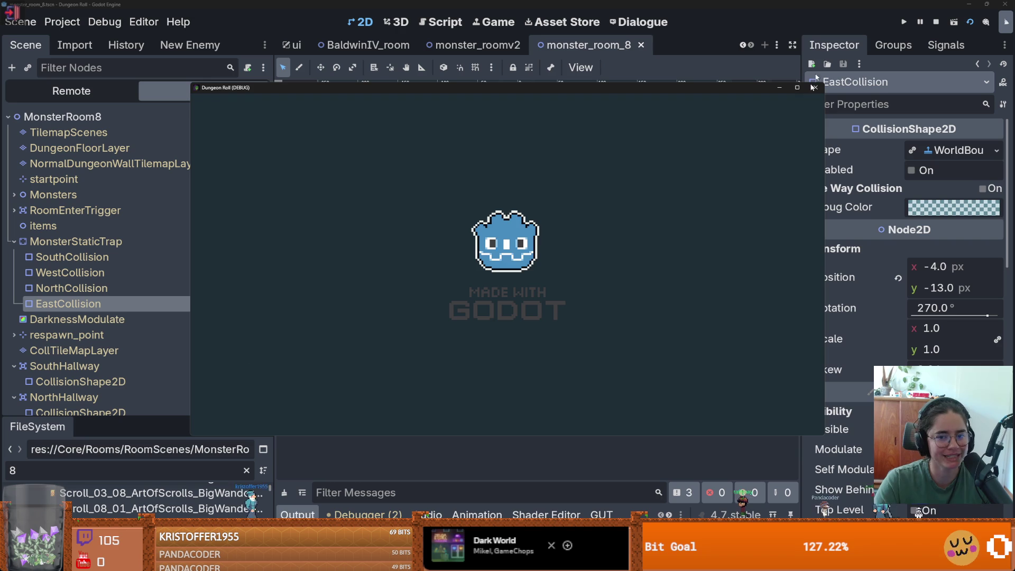
left_click(813, 88)
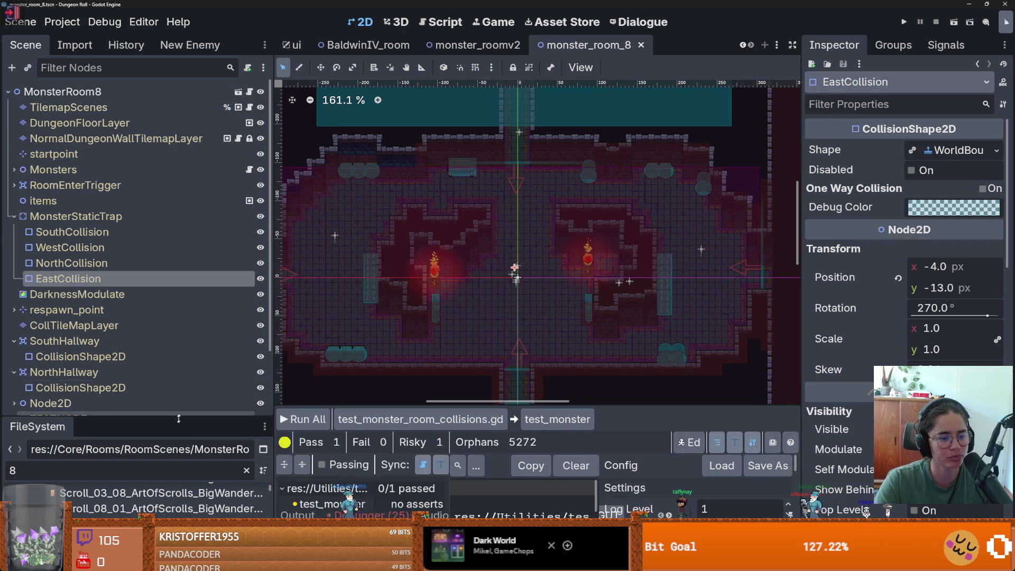
scroll(212, 317, "up", 6)
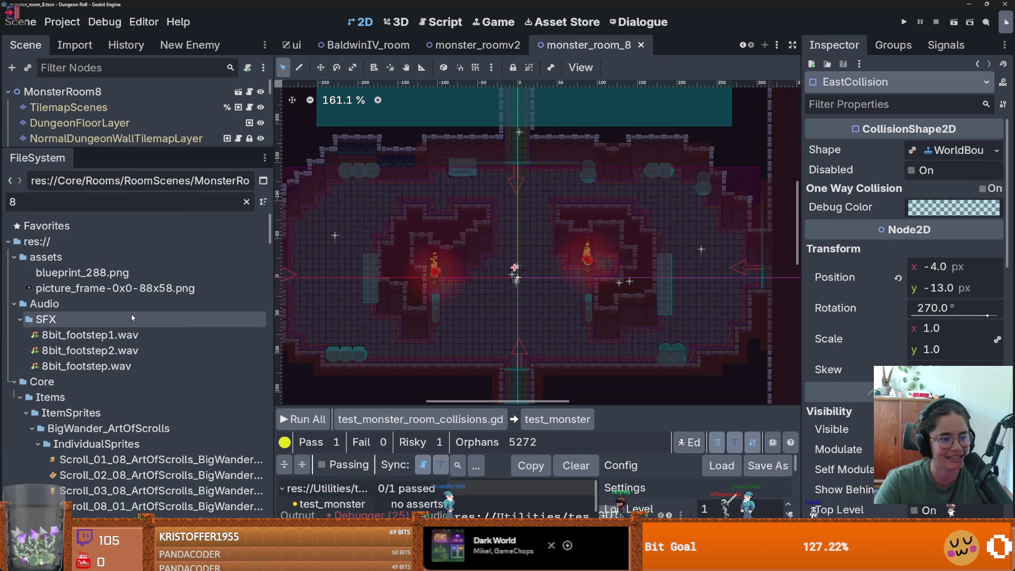
left_click(246, 201)
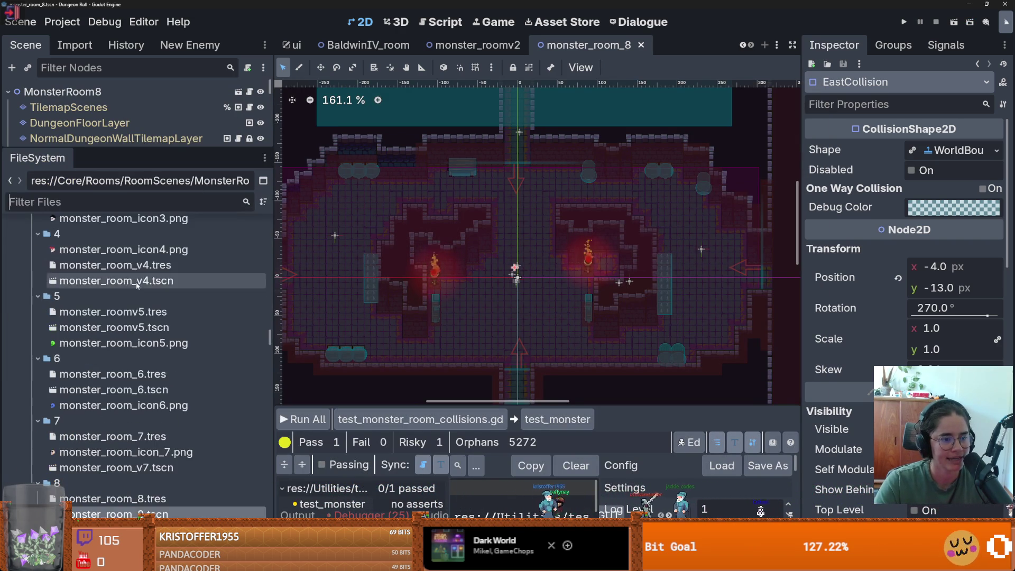
scroll(270, 344, "up", 5)
scroll(270, 344, "up", 10)
double_click(111, 351)
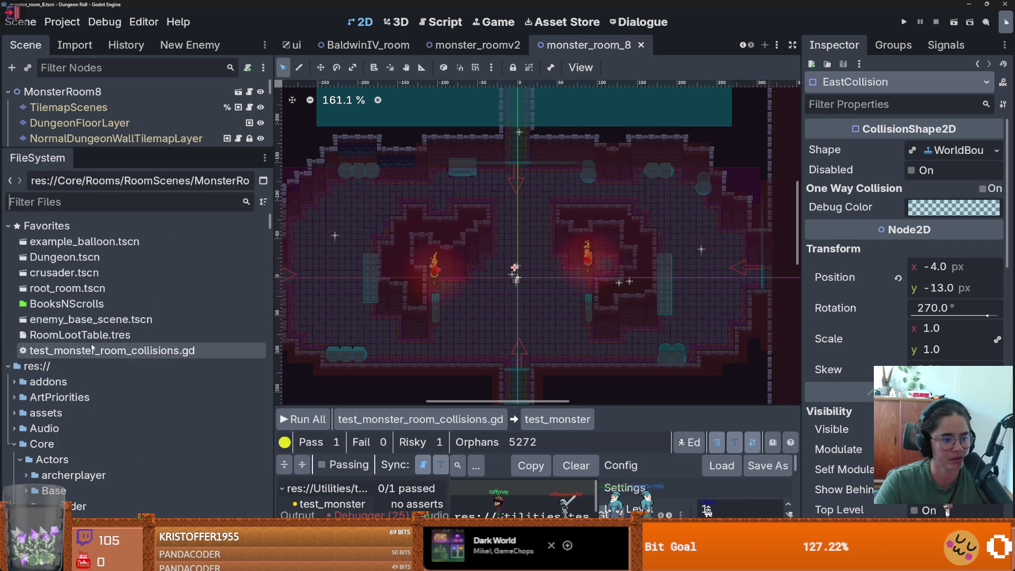
- Change line 64's wait_seconds from 4.0 to 2.0 and run the collision test again
scroll(559, 281, "down", 10)
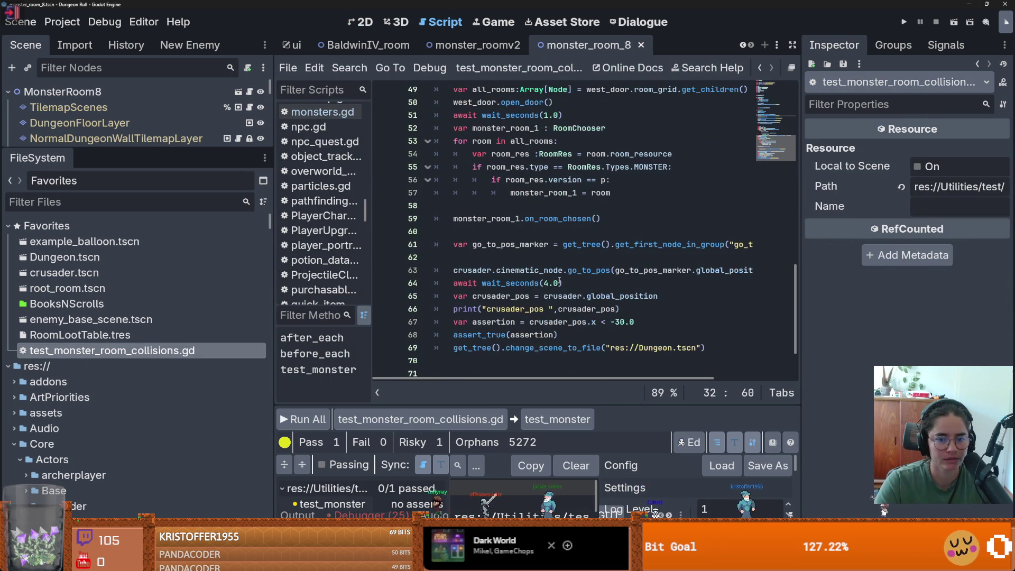
scroll(602, 310, "up", 3)
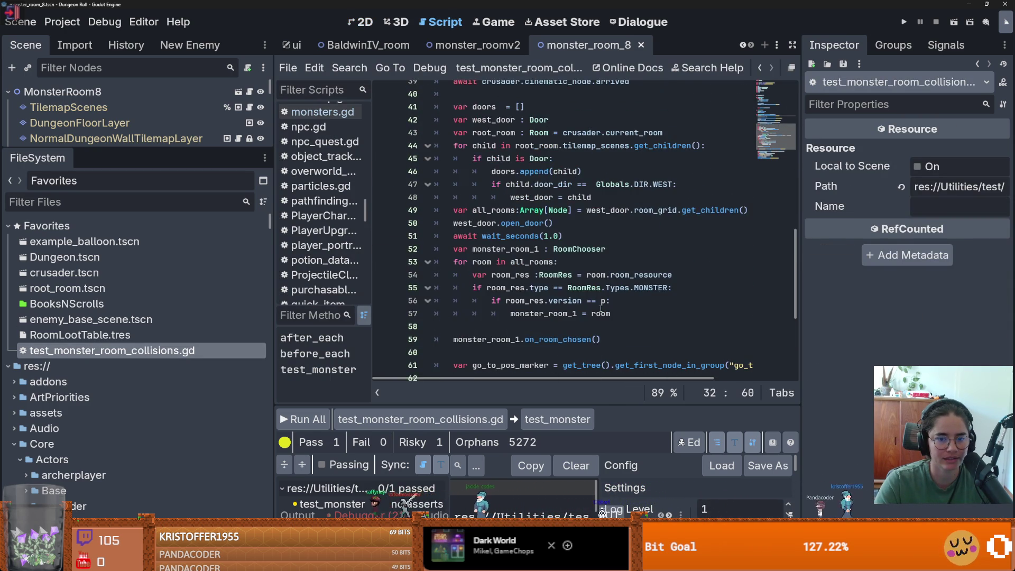
scroll(600, 310, "down", 3)
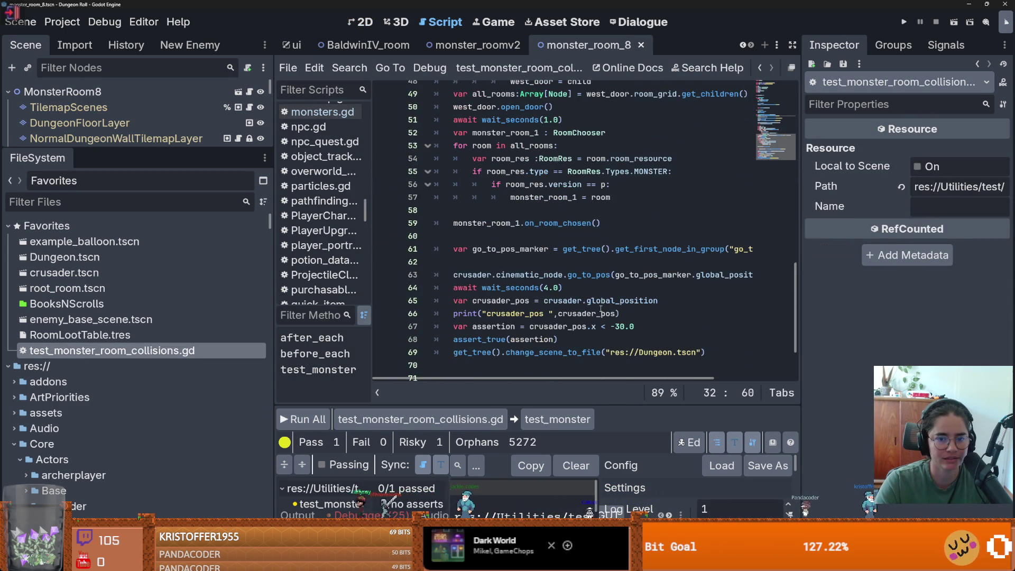
left_click(549, 288)
type("2")
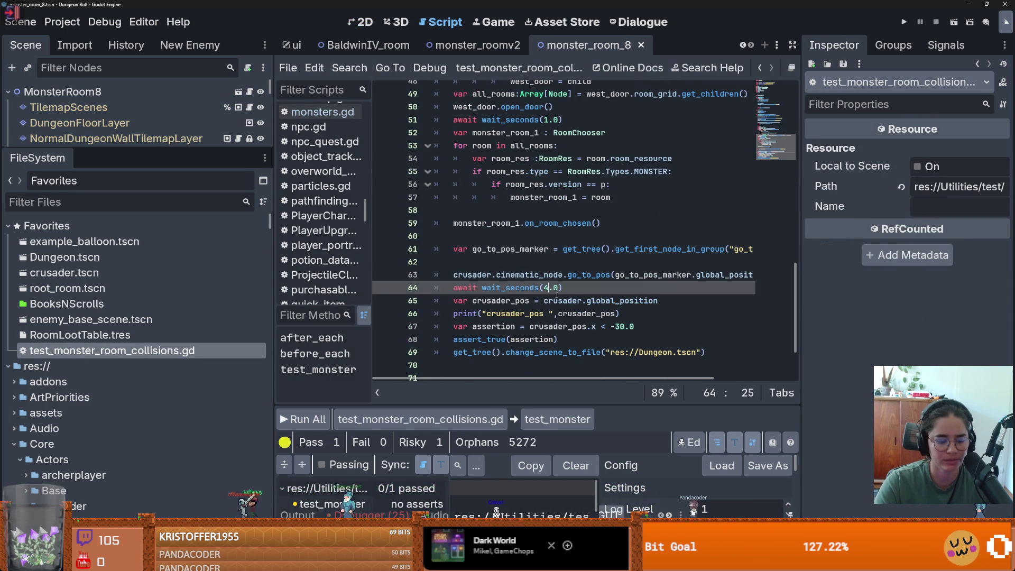
left_click(905, 22)
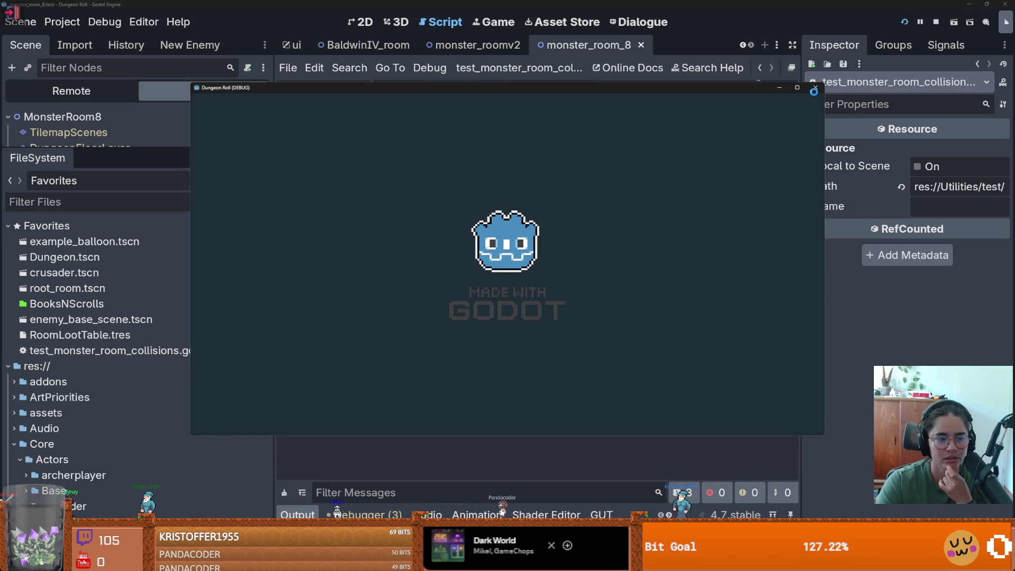
- Close the game, run all GUT tests, and compact the in-game results showing 1 pass, 1 fail
left_click(814, 88)
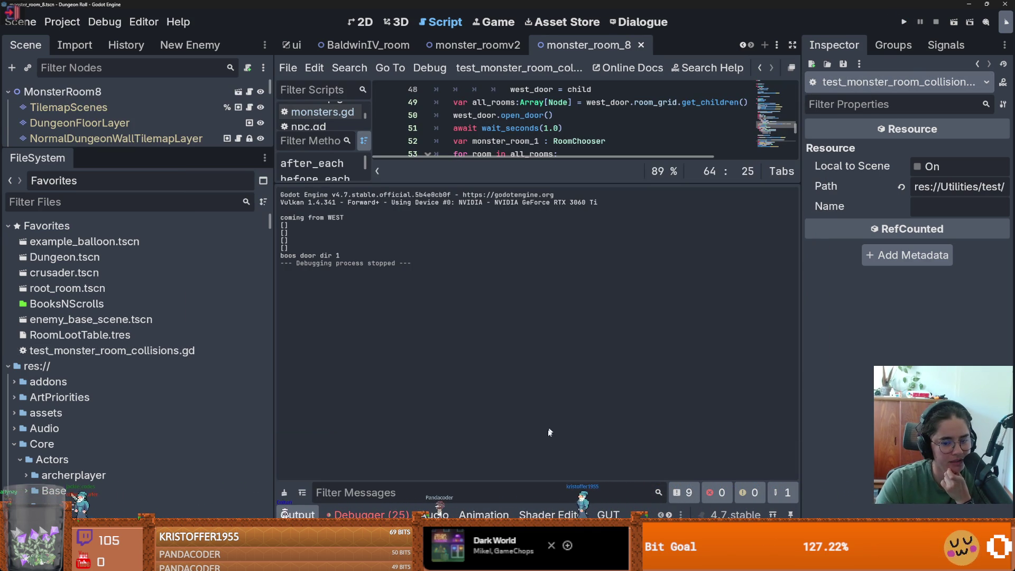
left_click(608, 514)
left_click(295, 426)
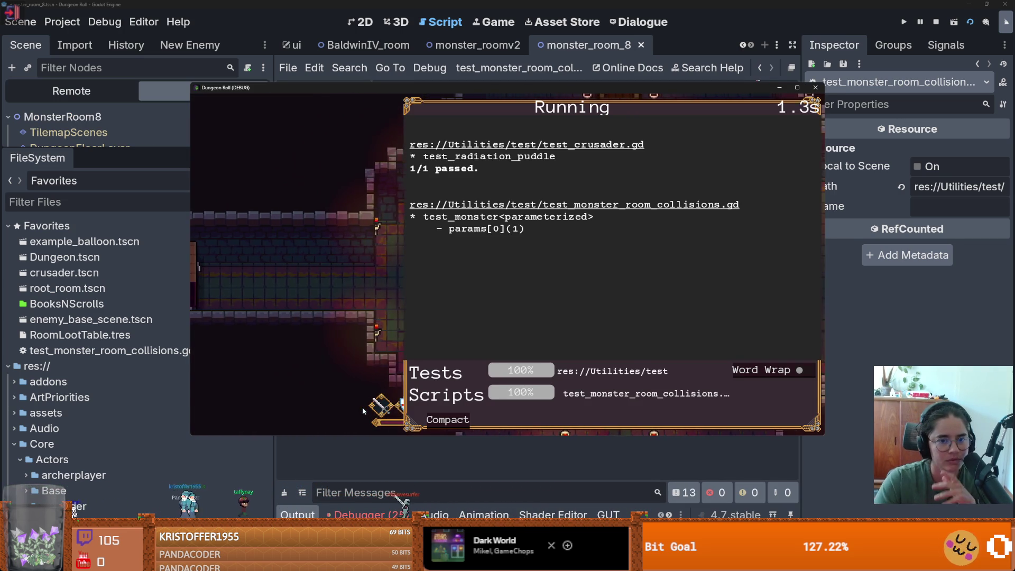
left_click(439, 421)
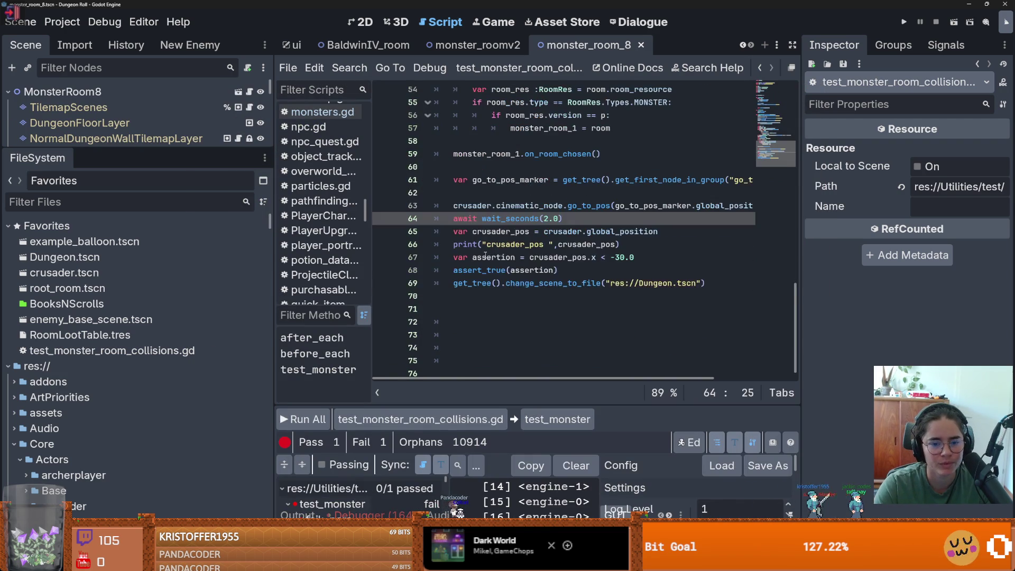
scroll(481, 248, "up", 8)
- Cut the duplicate crusader get_tree() Player lookup on line 32 and rerun the GUT tests
left_click(539, 192)
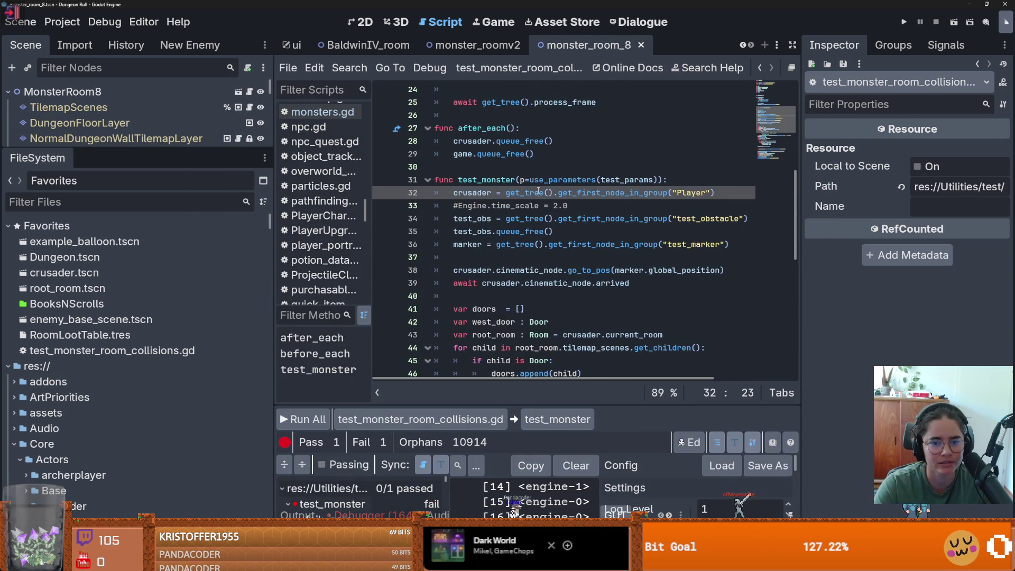
left_click_drag(739, 187, 444, 200)
key("ctrl+x")
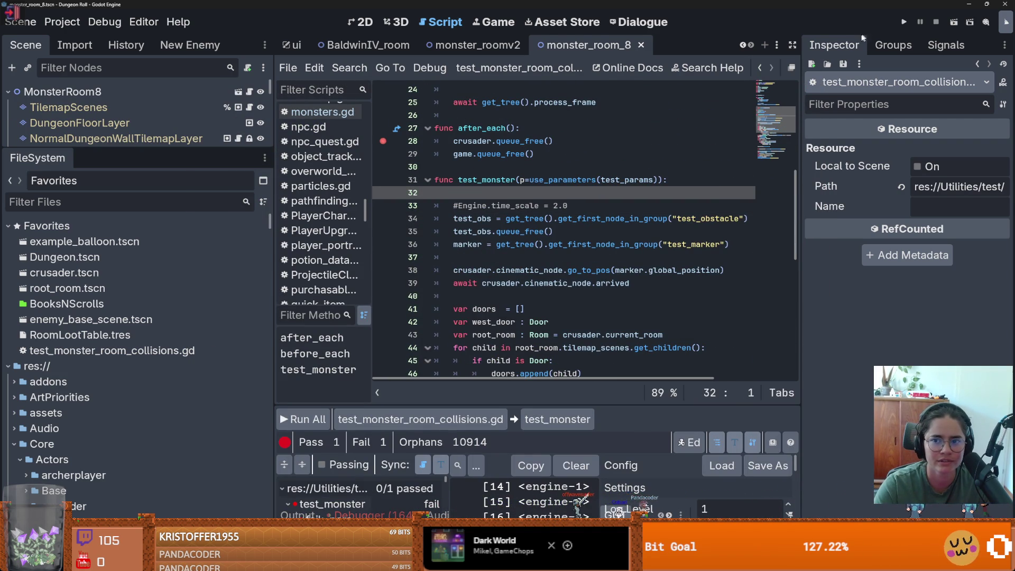
left_click(904, 22)
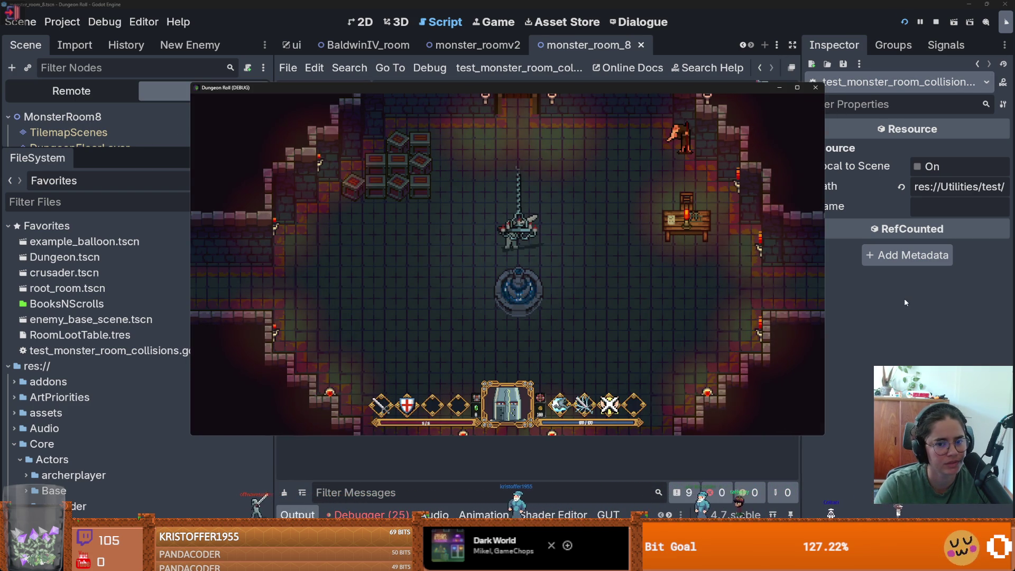
left_click(813, 89)
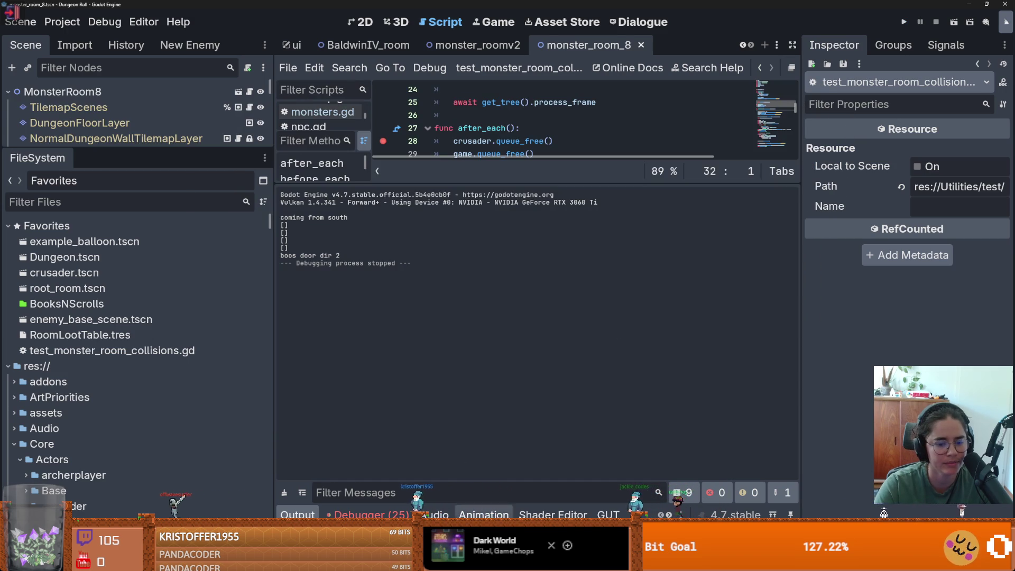
left_click(304, 418)
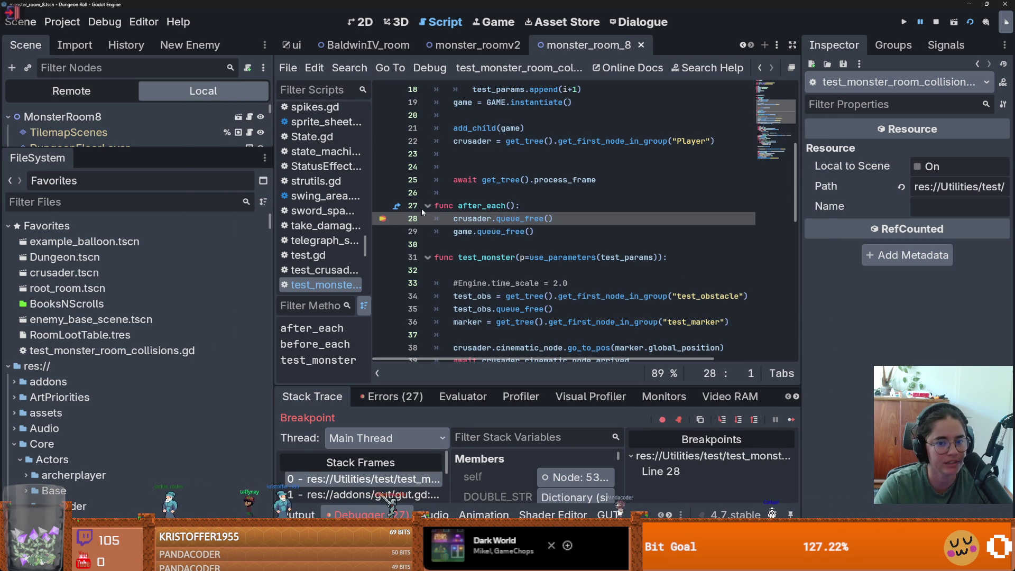
- Remove the line-28 breakpoint and select the after_each teardown function
key("F9")
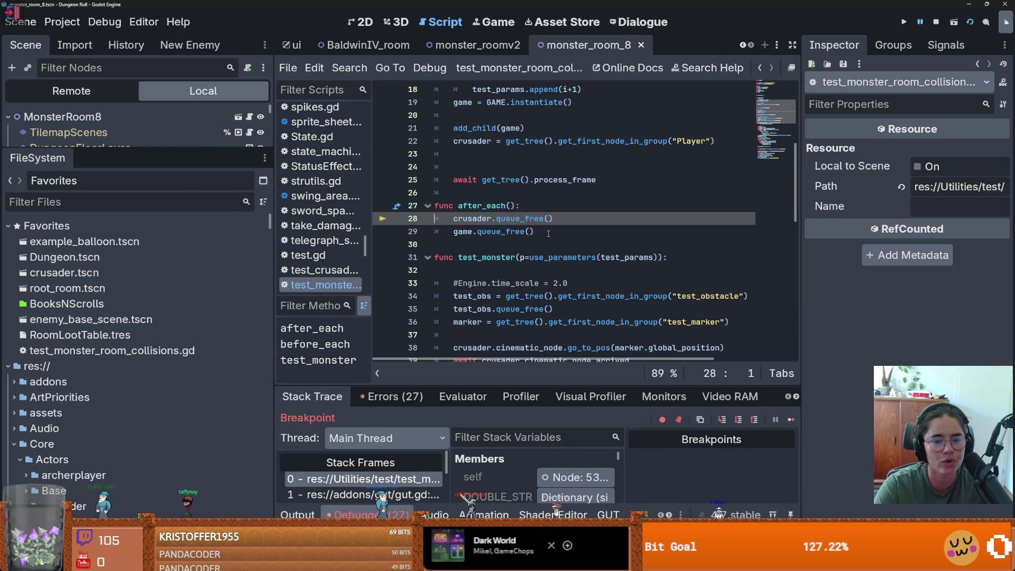
left_click_drag(548, 233, 426, 202)
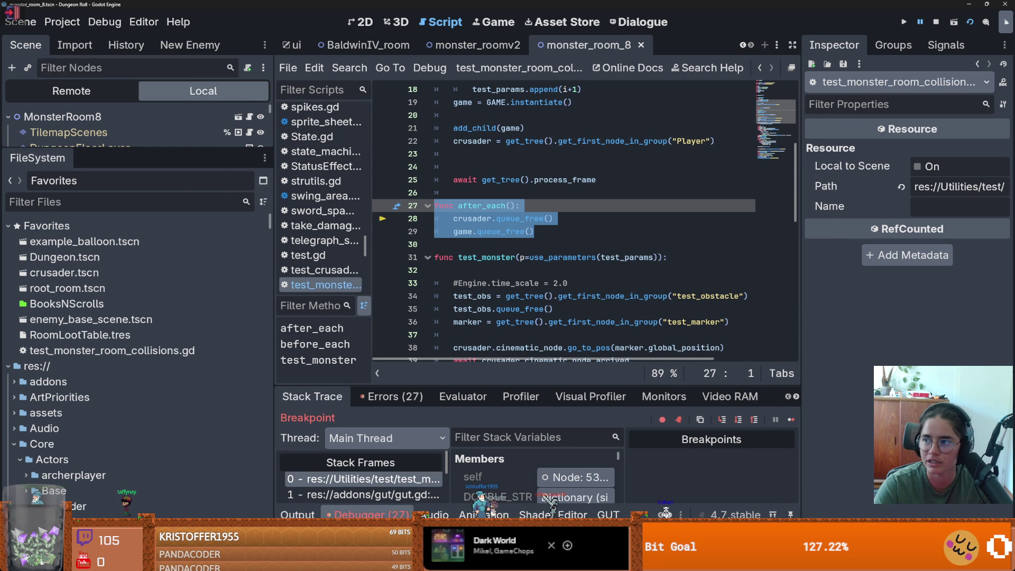
key("alt+Tab")
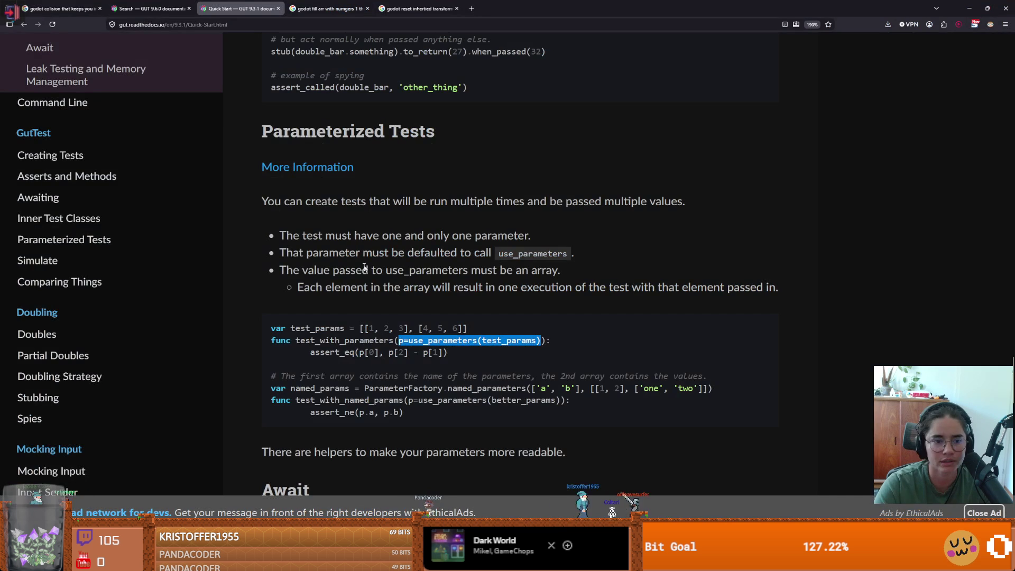
- Scroll the GUT Quick Start page up to the setup and teardown methods list showing after_all
scroll(335, 349, "up", 10)
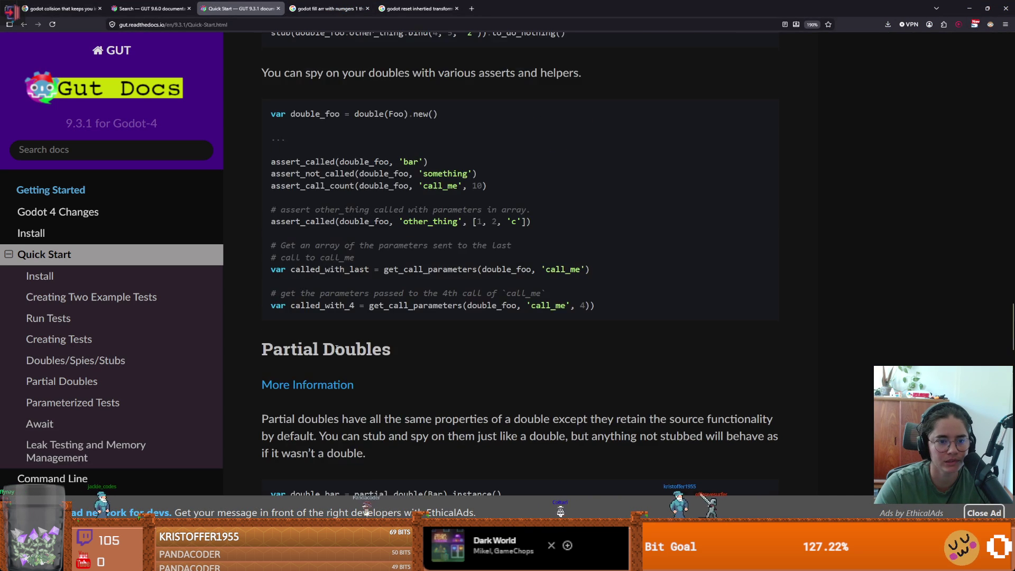
scroll(335, 346, "up", 10)
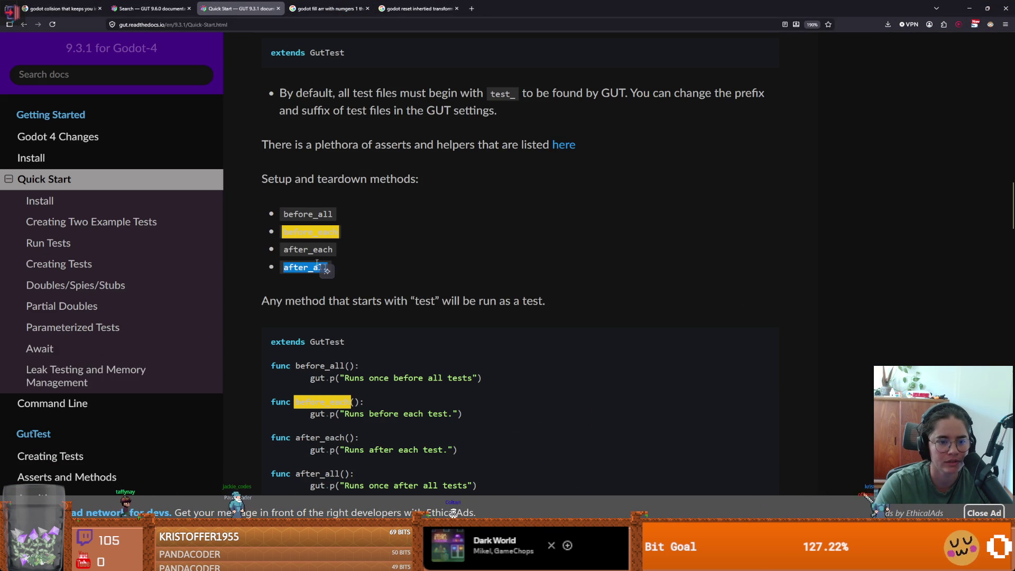
key("alt+Tab")
- Rename the line-27 teardown from after_each to after_all and rerun the GUT tests
left_click(463, 206)
key("ctrl+z")
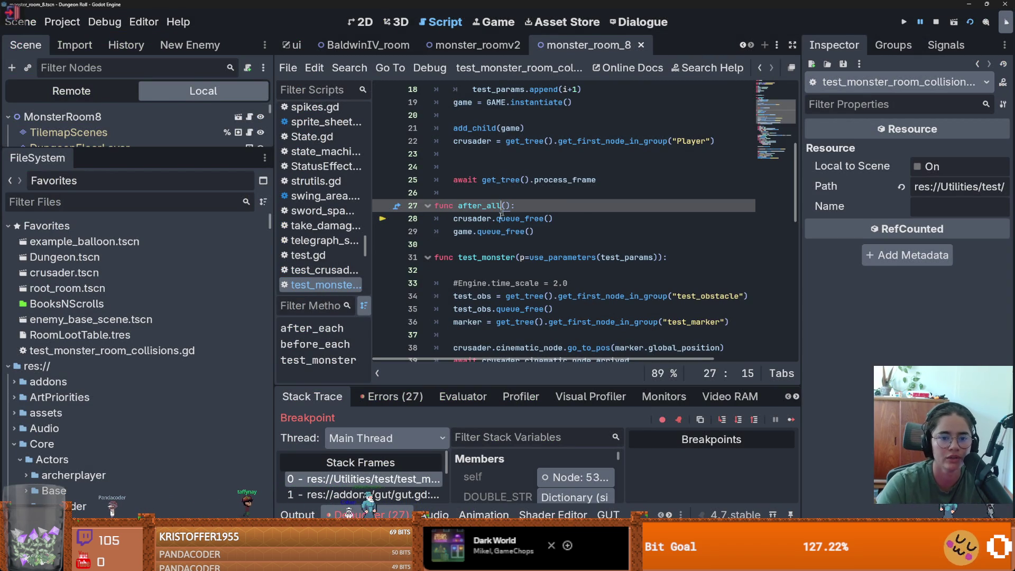
key("ctrl+shift+r")
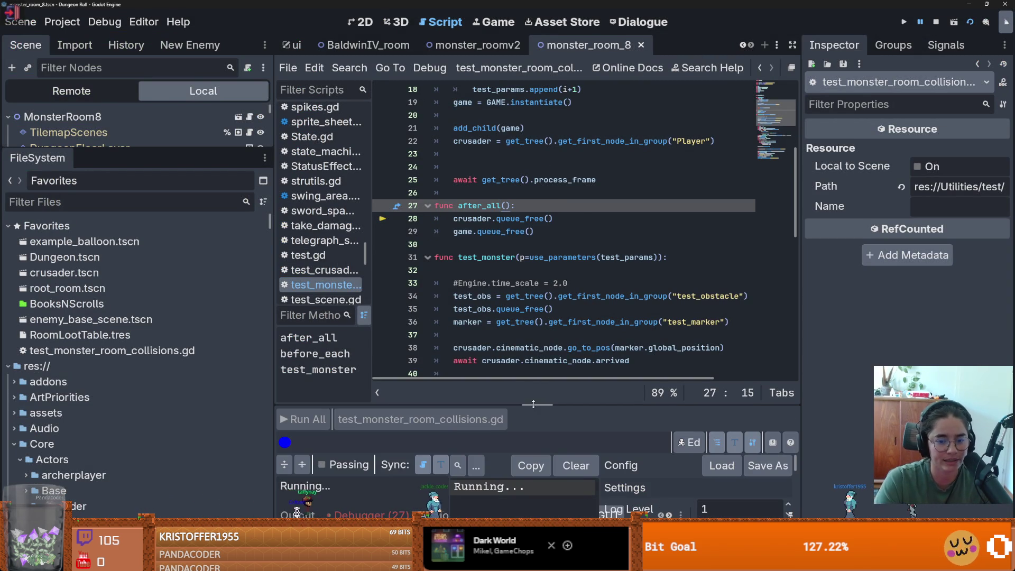
left_click_drag(533, 404, 531, 232)
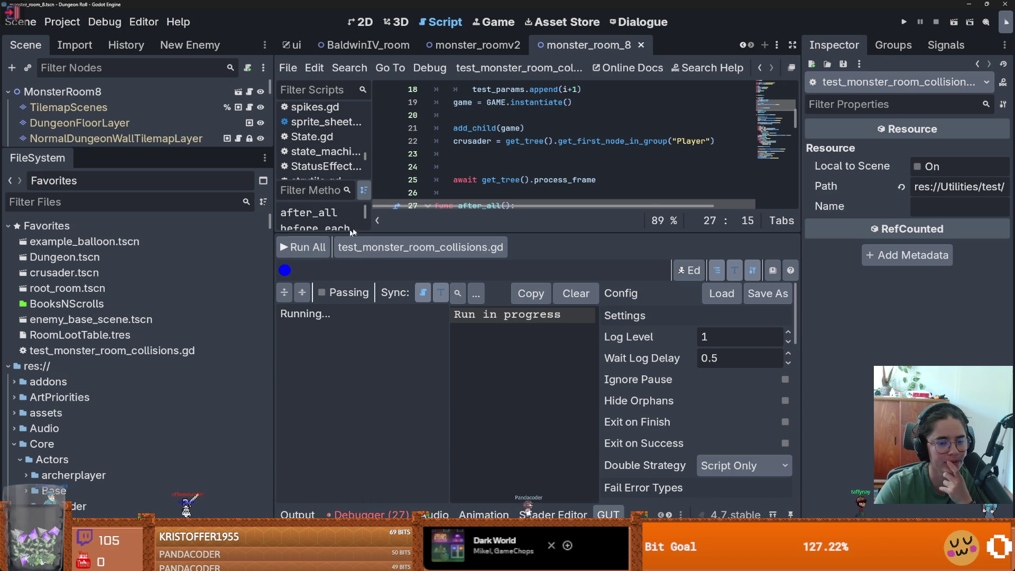
mouse_move(338, 234)
left_mouse_down()
mouse_move(328, 334)
mouse_move(317, 346)
left_mouse_up()
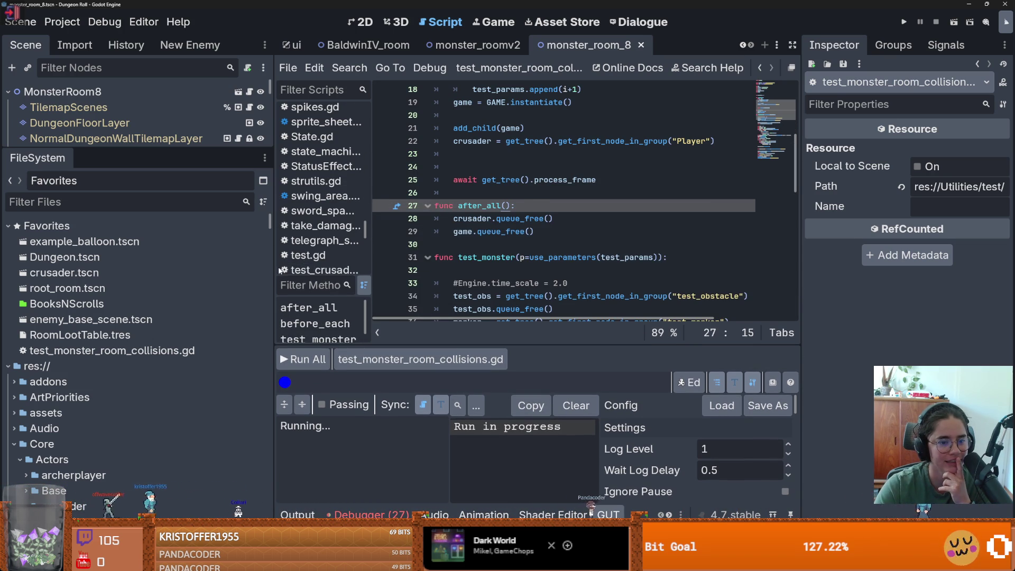
left_click_drag(274, 269, 138, 225)
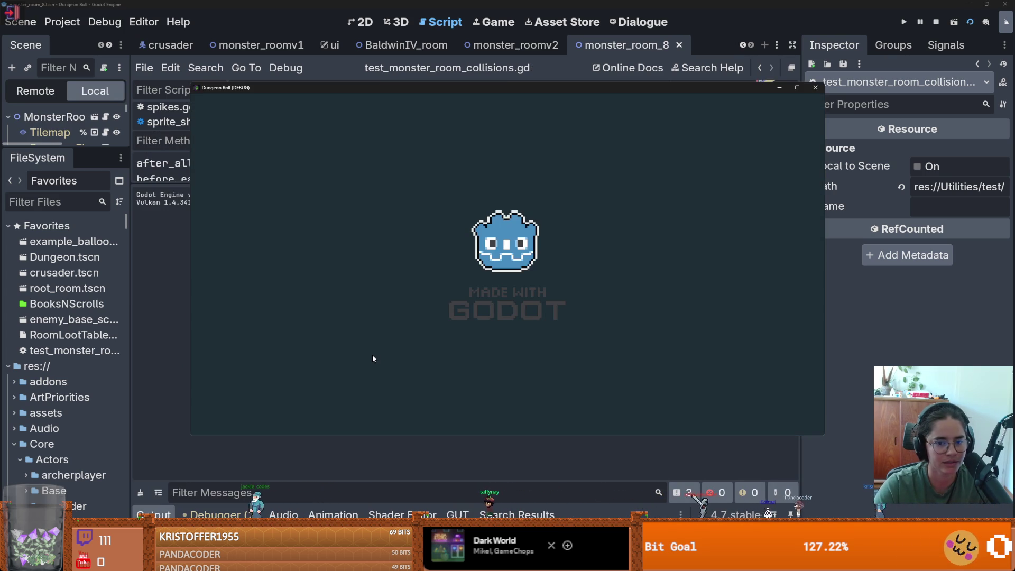
- Close the game, confirm Pass 1 Fail 0, then run all GUT tests again in compact view
left_click(817, 91)
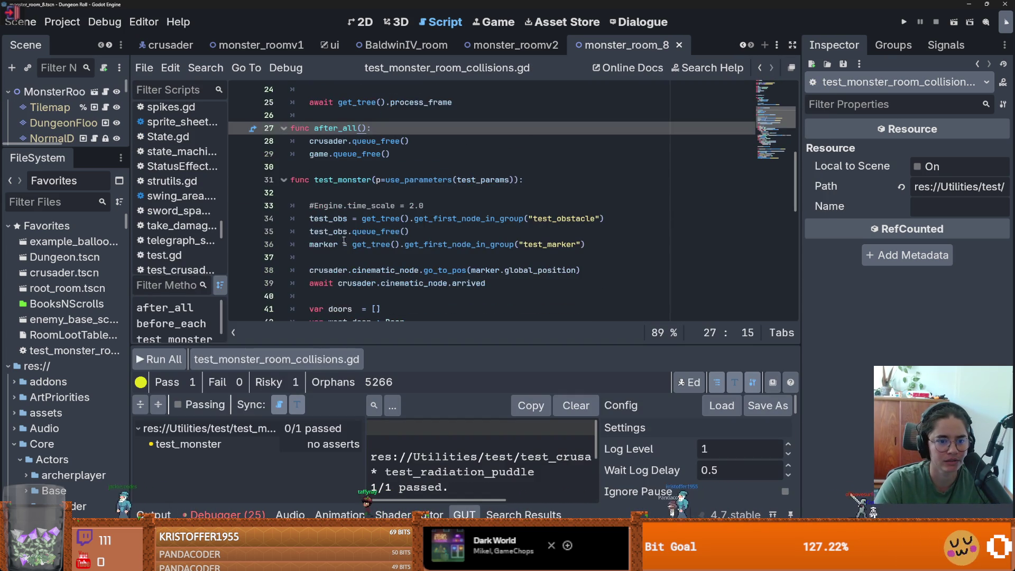
scroll(358, 225, "up", 3)
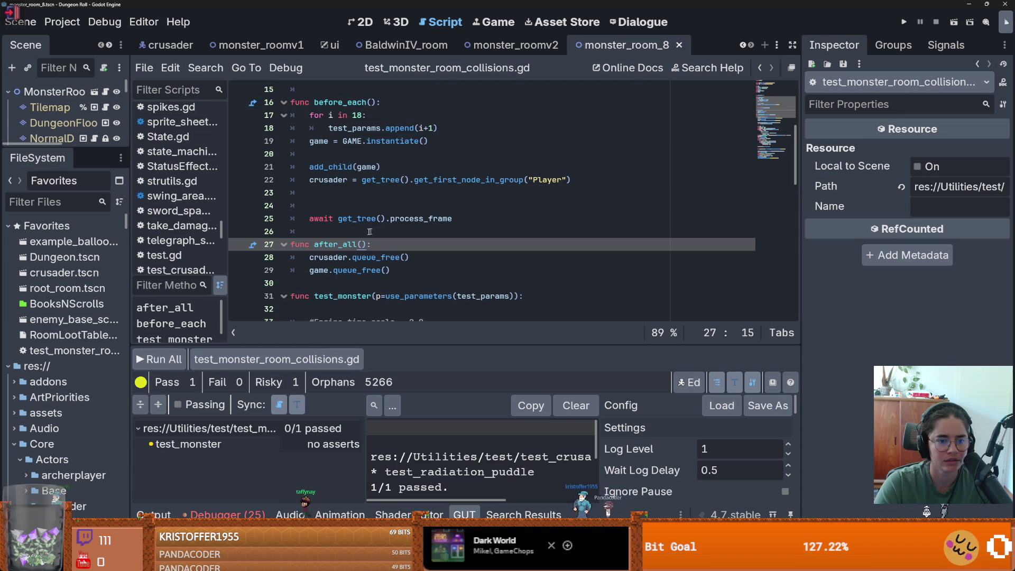
double_click(337, 255)
scroll(370, 253, "down", 3)
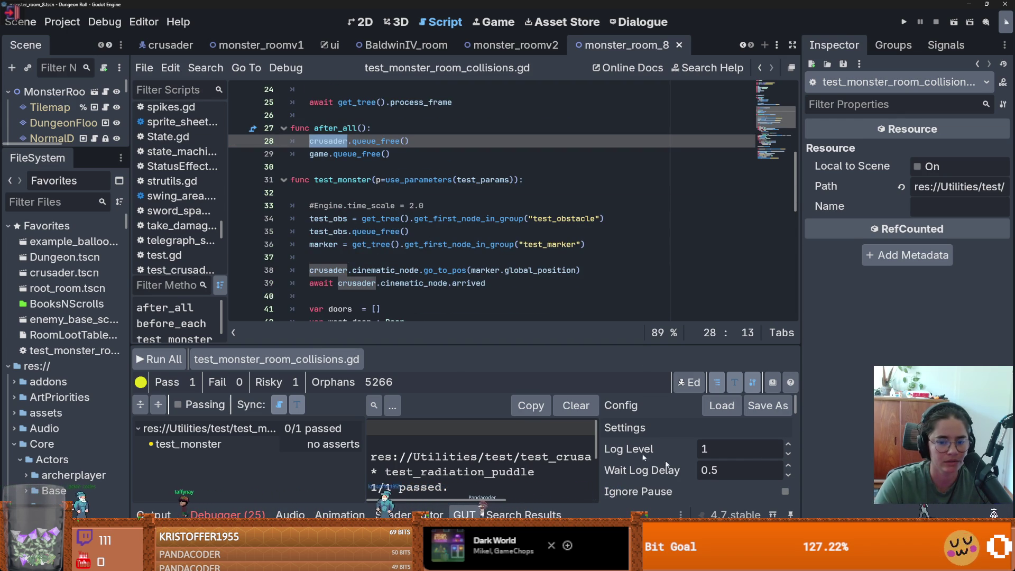
left_click(163, 358)
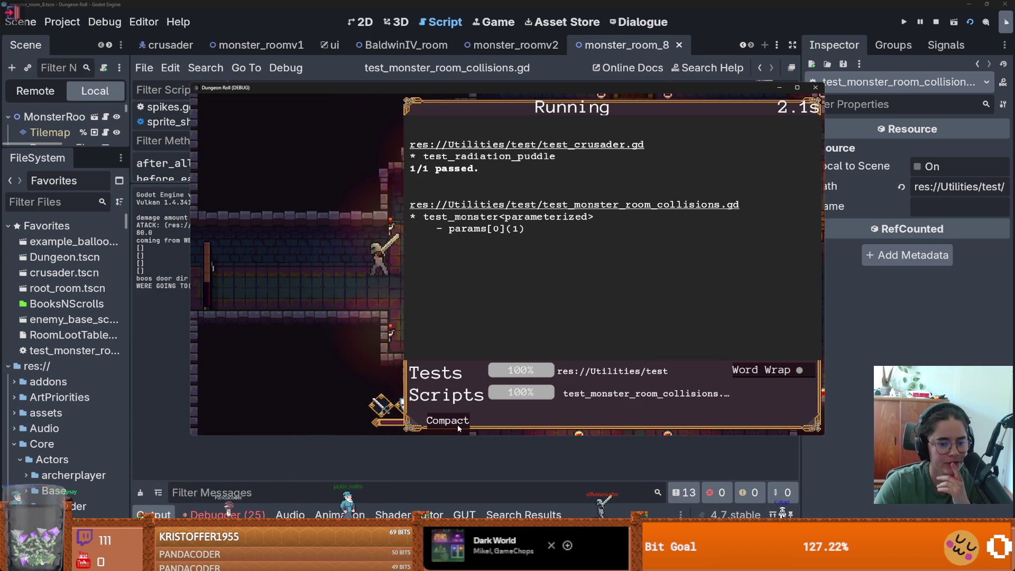
left_click(457, 426)
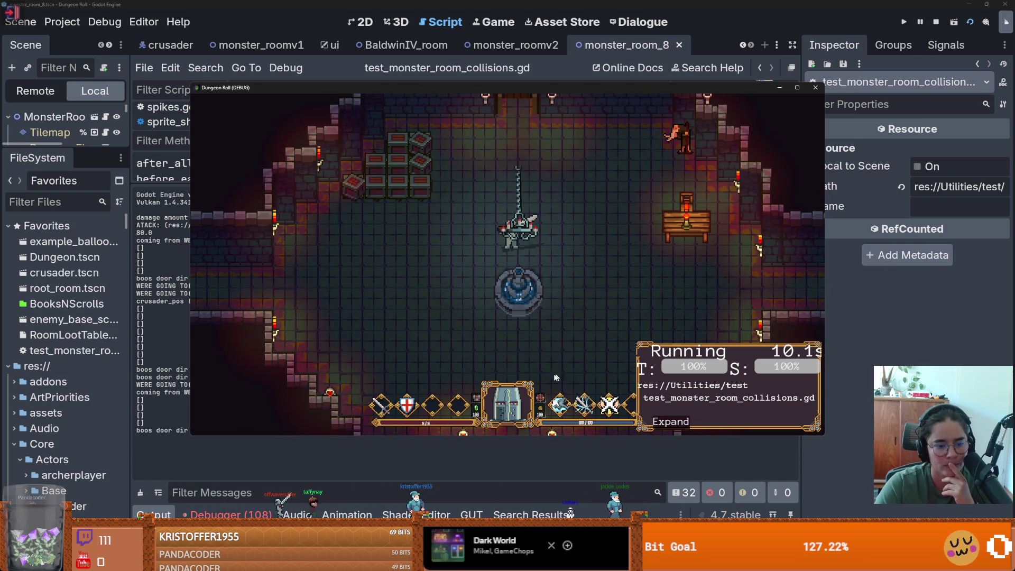
left_click(253, 396)
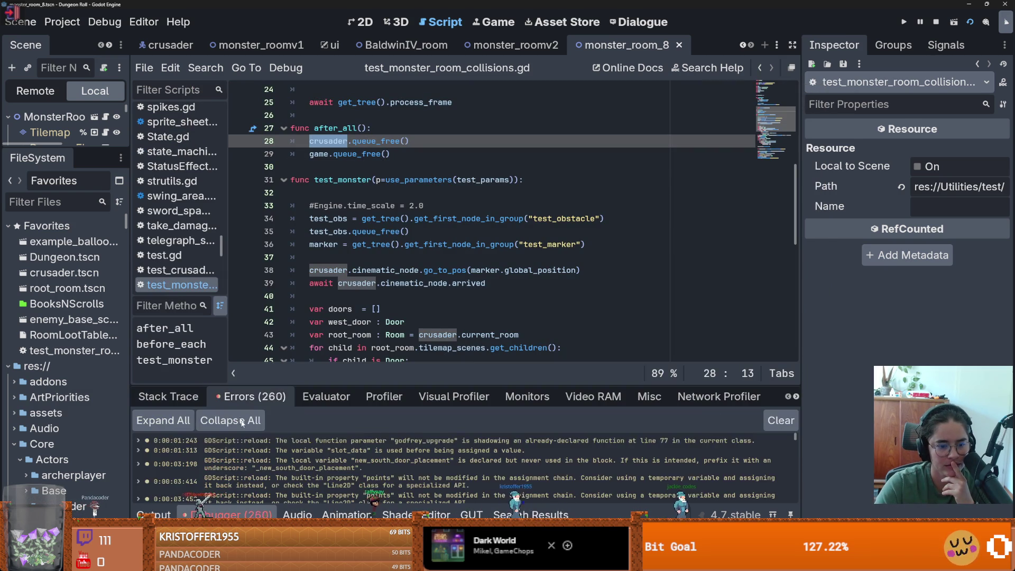
- Enlarge and scroll the Debugger's MonsterStaticTrap collision-shape errors, play again, then restore the script editor
scroll(385, 449, "down", 5)
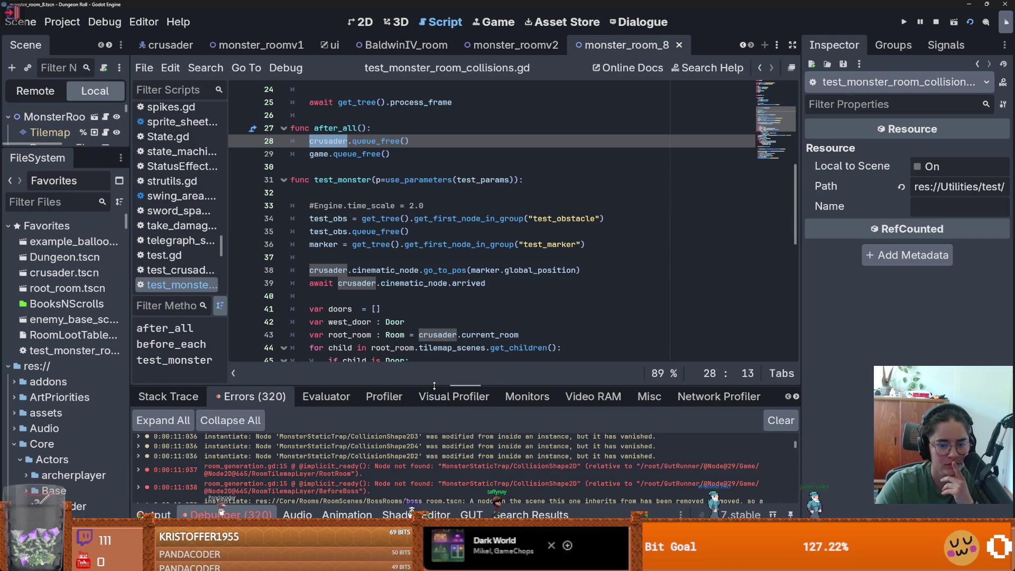
left_click_drag(434, 386, 433, 183)
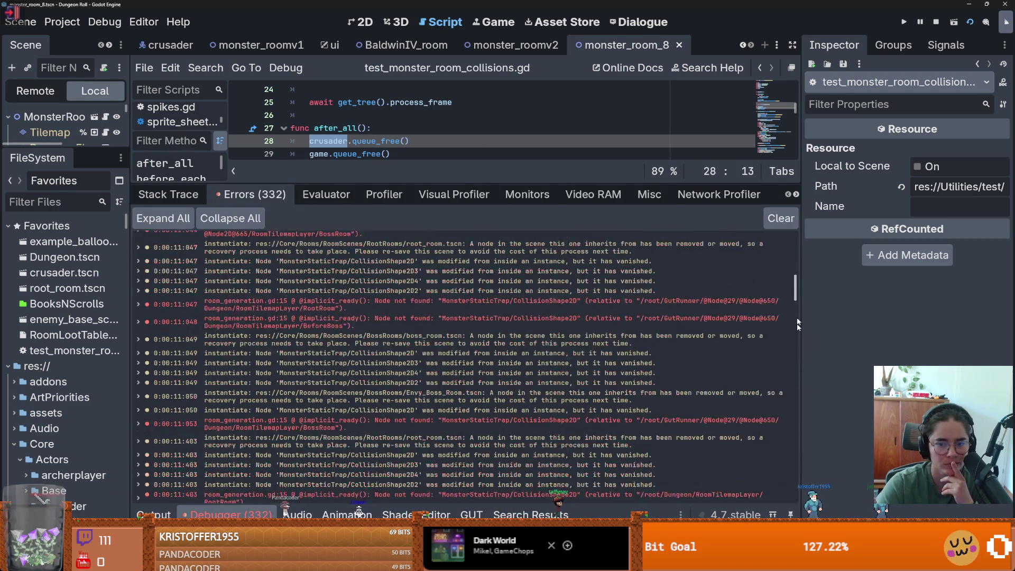
mouse_move(794, 485)
left_mouse_down()
mouse_move(776, 271)
mouse_move(776, 280)
left_mouse_up()
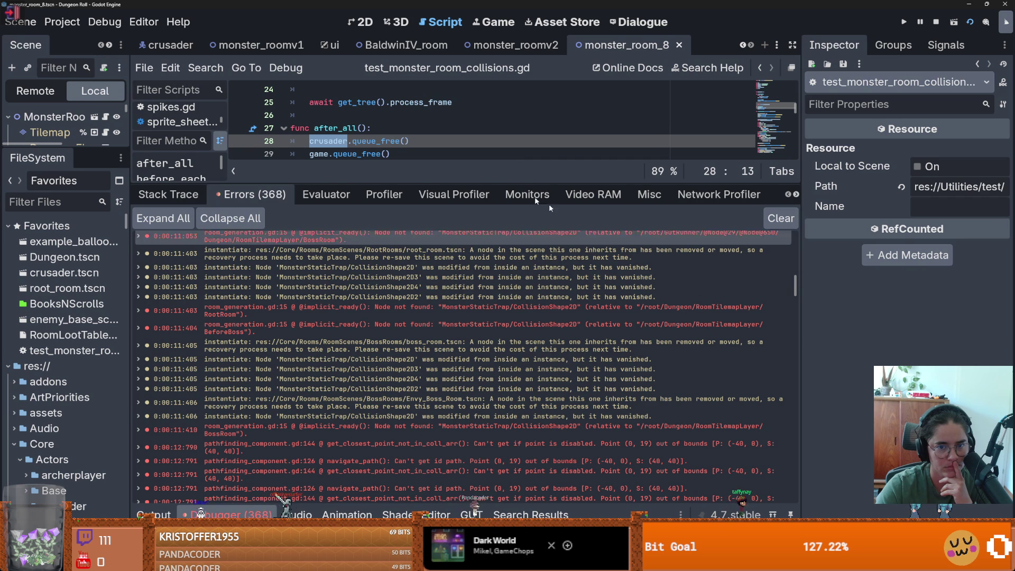
left_click_drag(511, 180, 449, 386)
scroll(364, 153, "down", 1)
scroll(364, 153, "down", 9)
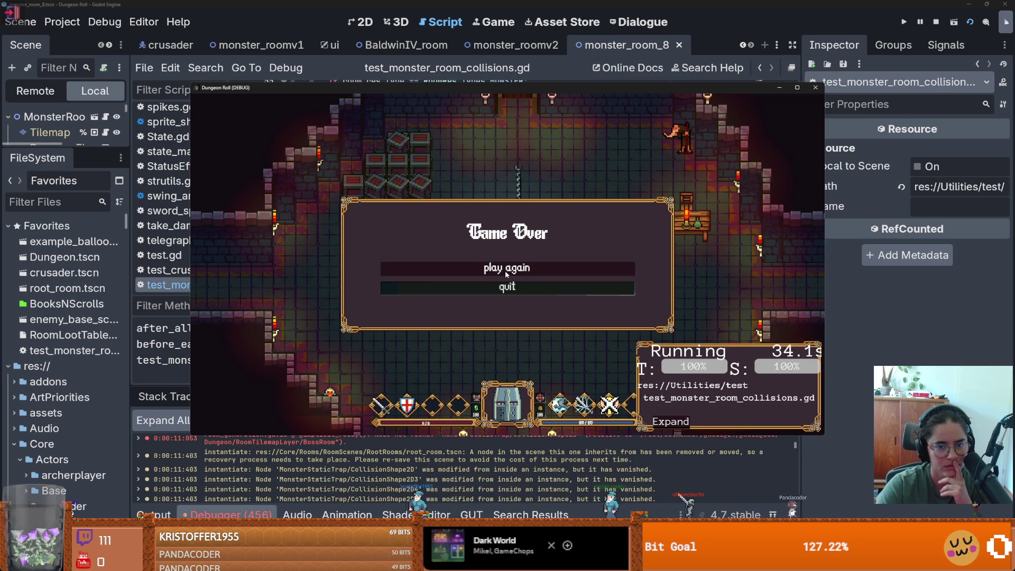
left_click(506, 274)
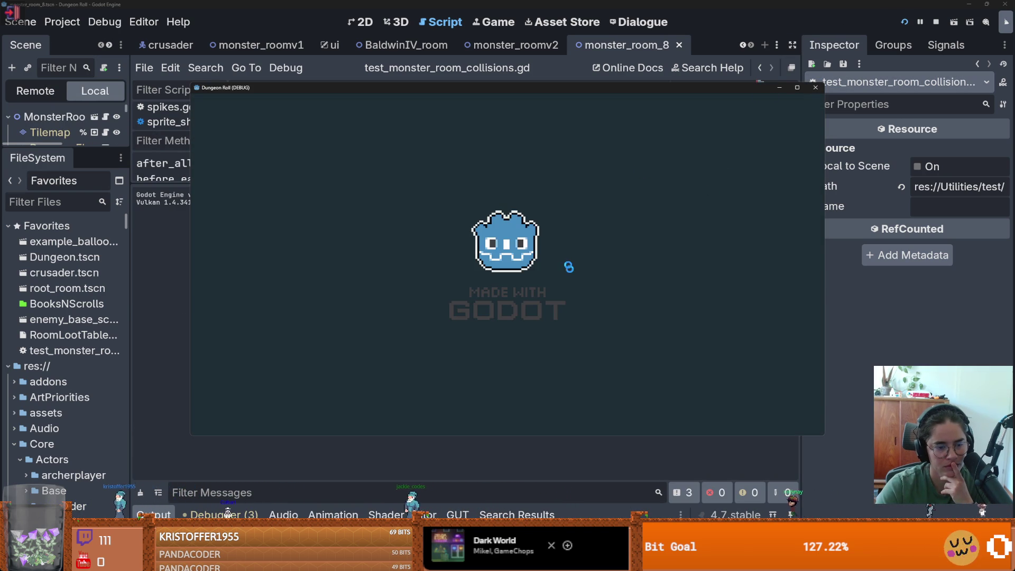
left_click_drag(455, 180, 456, 457)
scroll(419, 263, "up", 15)
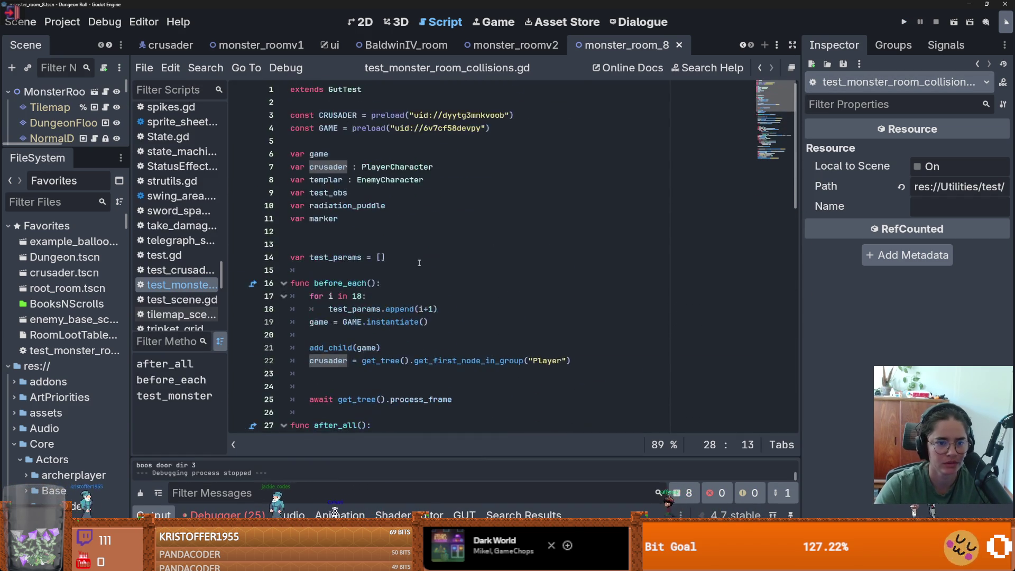
- Copy the line-22 Player lookup from before_each and paste it onto line 32 of test_monster
scroll(418, 263, "down", 3)
left_click(571, 244)
left_click_drag(571, 244, 310, 244)
key("ctrl+c")
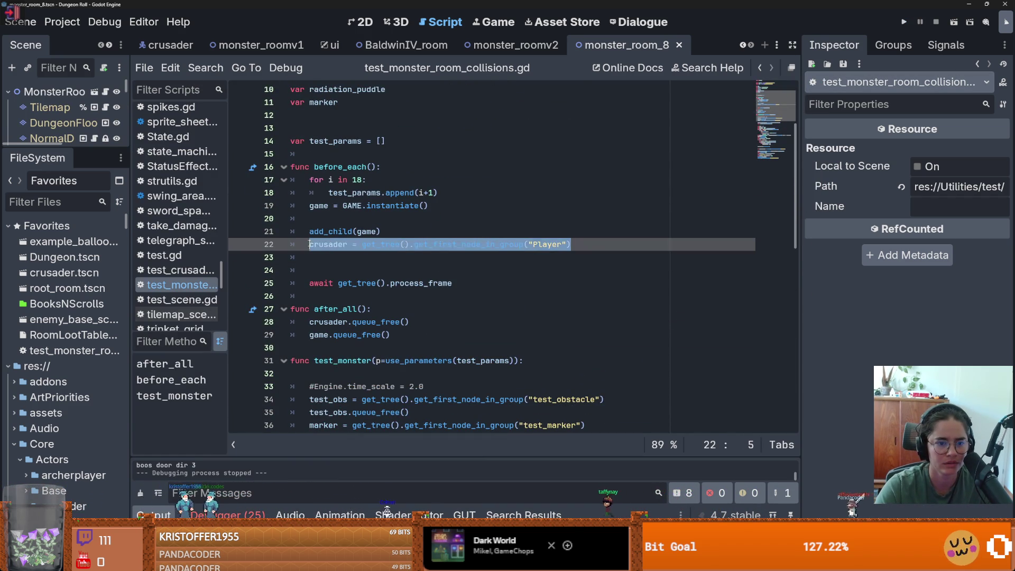
scroll(367, 264, "down", 3)
left_click(354, 260)
key("ctrl+v")
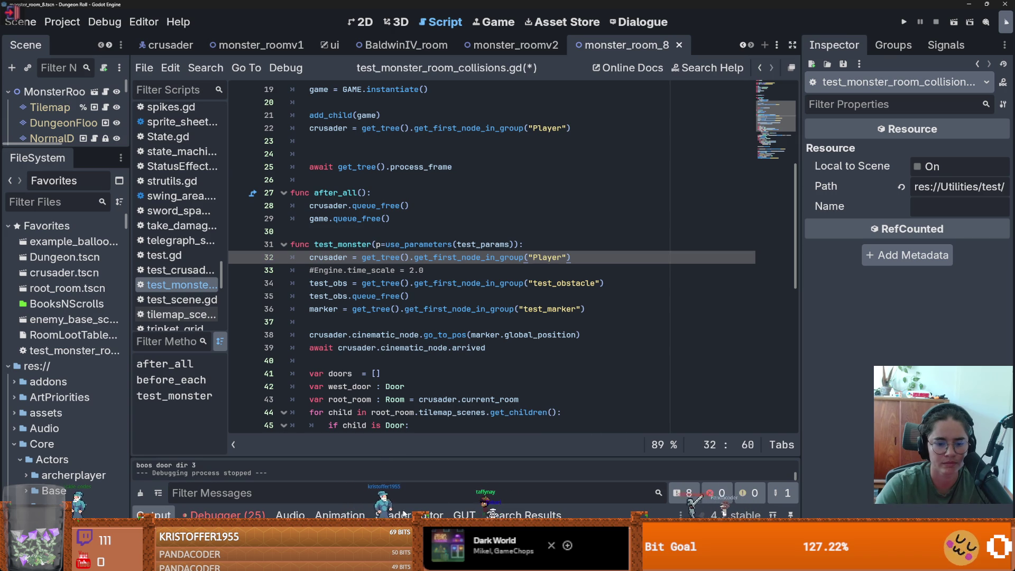
- Run all GUT tests in compact view and close the game after 1 pass, 1 fail
left_click(464, 515)
left_click(228, 356)
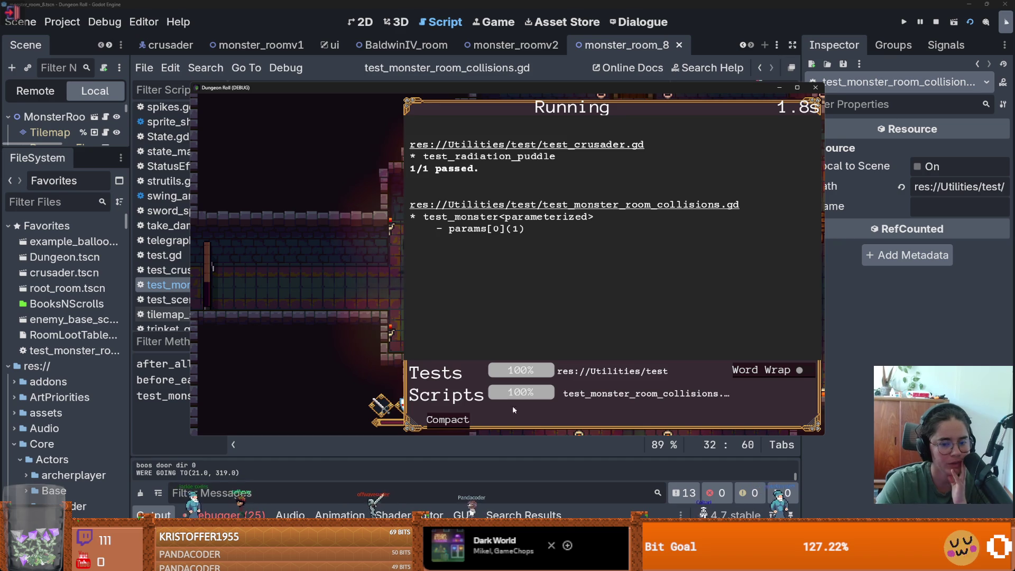
left_click(437, 420)
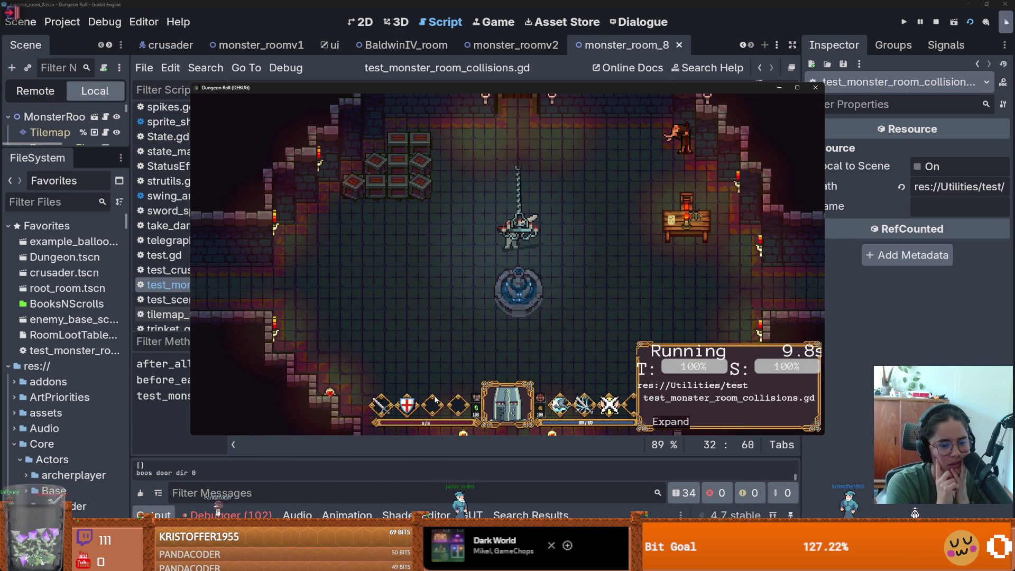
left_click(816, 89)
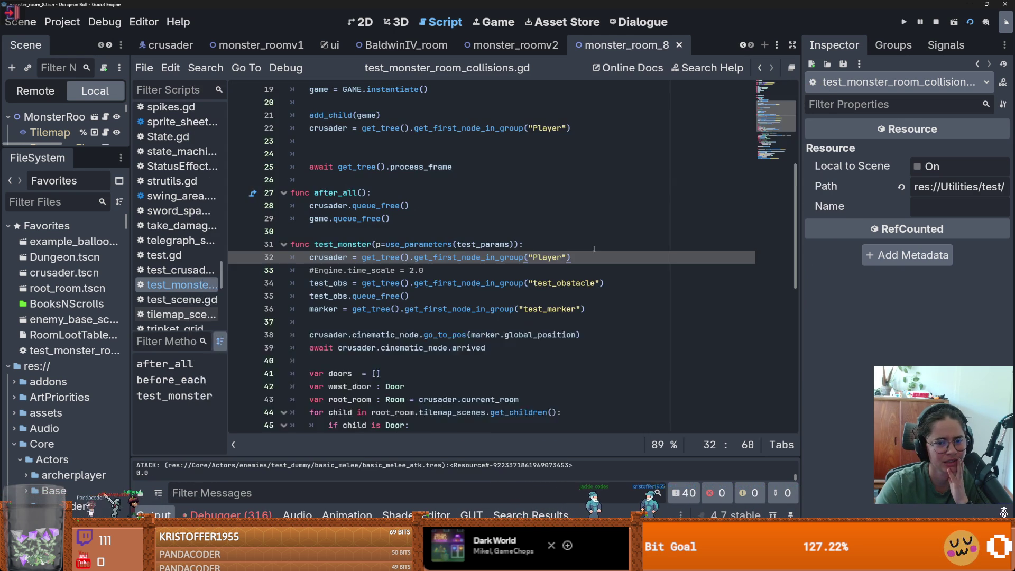
scroll(593, 248, "down", 5)
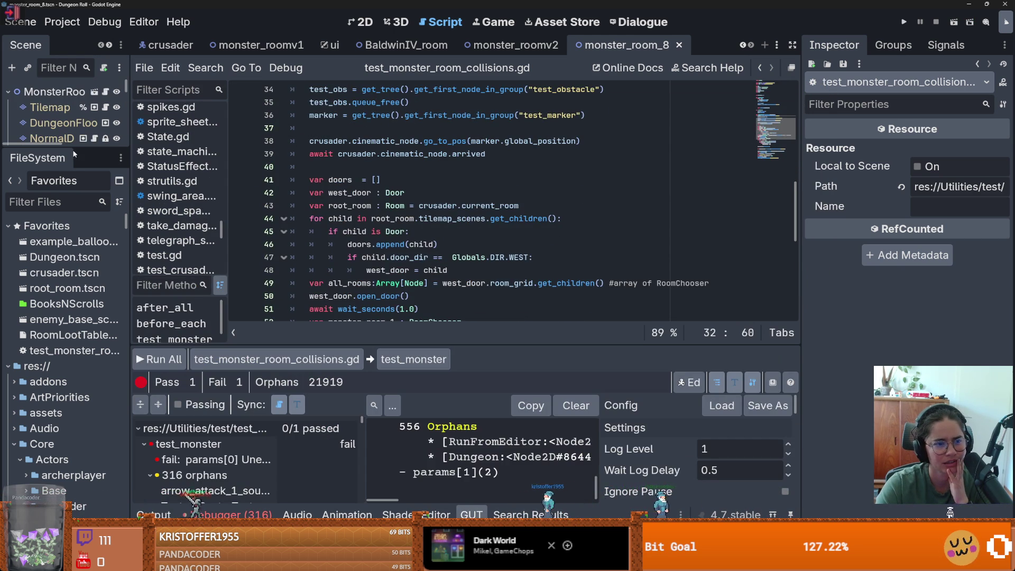
- Search all project files for "globals", listing 14 matches
left_click_drag(74, 147, 74, 336)
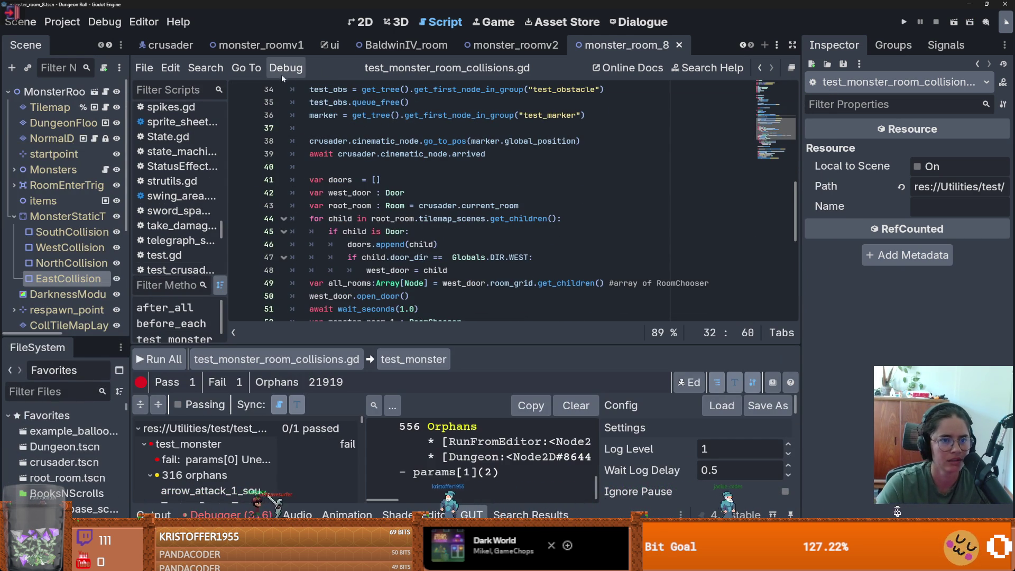
left_click(206, 68)
left_click(236, 155)
type("g")
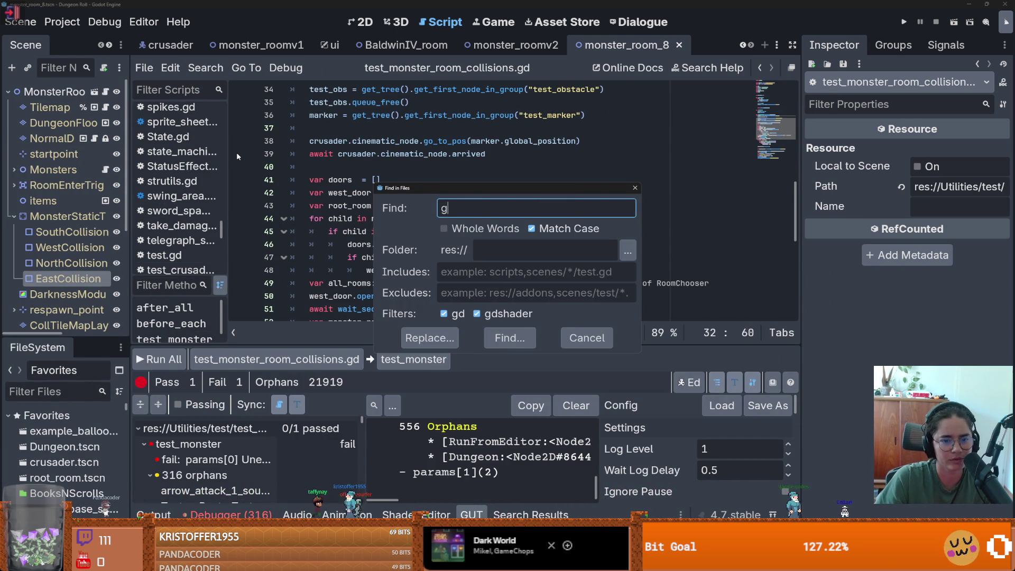
type("lobals")
key("Return")
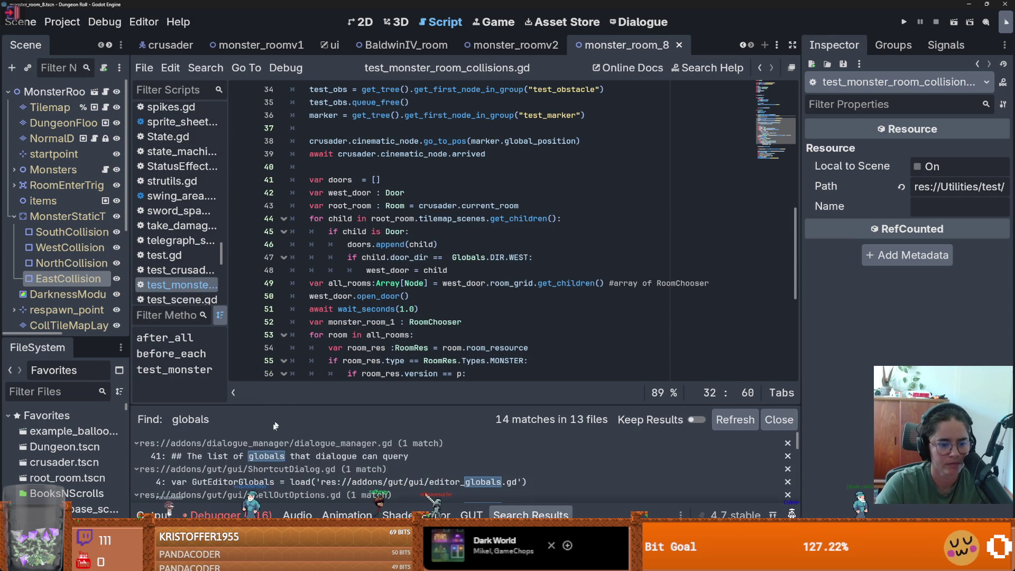
- Filter the FileSystem dock by globals and open Globals.gd
scroll(282, 459, "down", 3)
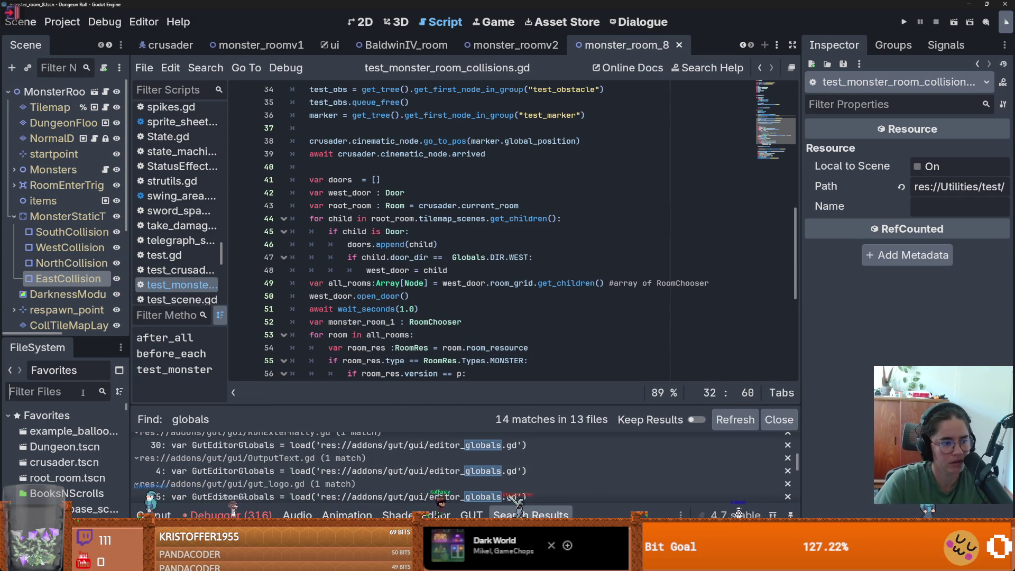
type("globals")
mouse_move(127, 455)
left_mouse_down()
mouse_move(144, 356)
mouse_move(115, 101)
left_mouse_up()
double_click(69, 302)
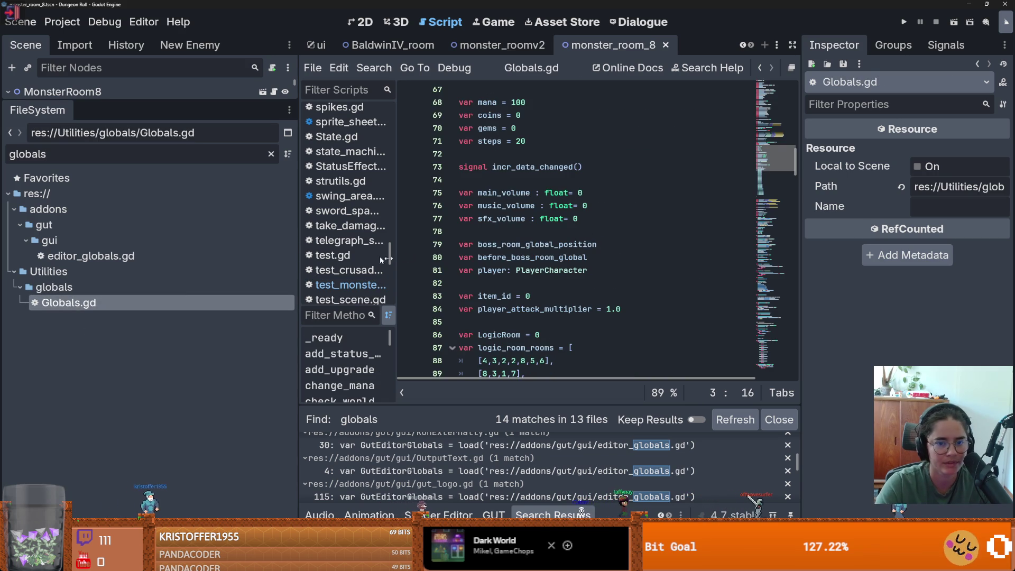
left_click_drag(297, 249, 109, 248)
- Scroll through Globals.gd, clear the file filter, and reopen test_monster_room_collisions.gd
scroll(471, 294, "down", 4)
scroll(471, 294, "up", 17)
scroll(470, 288, "up", 1)
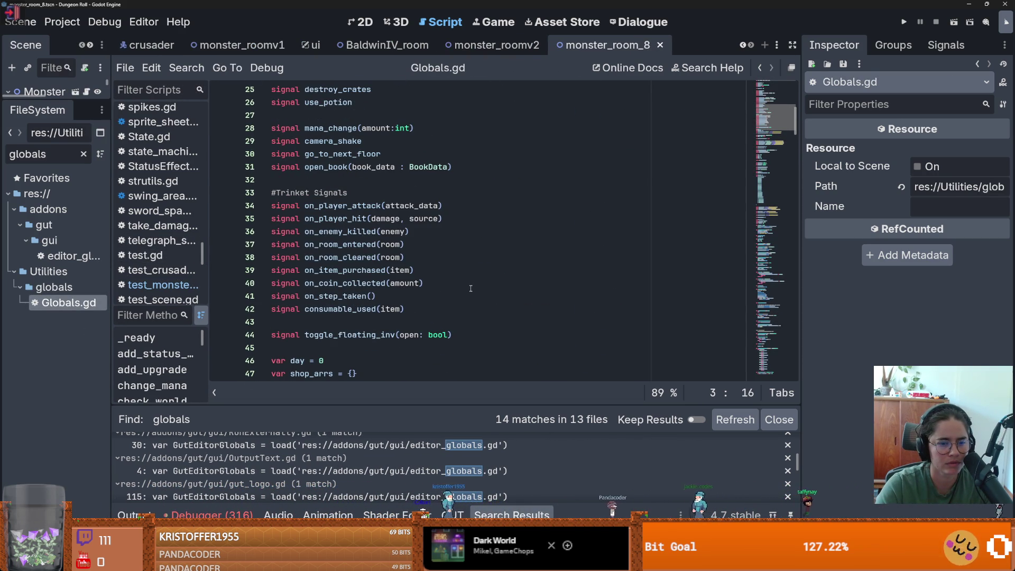
scroll(470, 288, "up", 3)
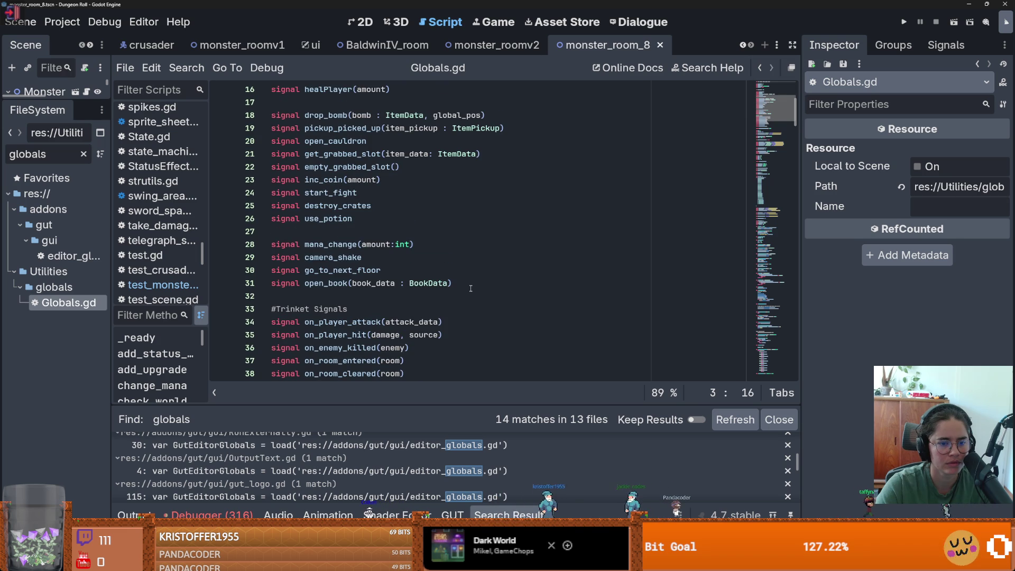
scroll(470, 288, "up", 2)
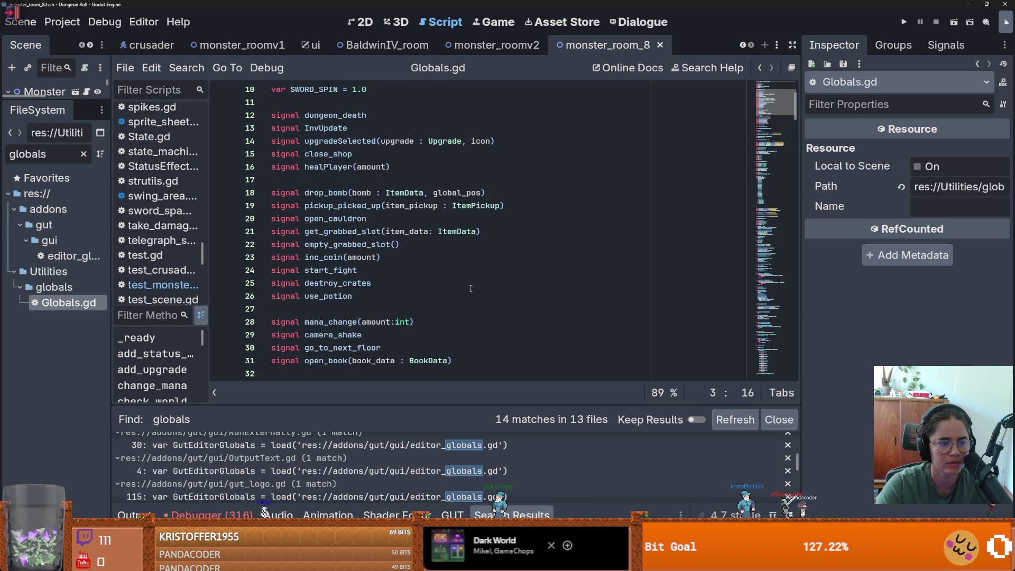
scroll(471, 288, "up", 1)
scroll(470, 288, "up", 1)
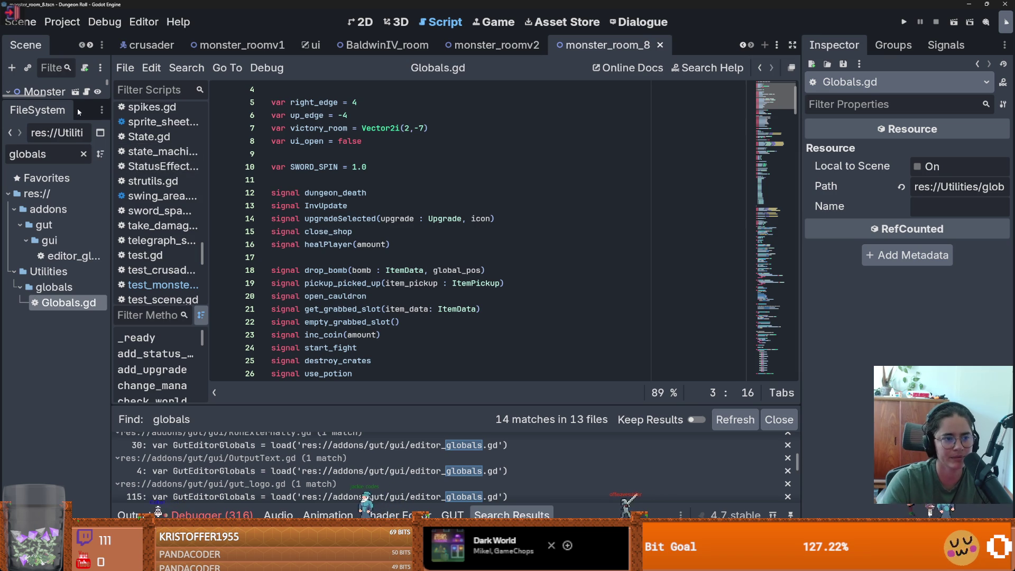
left_click(83, 154)
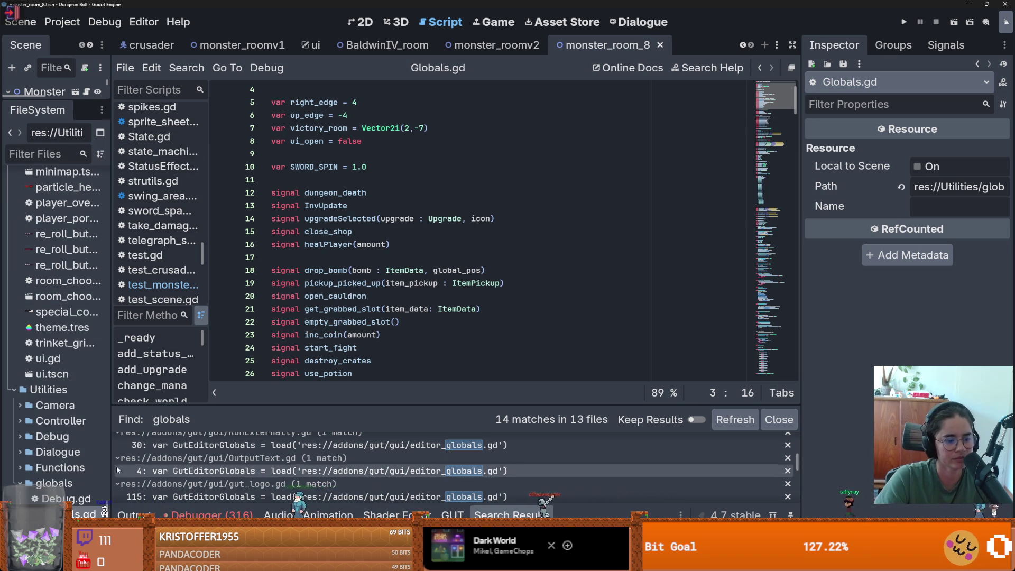
double_click(60, 302)
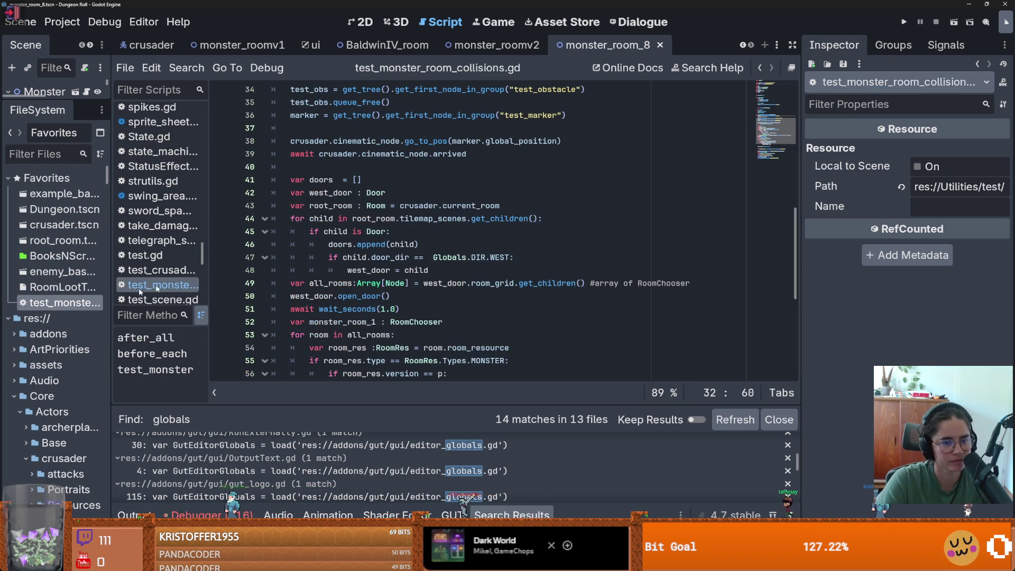
- Cut the change_scene_to_file line, rename after_all to after_each, and save the test script
scroll(369, 249, "up", 8)
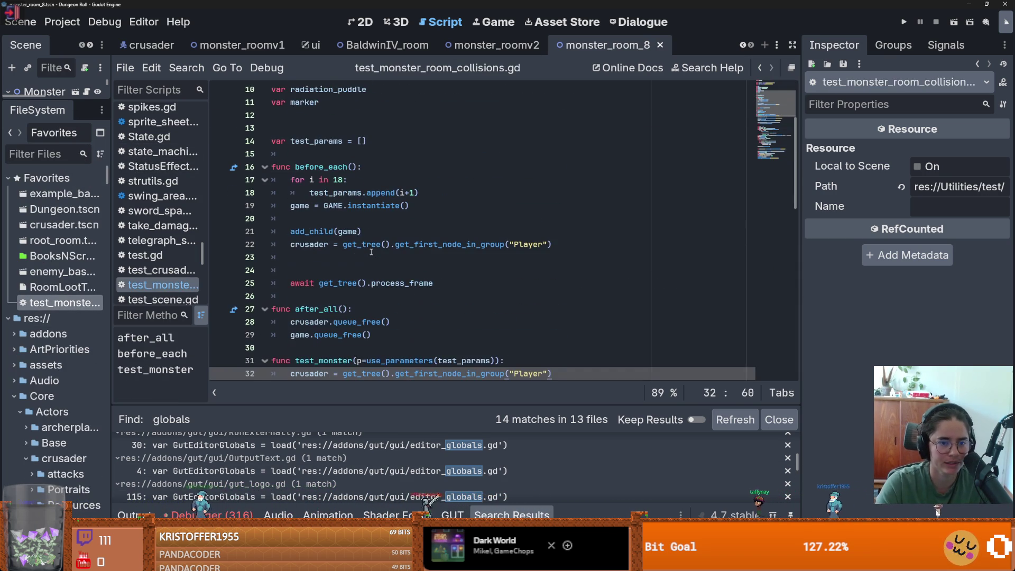
double_click(338, 167)
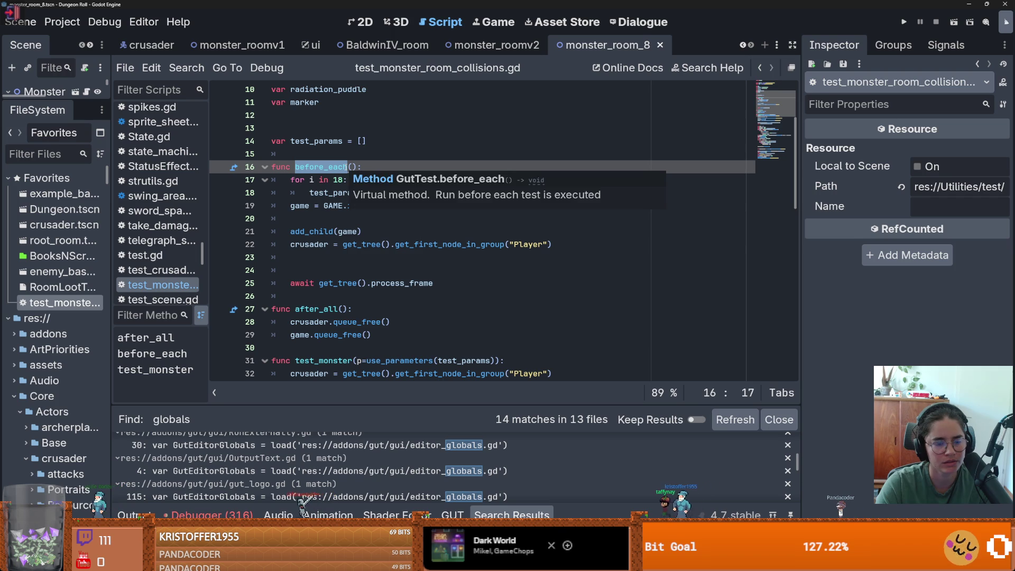
left_click(360, 270)
scroll(528, 274, "down", 14)
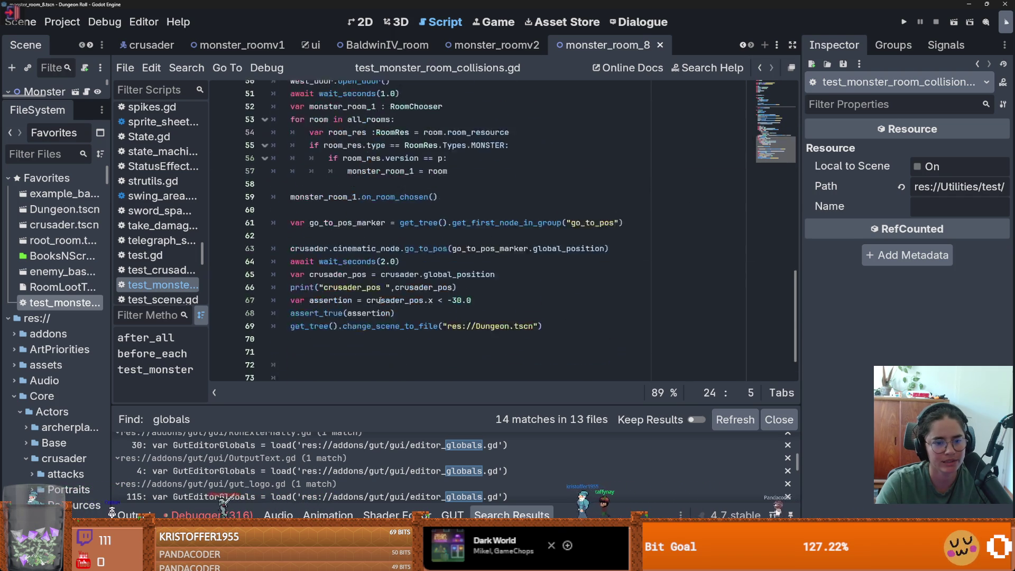
left_click(546, 285)
key("ctrl+x")
scroll(347, 231, "up", 15)
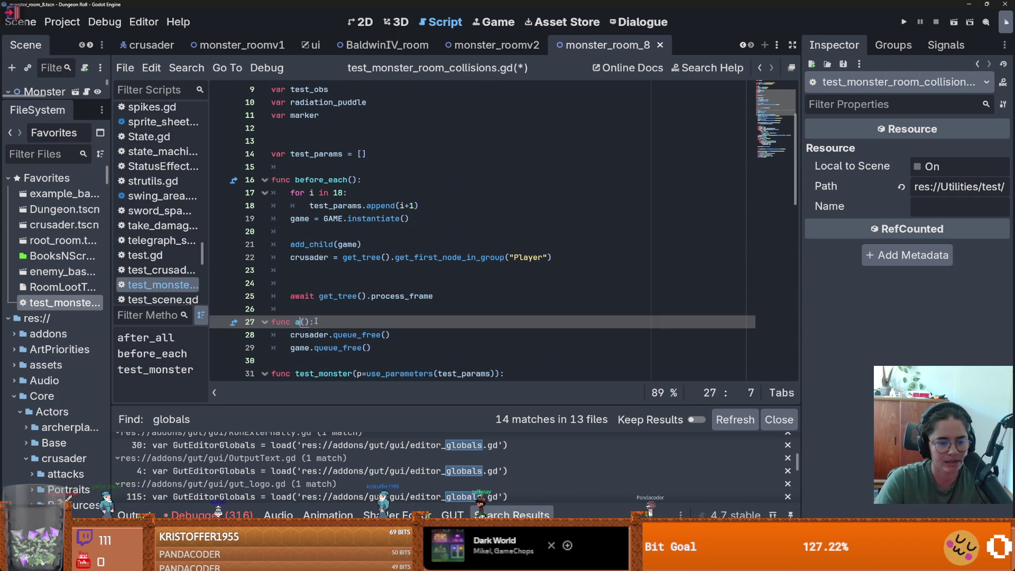
type("fter_each")
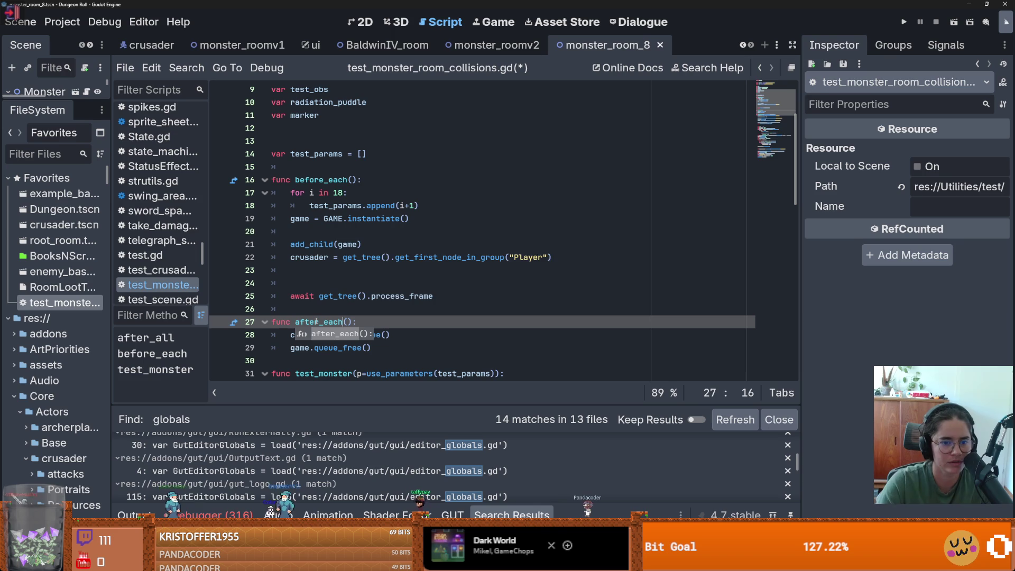
key("ctrl+s")
- Remove the empty line 24 from the test script and rerun all the tests
left_click(323, 275)
scroll(323, 274, "down", 4)
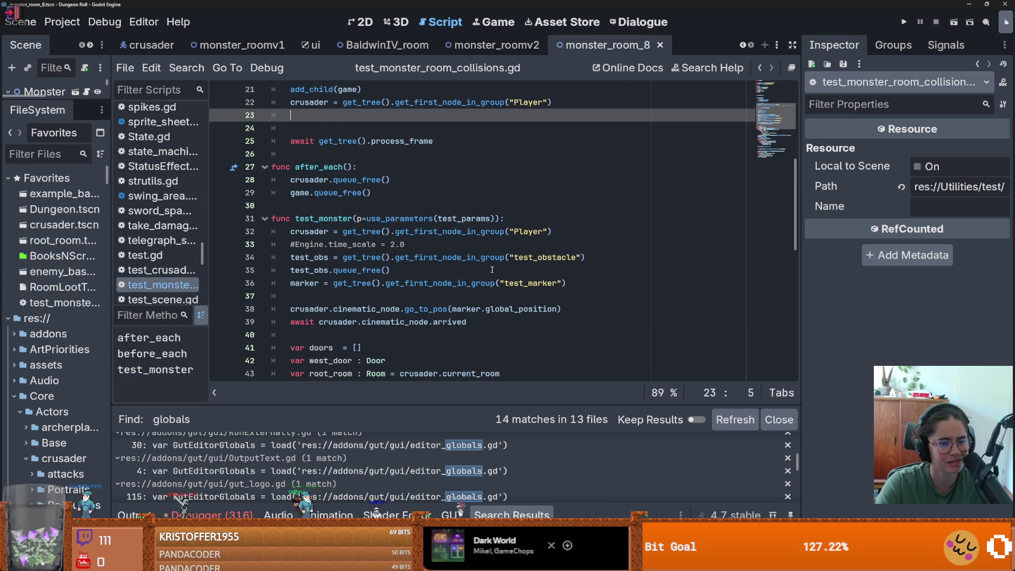
scroll(494, 269, "down", 2)
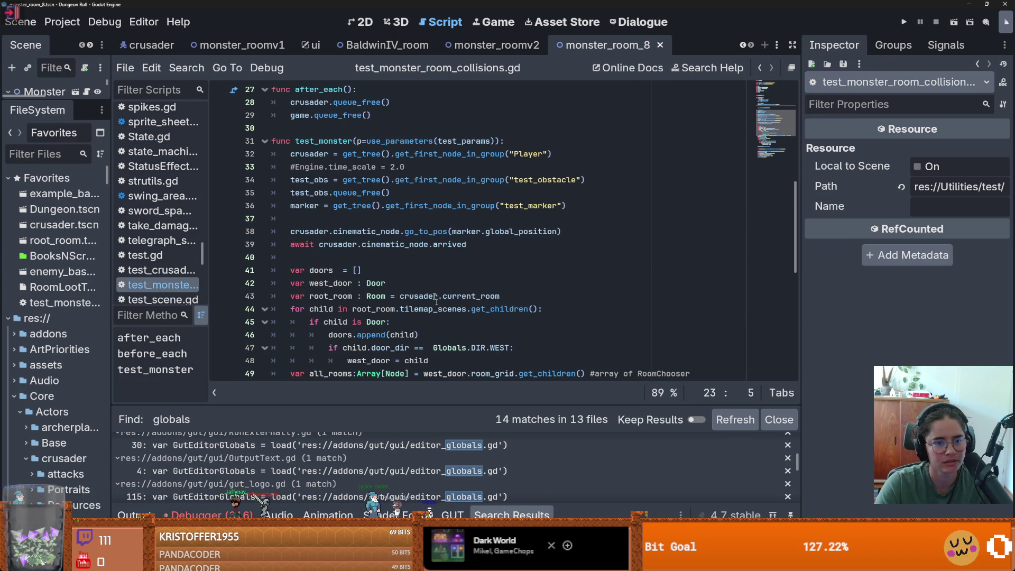
scroll(427, 288, "up", 5)
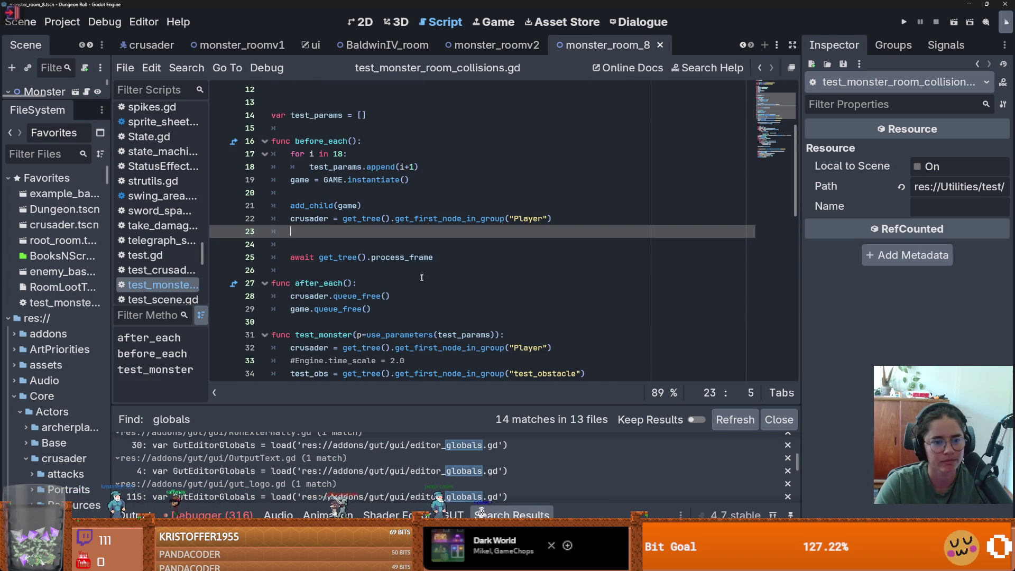
scroll(422, 275, "down", 2)
scroll(365, 219, "up", 1)
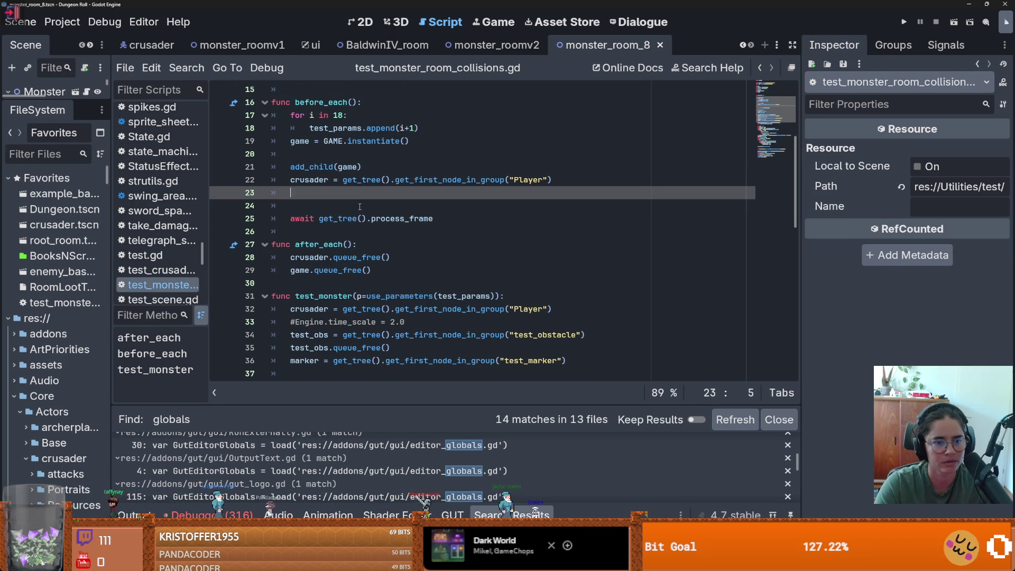
left_click(359, 206)
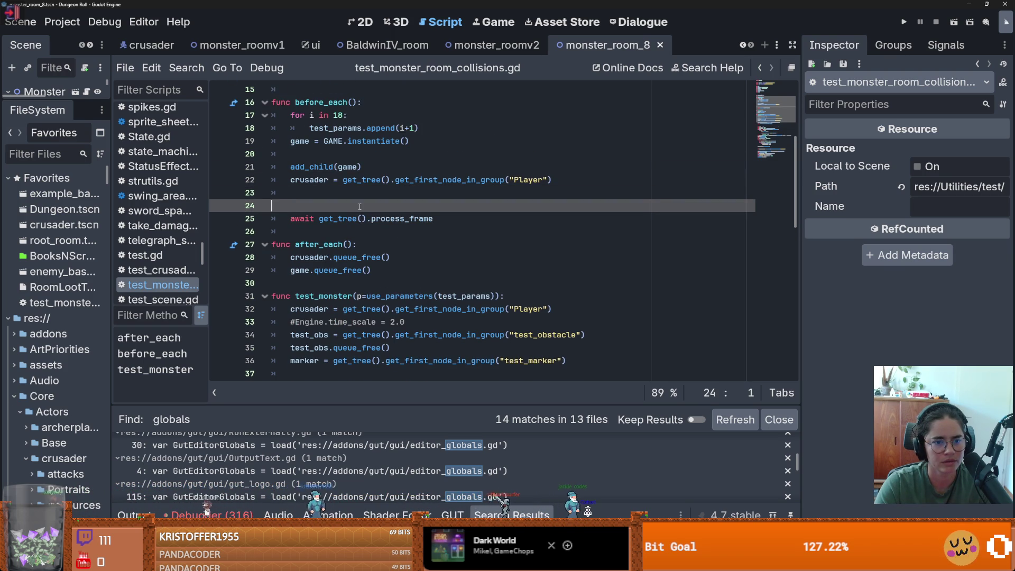
key("BackSpace")
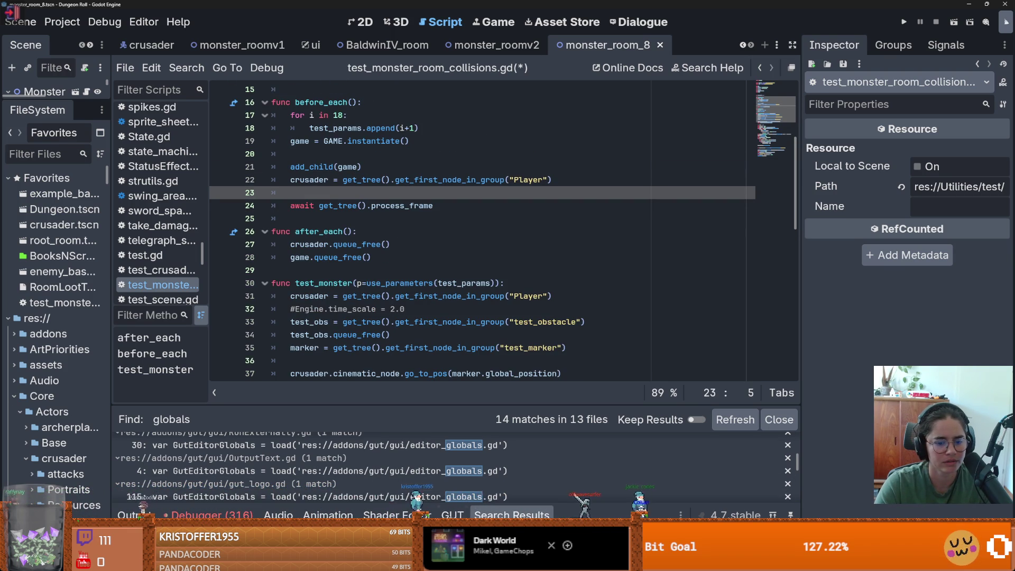
left_click(150, 365)
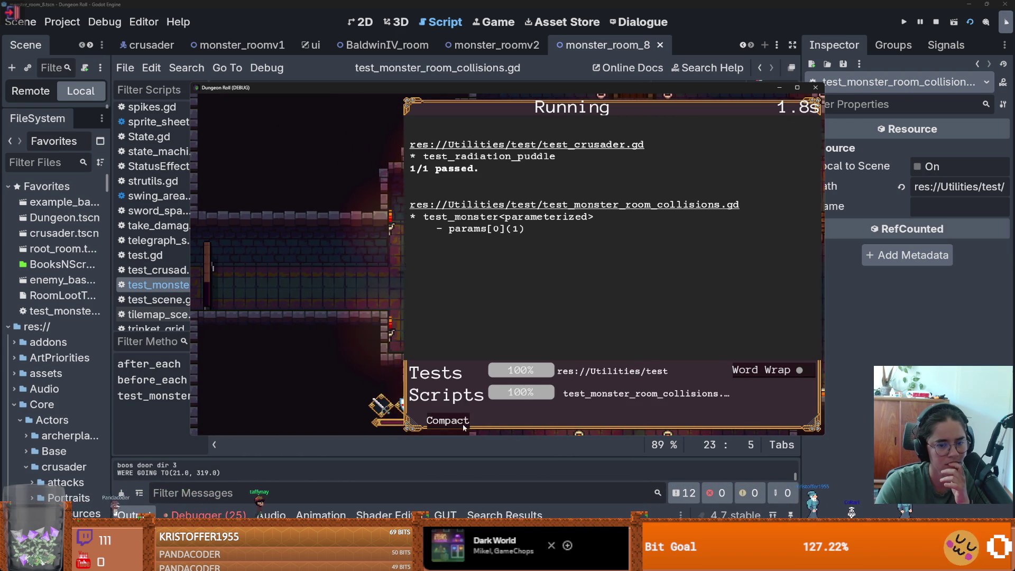
- Switch the GUT runner to Compact so the game stays visible during the rerun
left_click(462, 422)
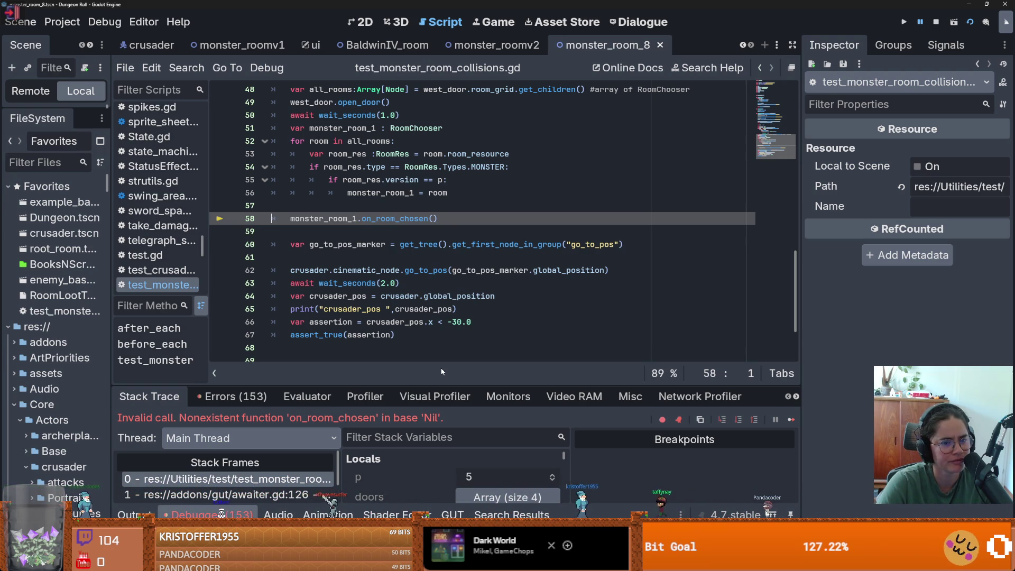
- Check monster_room_1's declaration and its failing call, then switch to the Dungeon scene
scroll(423, 218, "up", 2)
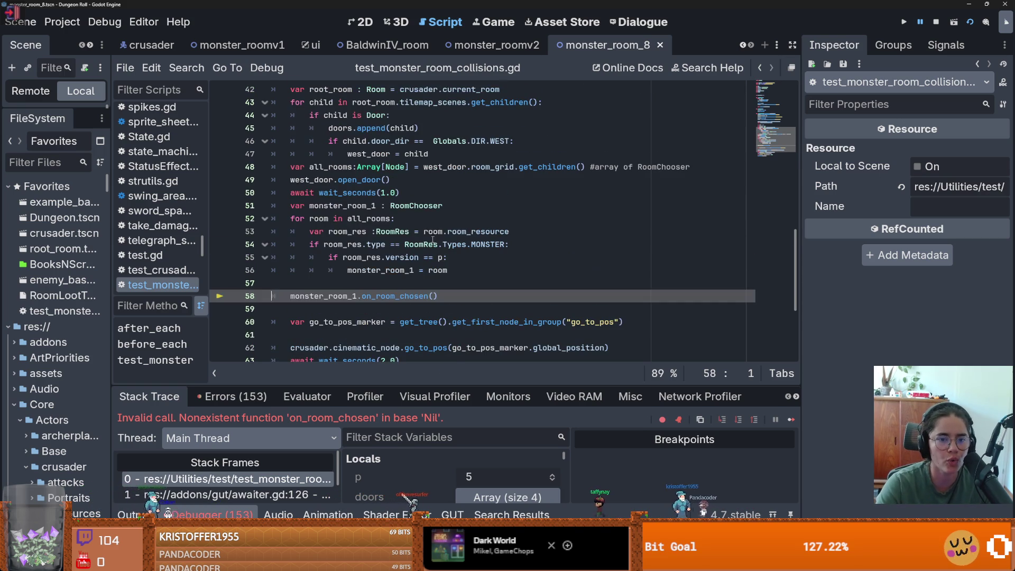
double_click(351, 205)
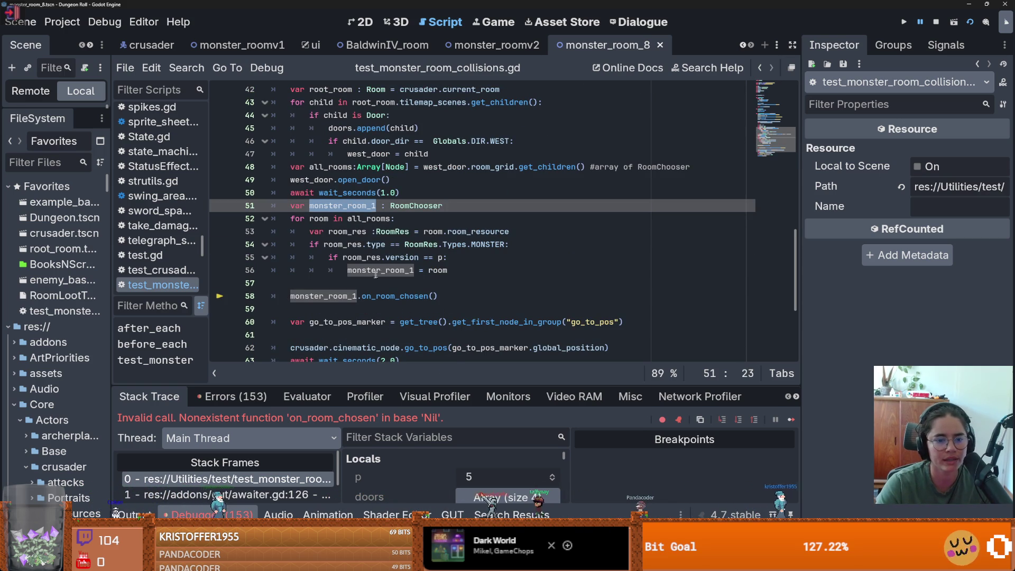
double_click(334, 292)
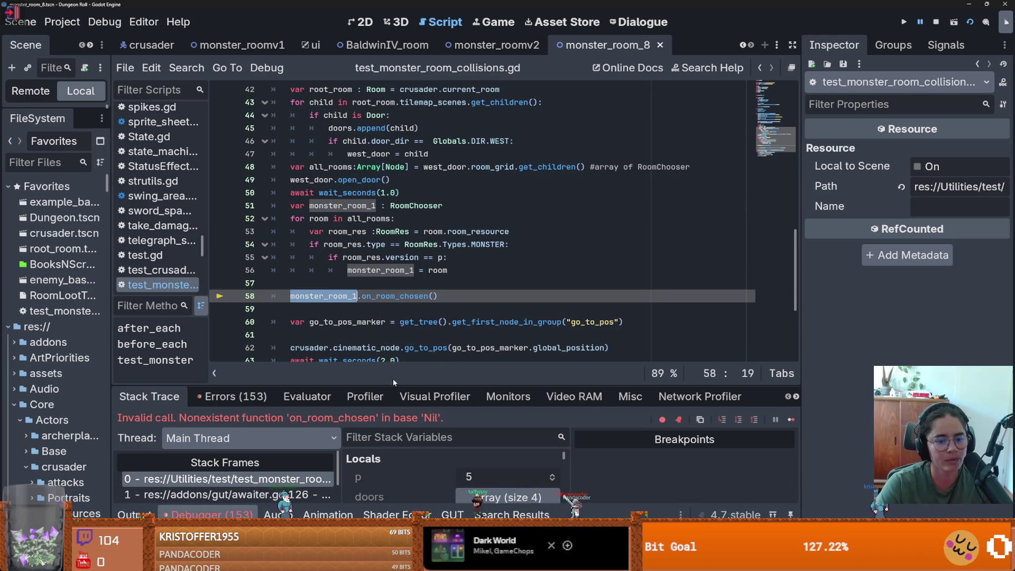
left_click_drag(394, 385, 394, 307)
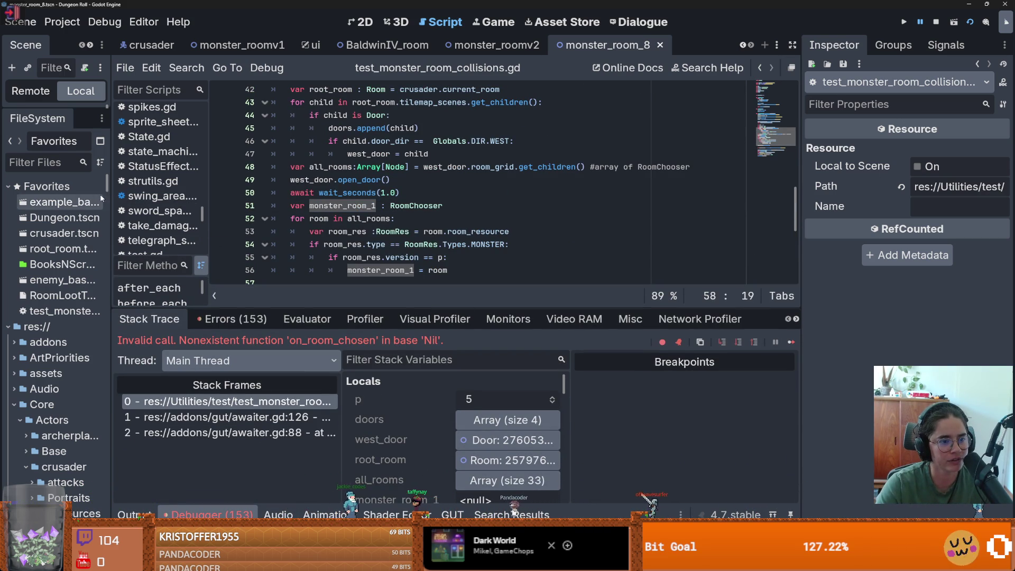
left_click_drag(114, 192, 320, 192)
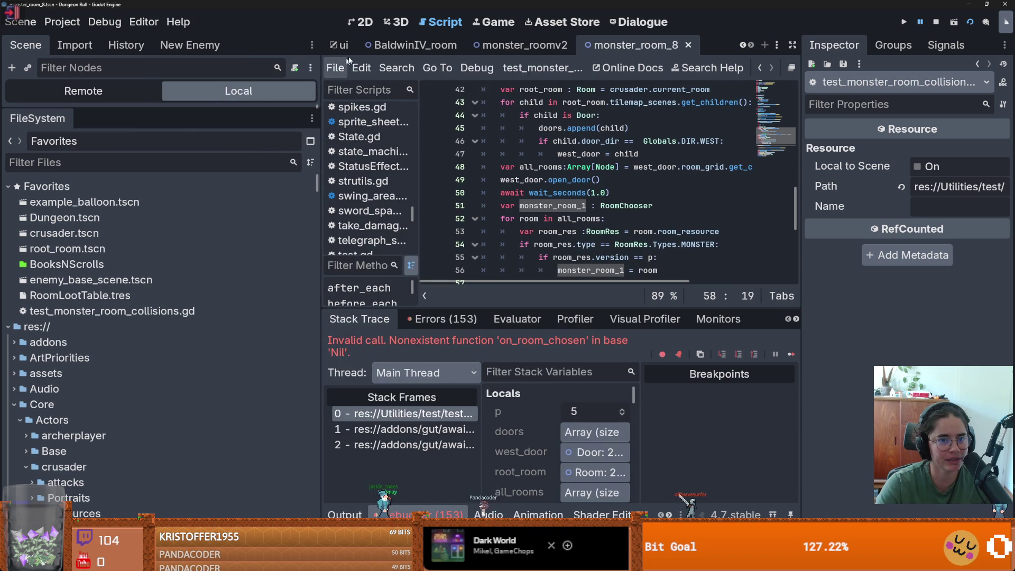
left_click(742, 47)
left_click(742, 47)
left_click(418, 45)
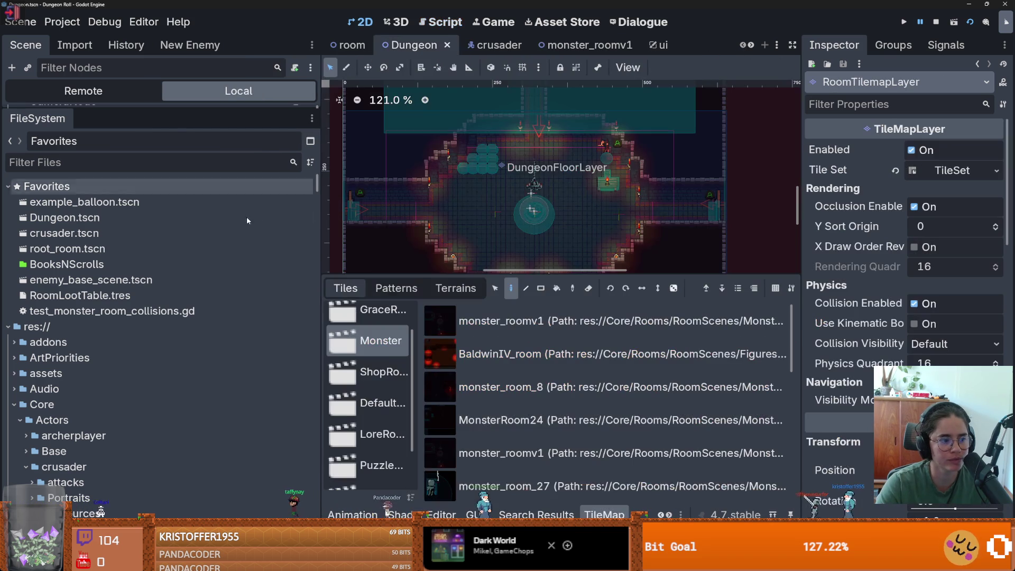
- Delete the duplicate monster_roomv1 tile (ID 5) from the Dungeon TileSet's Monster scenes
left_click_drag(560, 276, 560, 133)
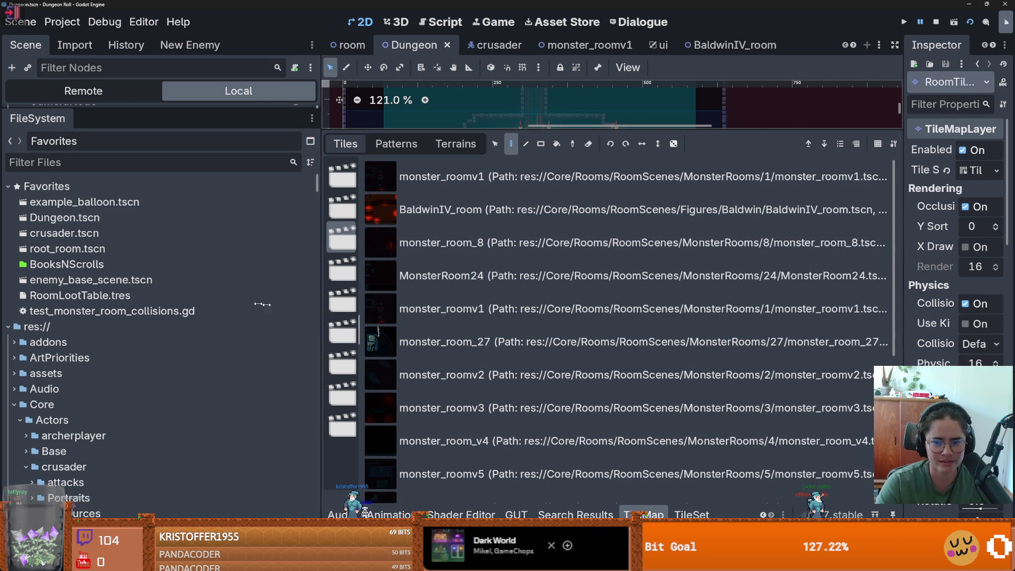
left_click_drag(316, 306, 111, 307)
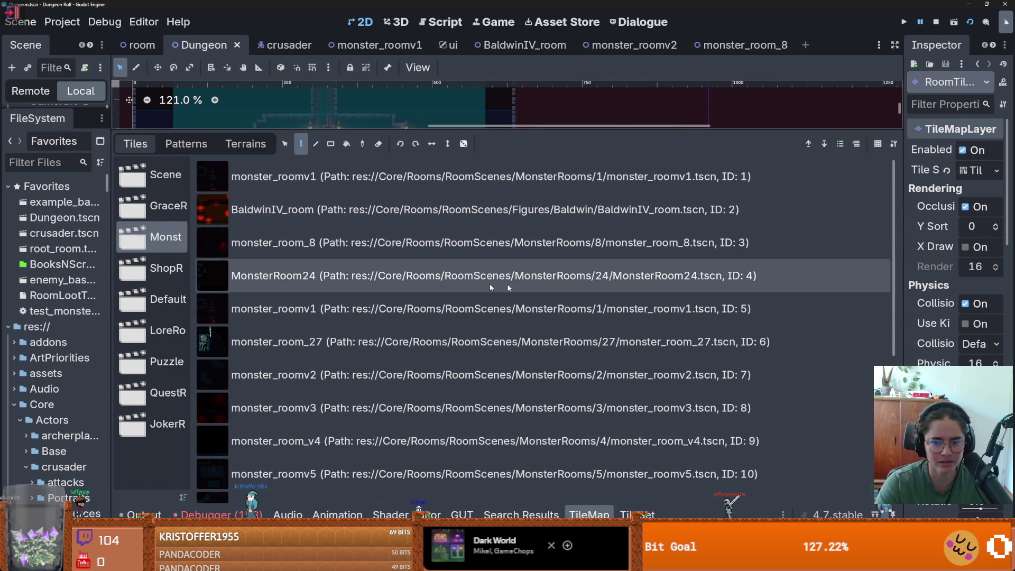
left_click(547, 317)
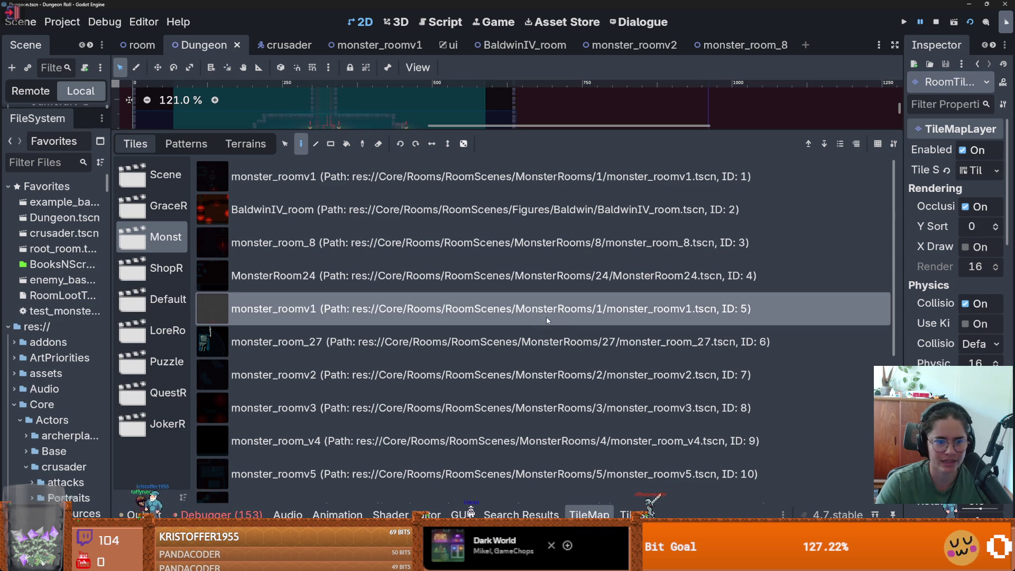
left_click(637, 514)
left_click_drag(481, 463, 468, 94)
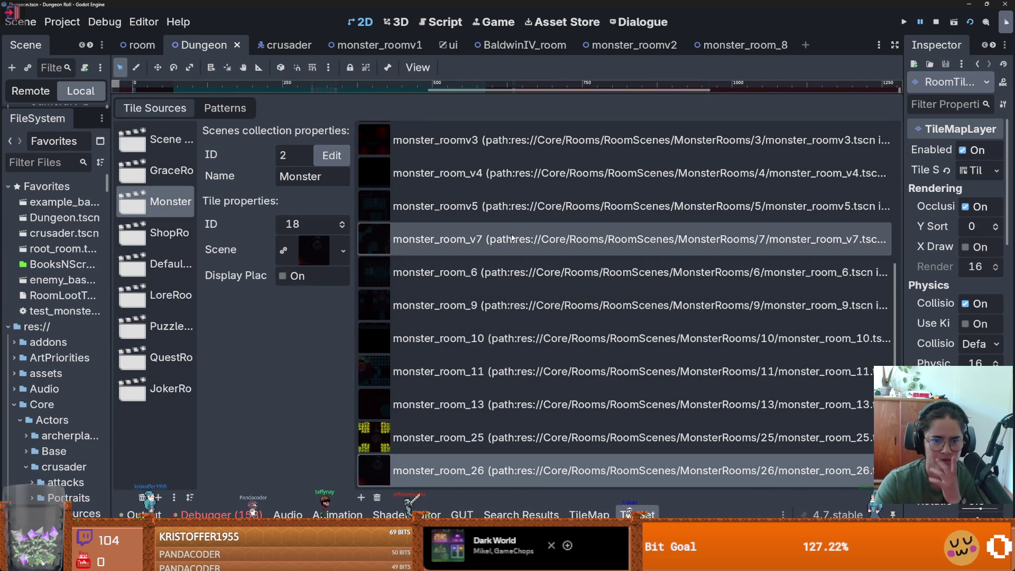
scroll(518, 188, "up", 5)
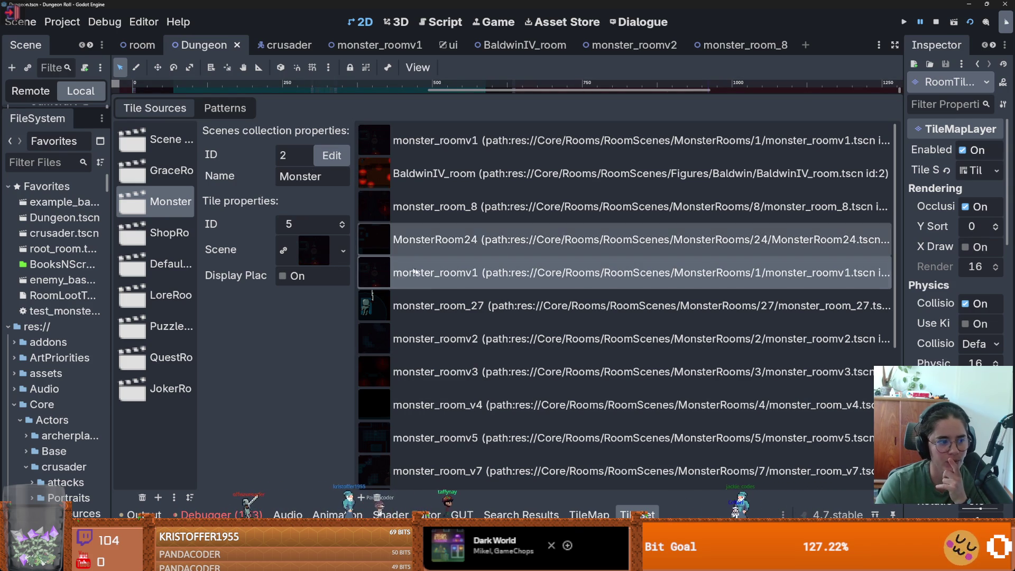
left_click(377, 498)
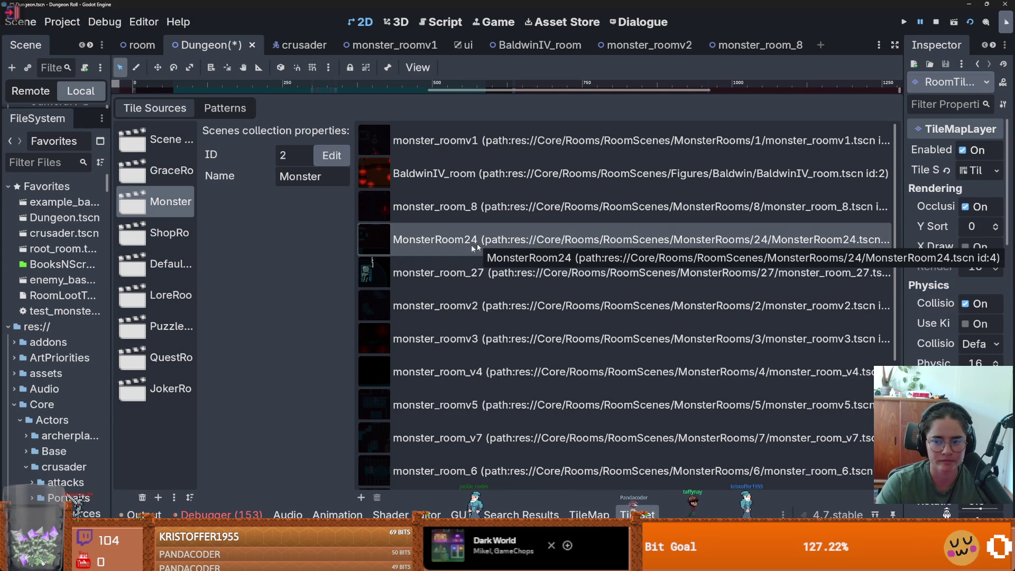
left_click_drag(111, 280, 488, 282)
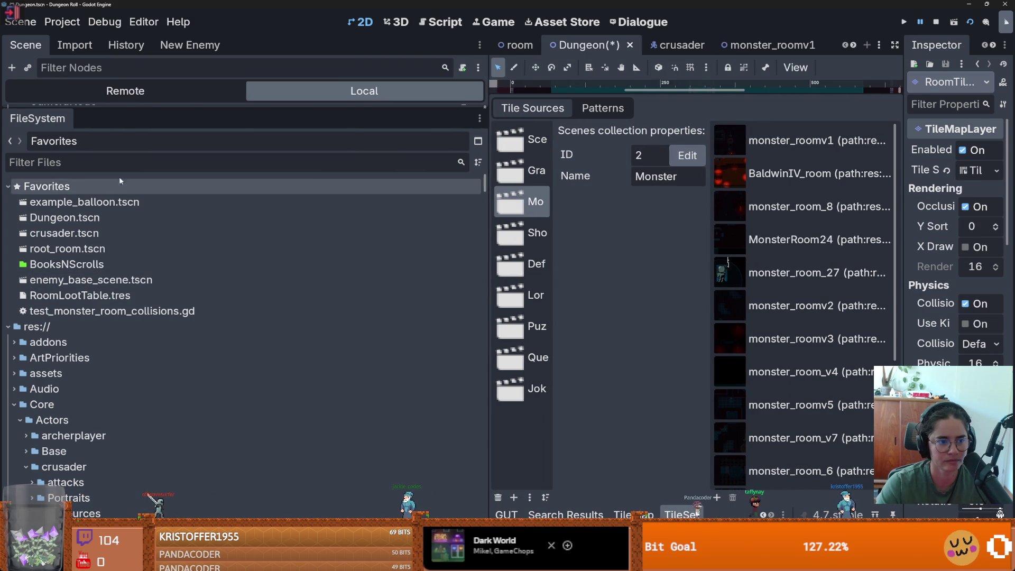
scroll(789, 318, "down", 3)
scroll(788, 322, "down", 2)
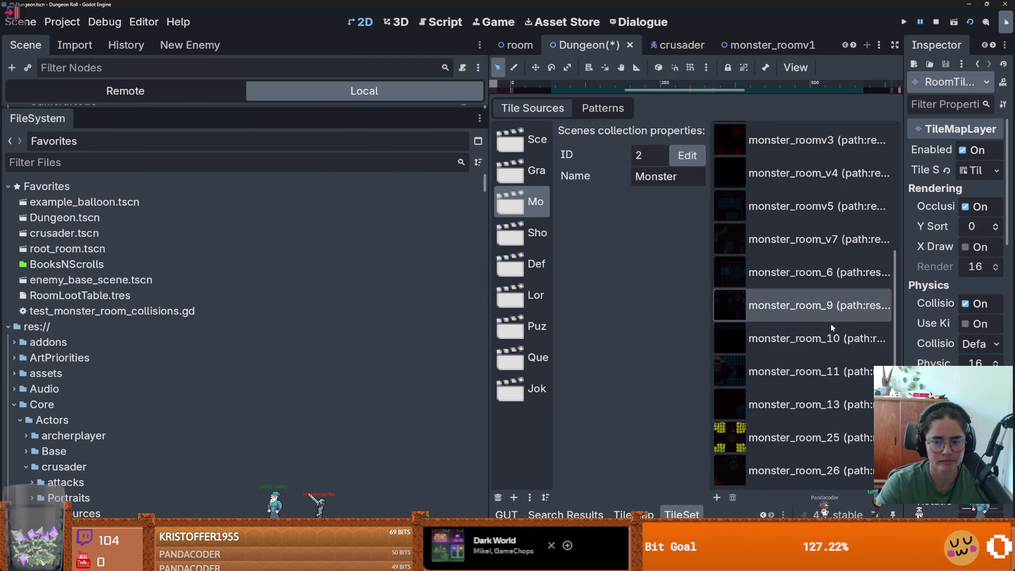
scroll(798, 319, "up", 5)
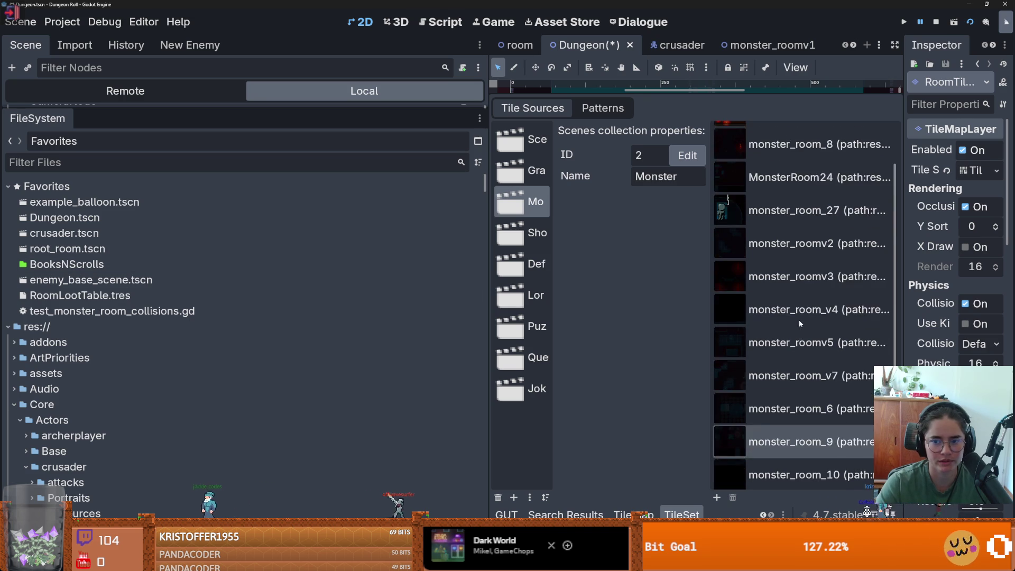
left_click(249, 162)
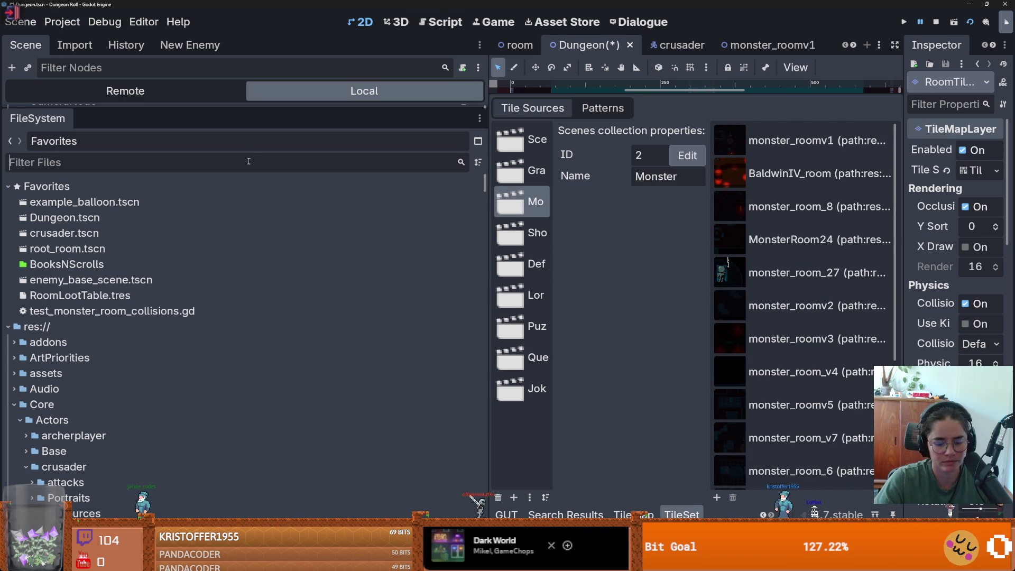
- Filter files for 'monster_' and enter 1 in monster_room_14.tres's Version field
type("monster_room_")
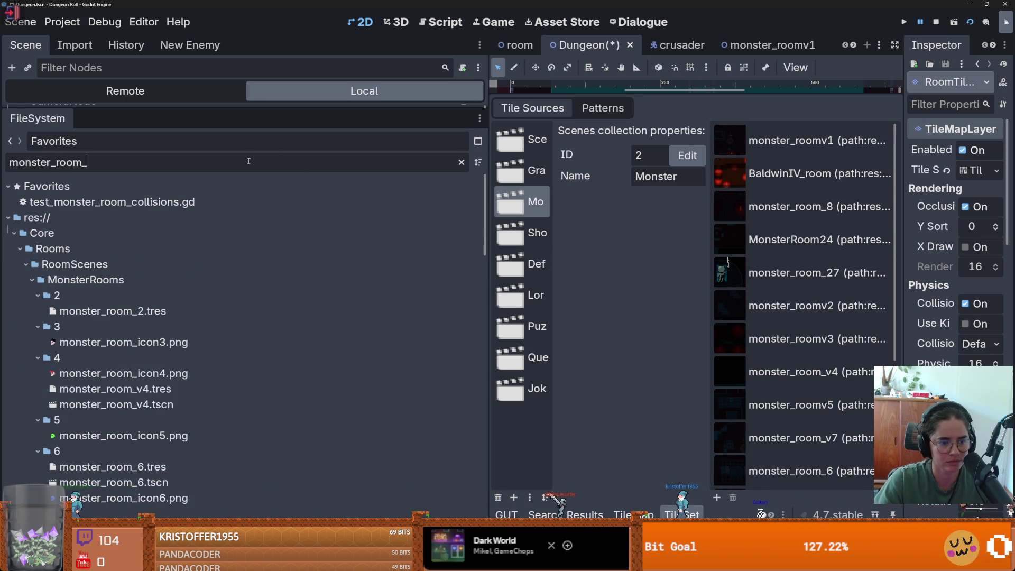
scroll(125, 334, "down", 3)
scroll(125, 334, "down", 10)
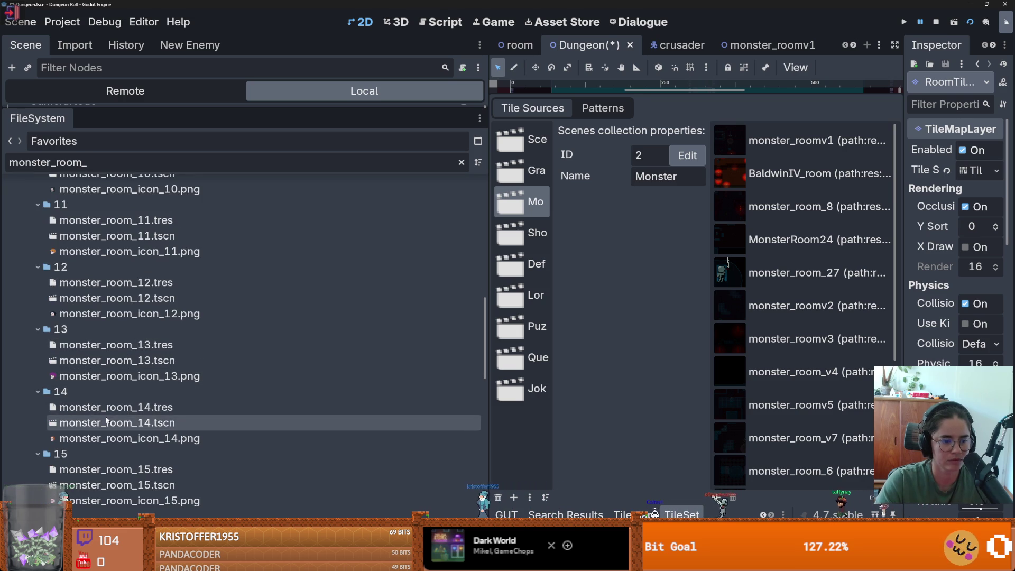
left_click(105, 407)
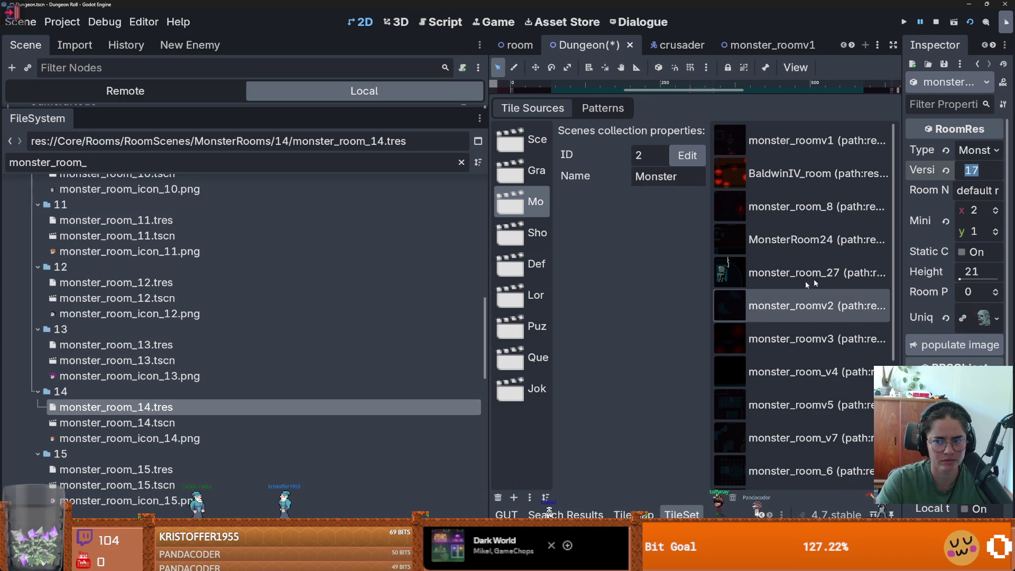
scroll(788, 292, "down", 3)
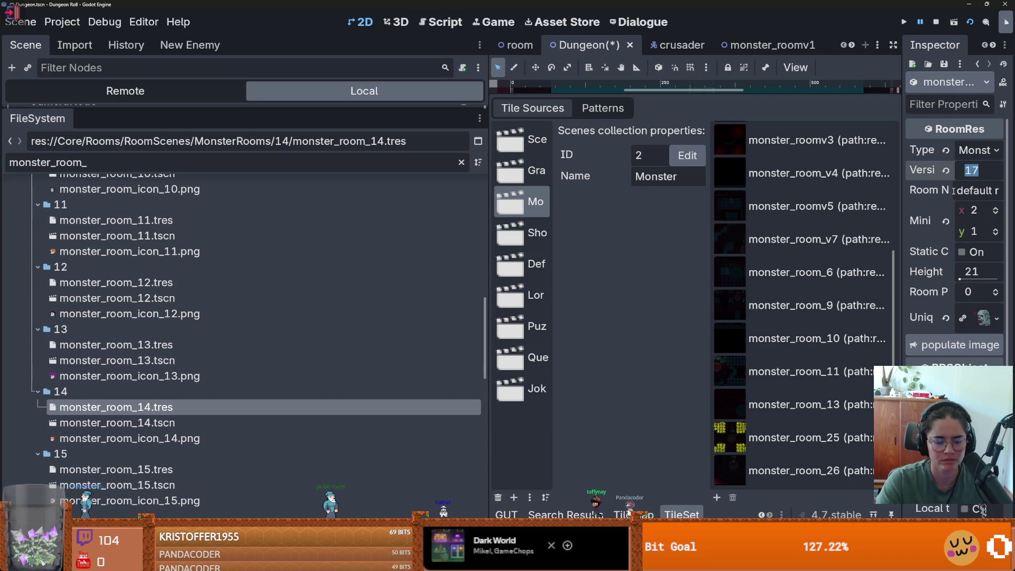
type("1")
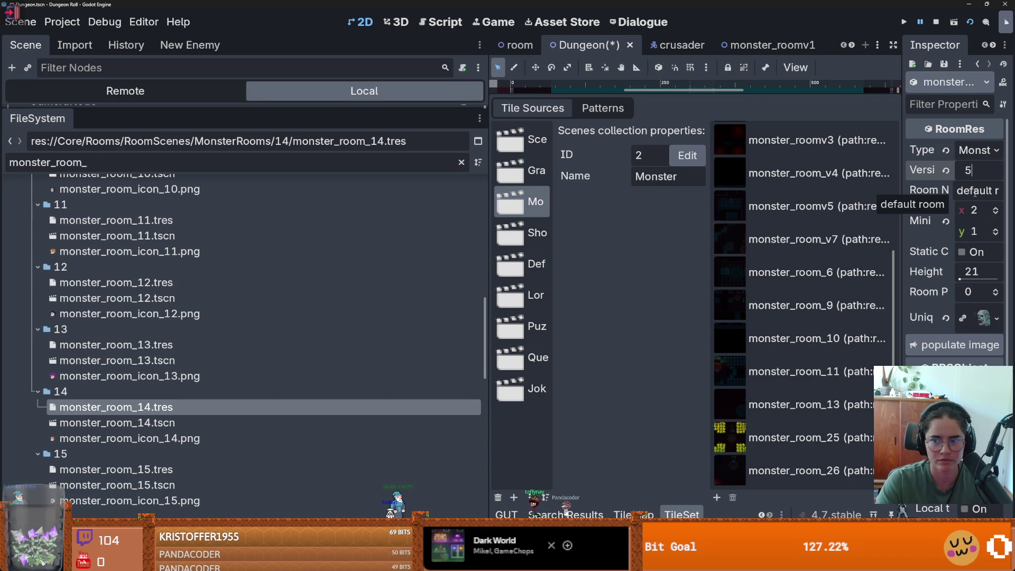
- Open the monster_room_14.tscn scene and save it
double_click(116, 422)
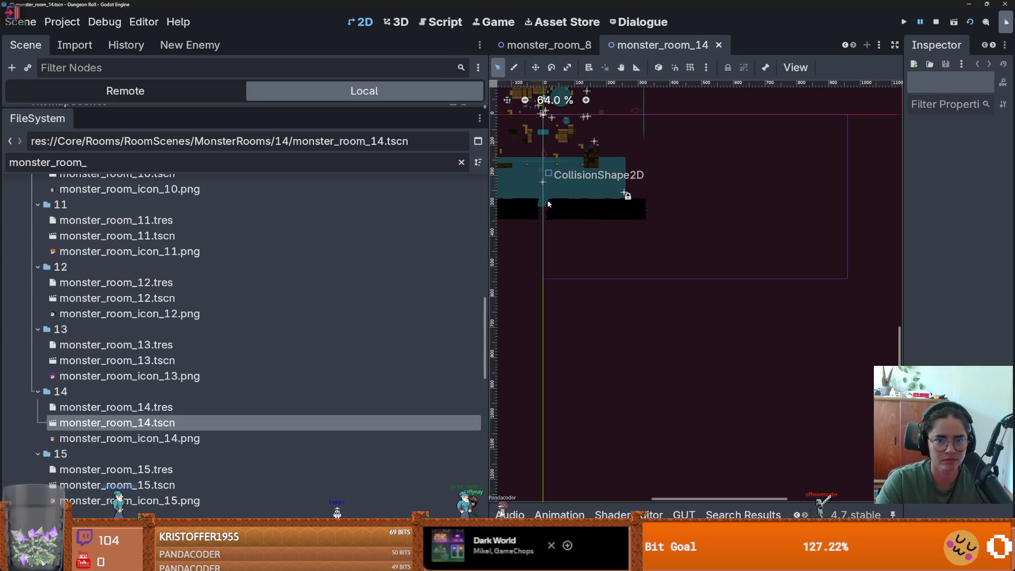
scroll(548, 204, "down", 1)
scroll(636, 203, "up", 8)
scroll(640, 238, "down", 3)
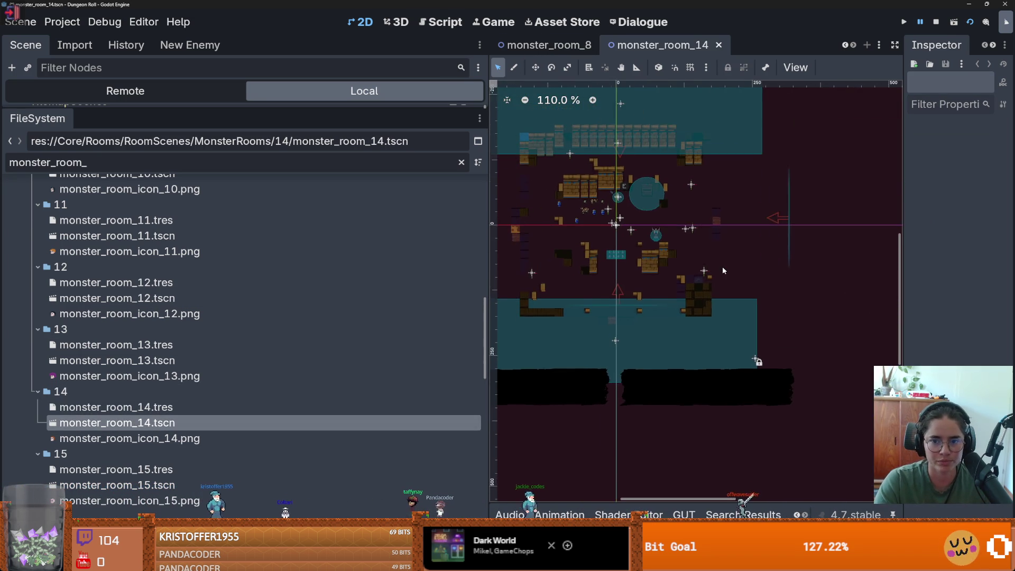
scroll(723, 270, "down", 1)
key("ctrl+s")
- Clear the FileSystem filter and open enemy_base_scene.tscn
mouse_move(227, 106)
left_mouse_down()
mouse_move(227, 356)
mouse_move(233, 178)
left_mouse_up()
scroll(464, 339, "up", 4)
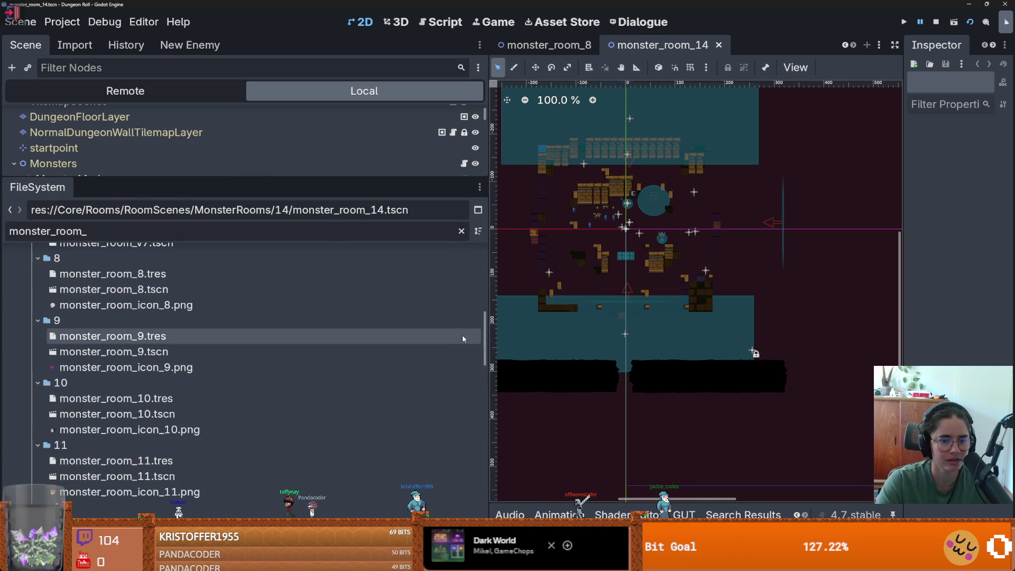
scroll(482, 337, "up", 10)
left_click(328, 286)
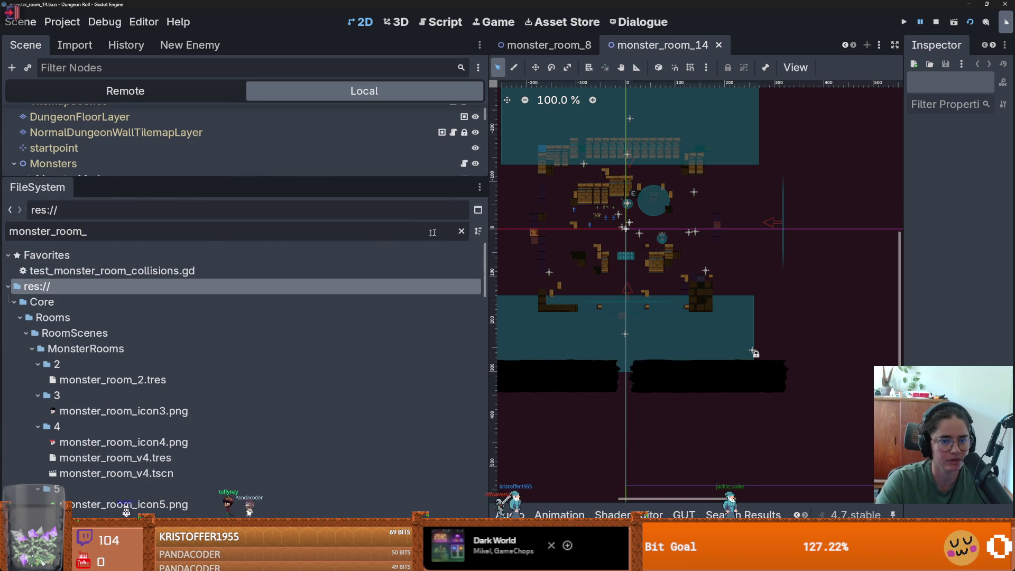
left_click(461, 232)
double_click(91, 349)
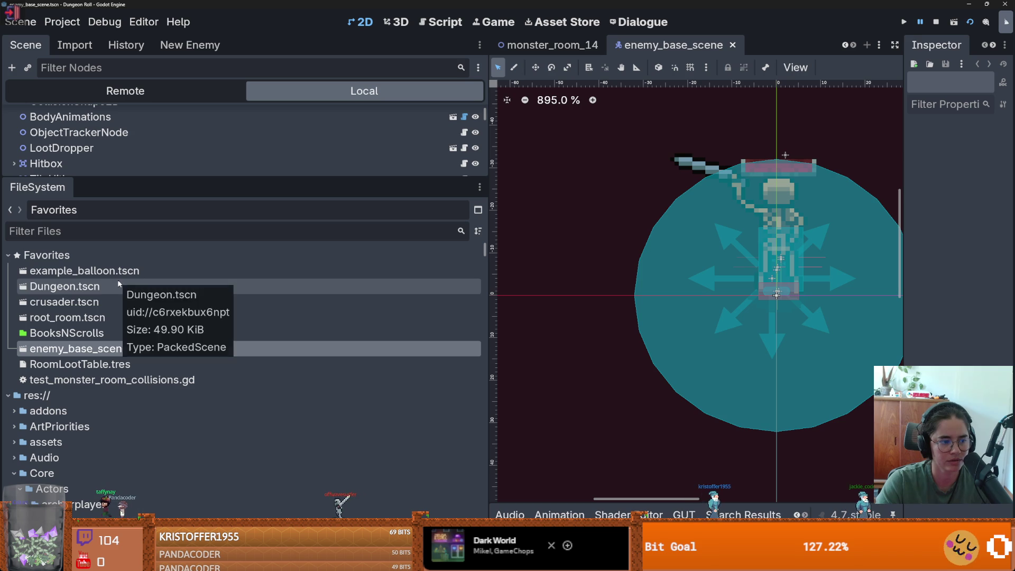
- Add a new element 33 on the second page of RoomLootTable's room list
left_click(106, 364)
left_click_drag(879, 220, 528, 220)
scroll(766, 317, "down", 10)
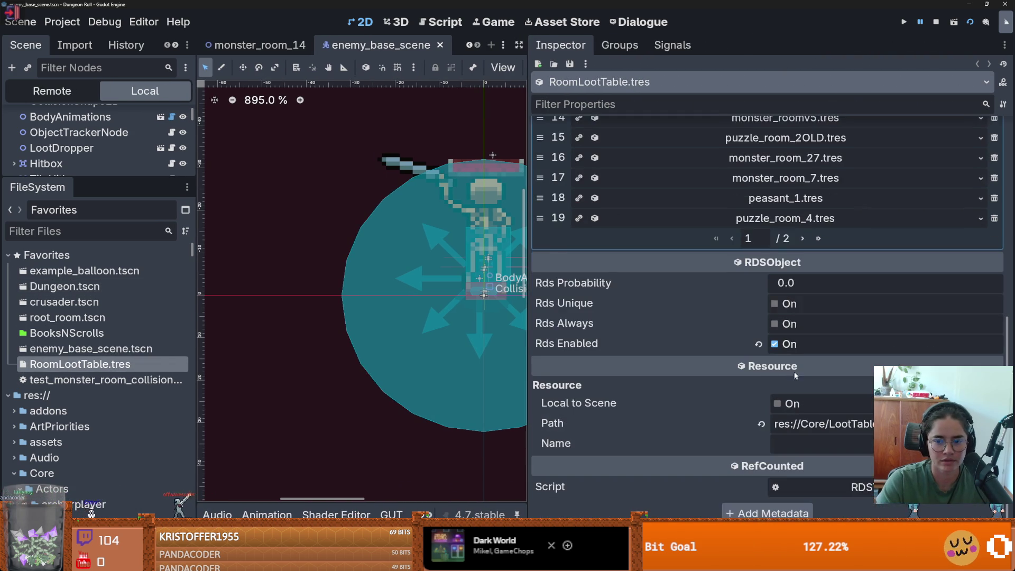
scroll(766, 317, "up", 4)
left_click(802, 390)
scroll(936, 217, "up", 5)
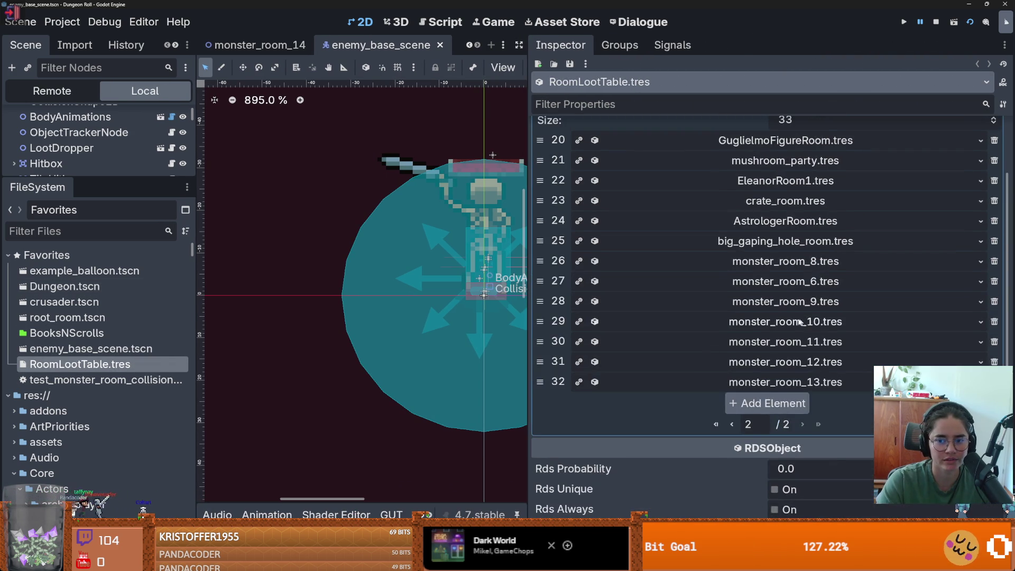
left_click(992, 210)
scroll(837, 379, "down", 2)
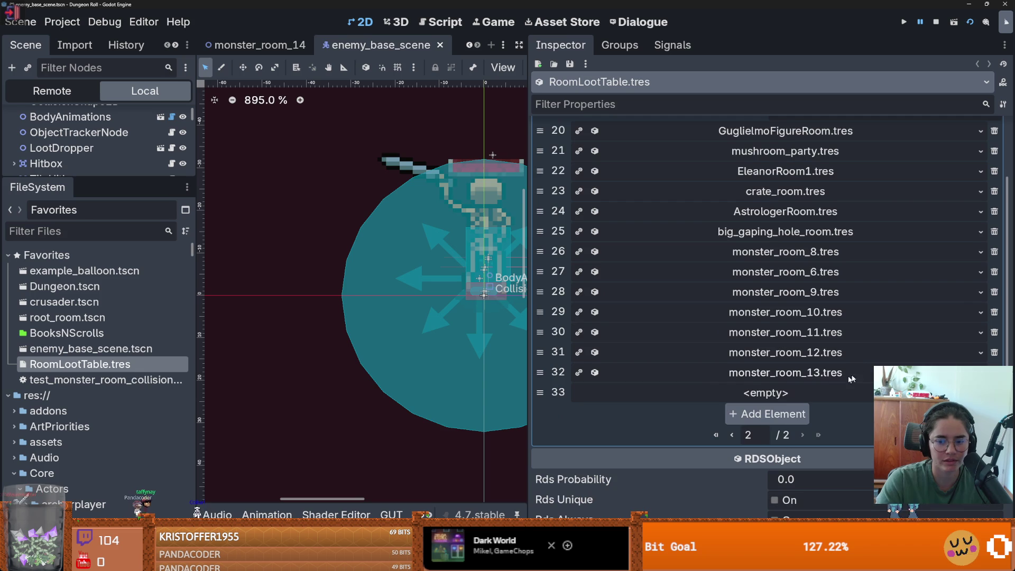
- Quick Load monster_room_14.tres into the empty element 33
left_click(765, 392)
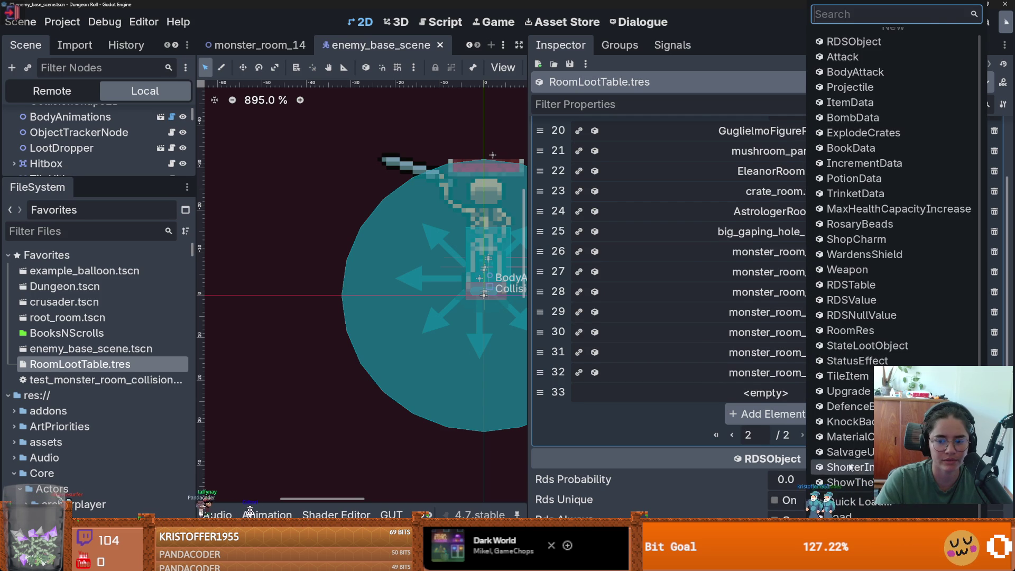
left_click(843, 499)
type("monster")
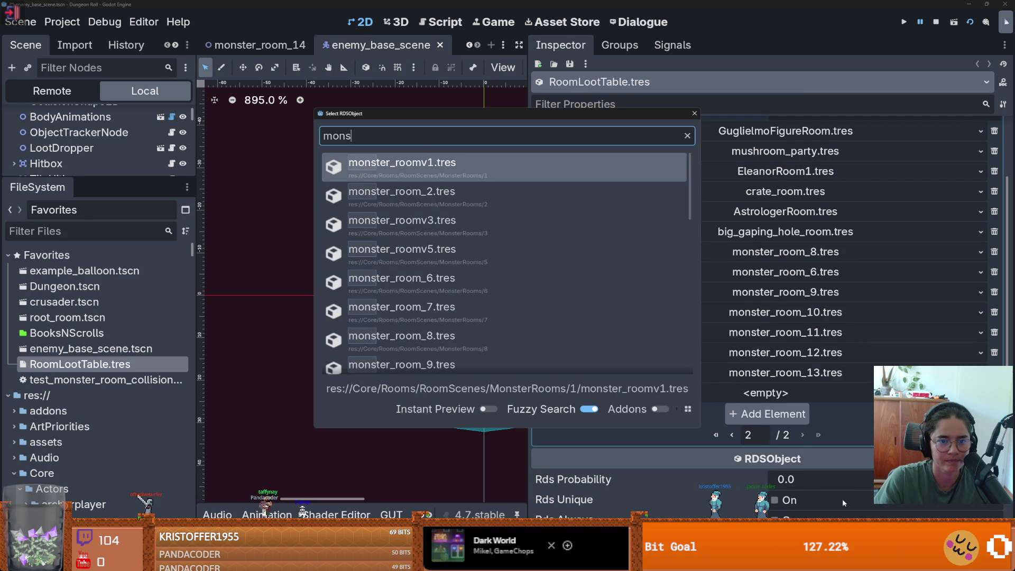
scroll(467, 342, "down", 5)
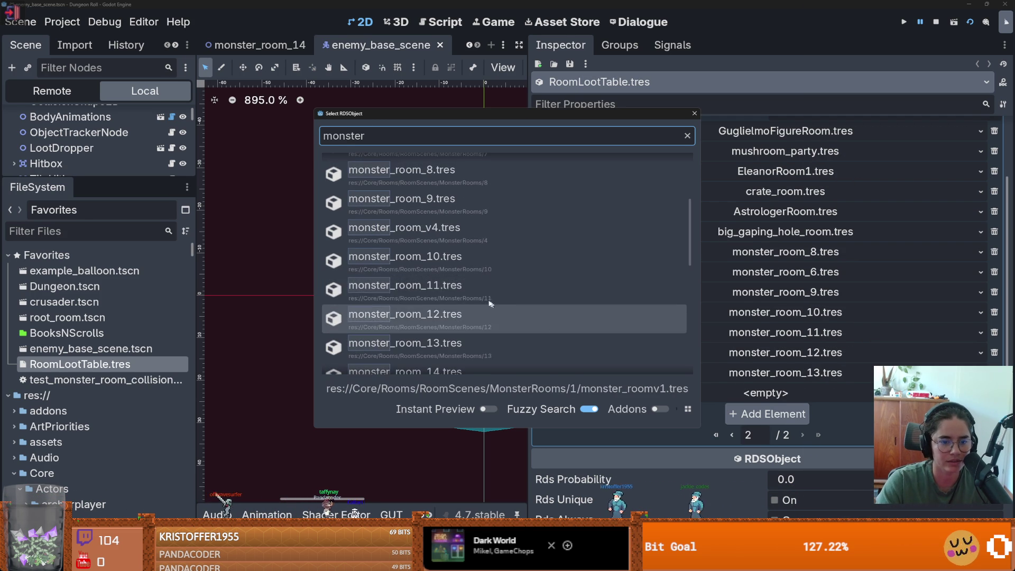
double_click(462, 321)
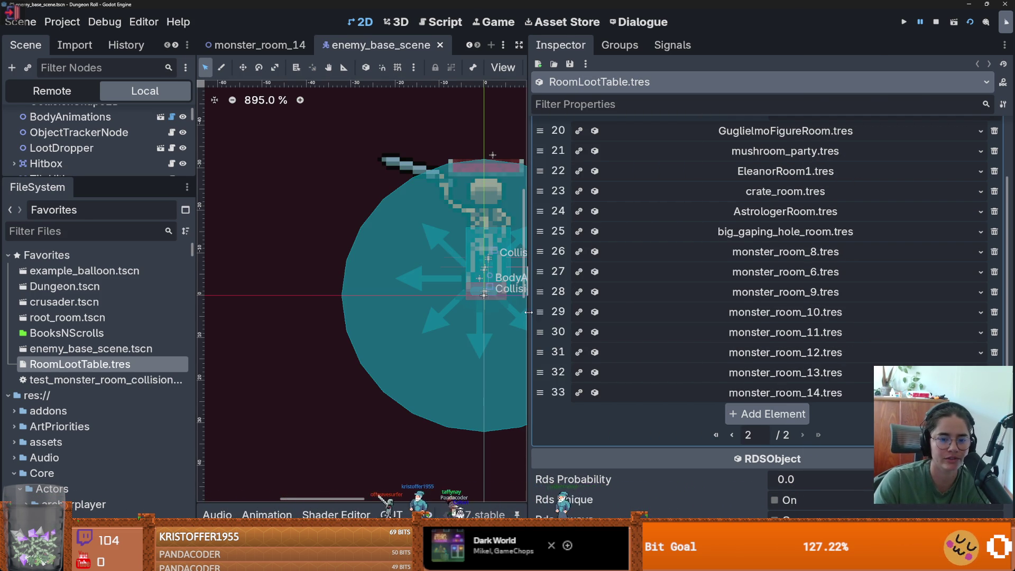
- Save the scene, expand element 33's monster_room_14.tres properties, and bring up the GUT panel
scroll(485, 398, "down", 1)
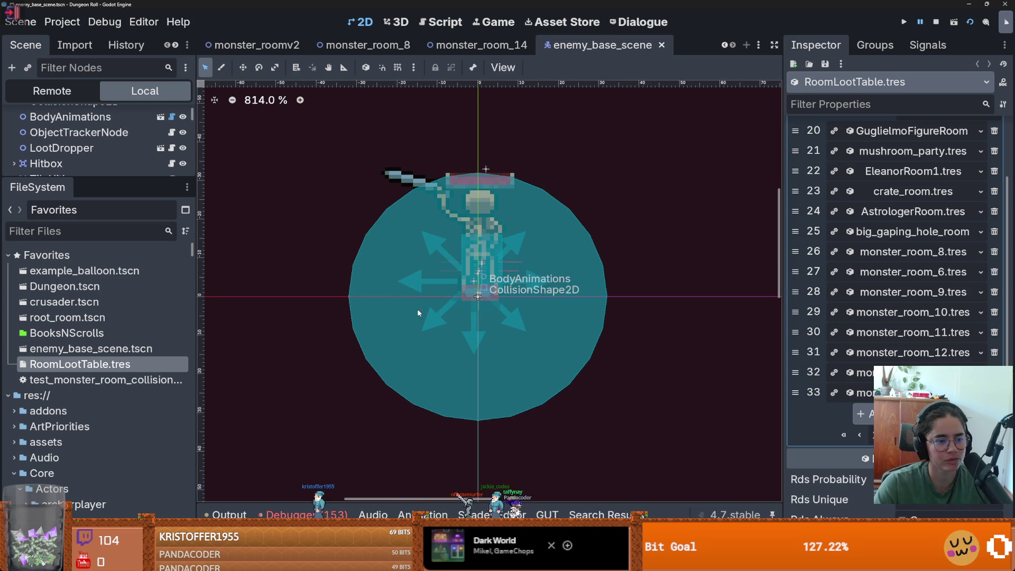
key("ctrl+s")
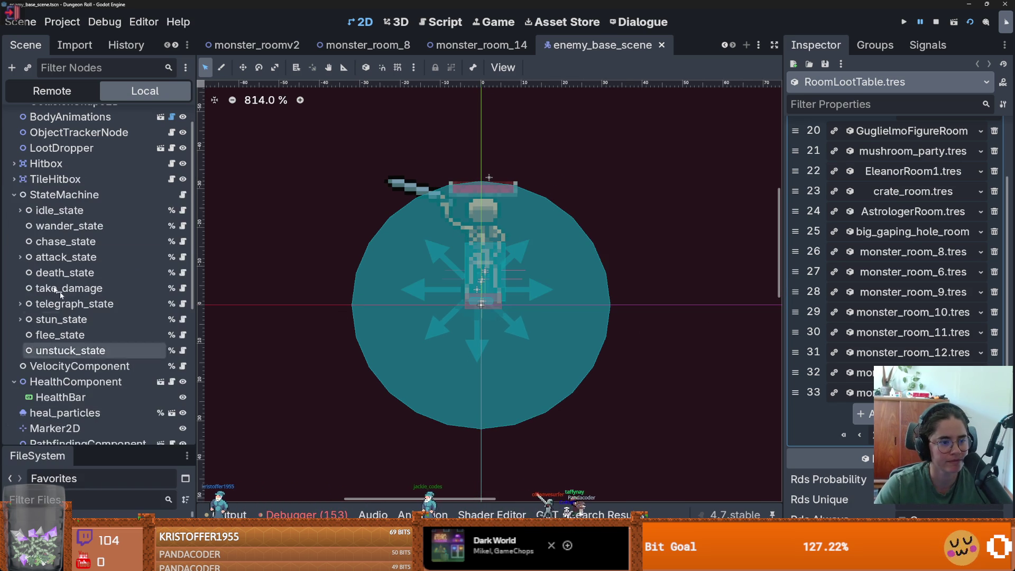
left_click(13, 225)
key("ctrl+s")
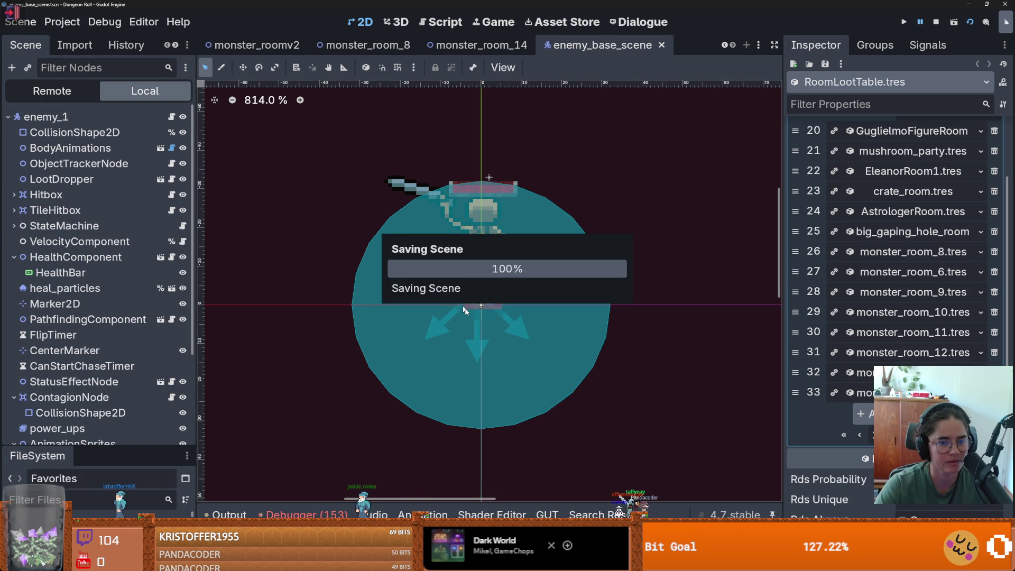
scroll(465, 307, "down", 1)
left_click(893, 392)
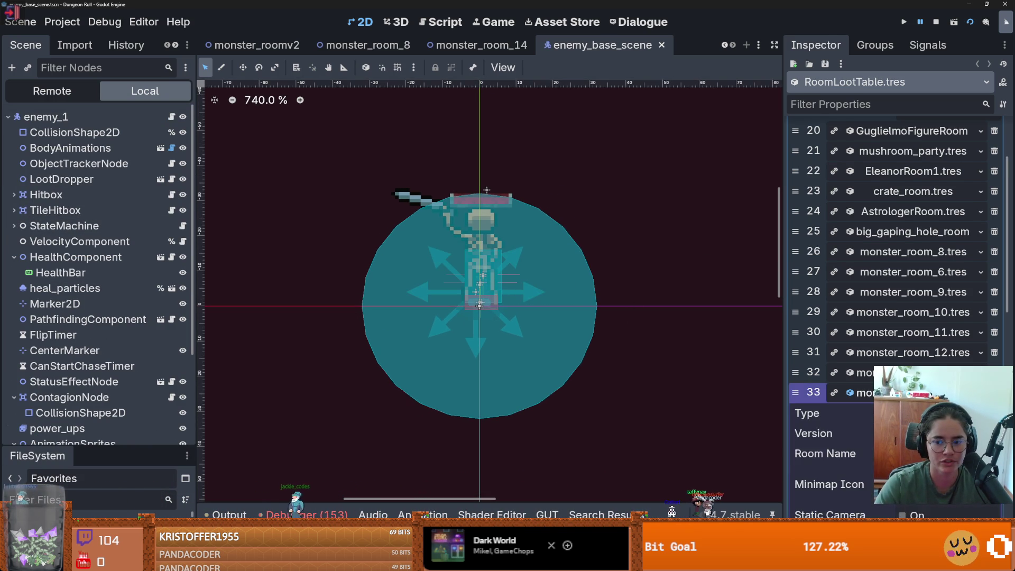
scroll(950, 331, "down", 1)
scroll(801, 301, "down", 3)
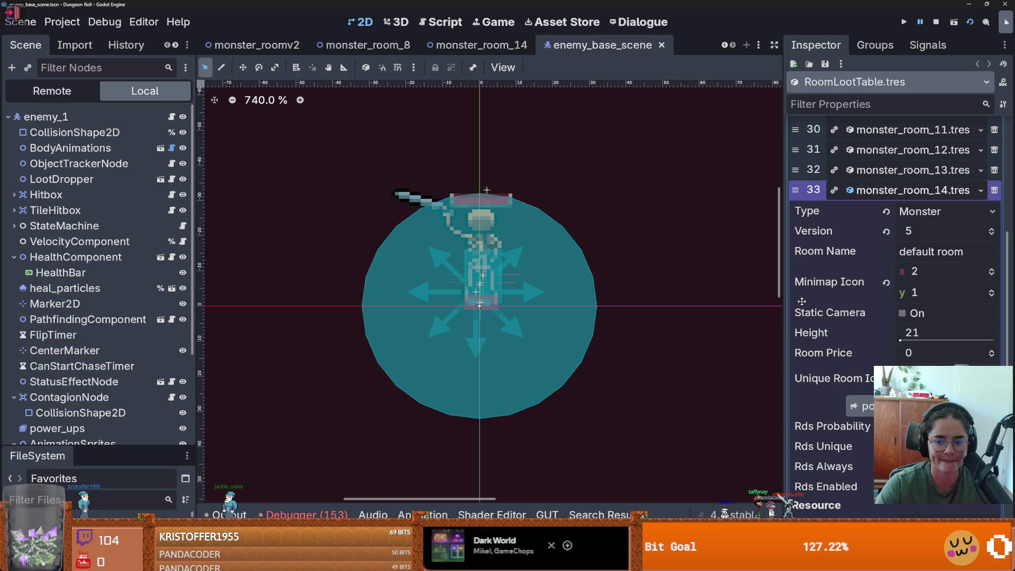
left_click(545, 512)
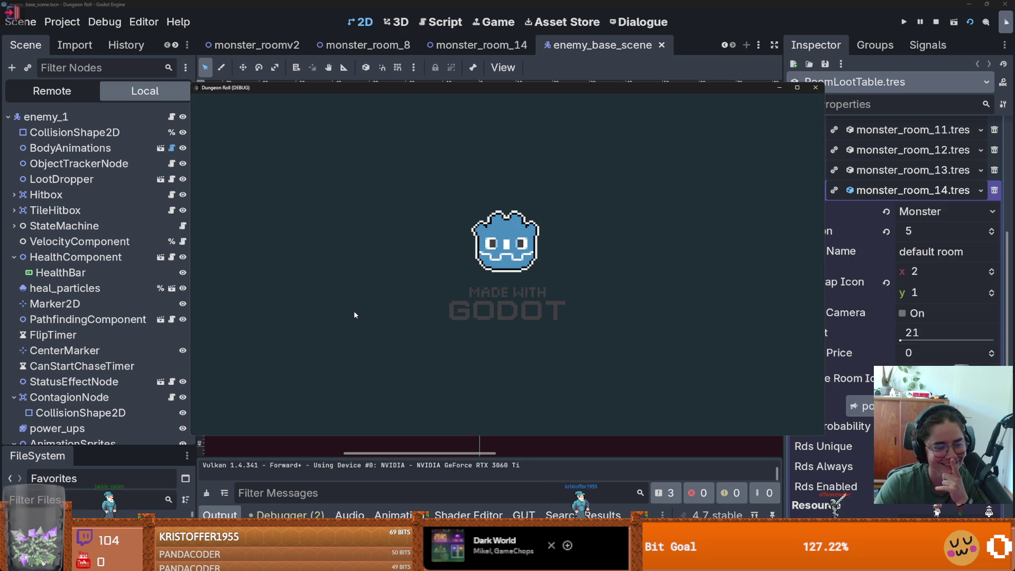
- Put GUT in compact view and watch the test walk the character through the rooms
left_click(447, 420)
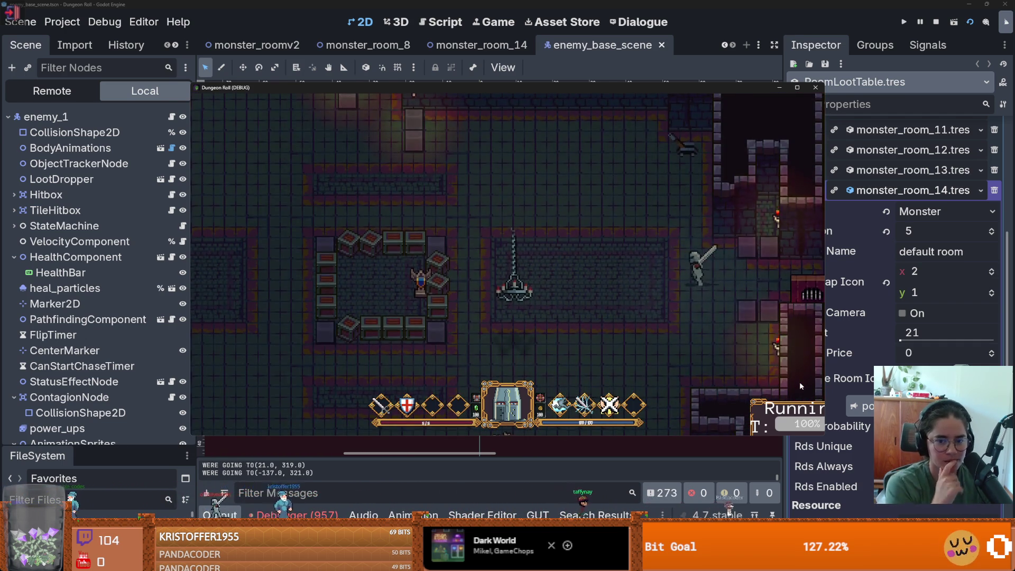
mouse_move(778, 409)
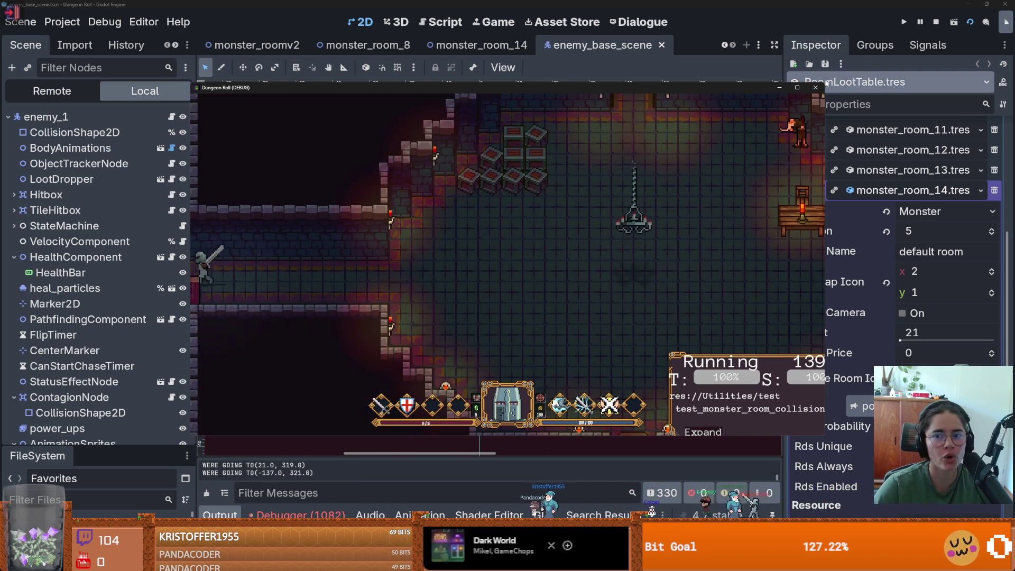
scroll(441, 236, "down", 1)
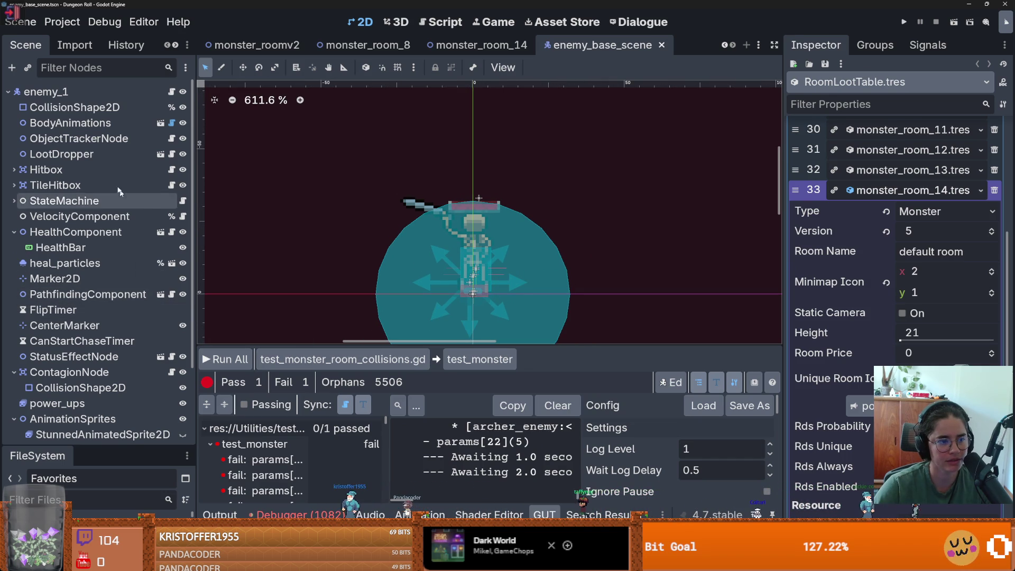
- Expand the FileSystem dock and show the Debugger's Errors list of 1082 errors
scroll(109, 238, "down", 3)
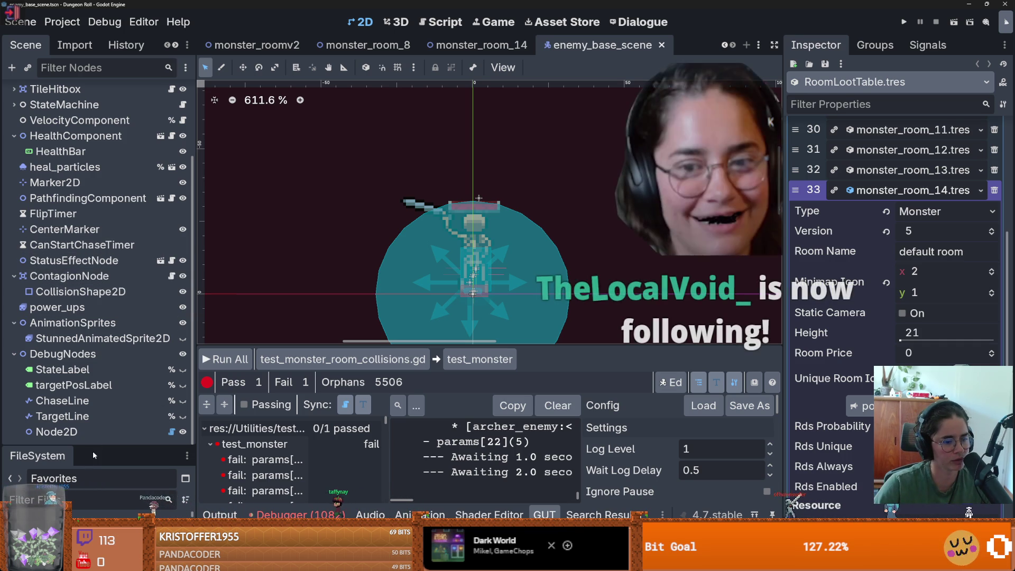
left_click_drag(95, 446, 95, 100)
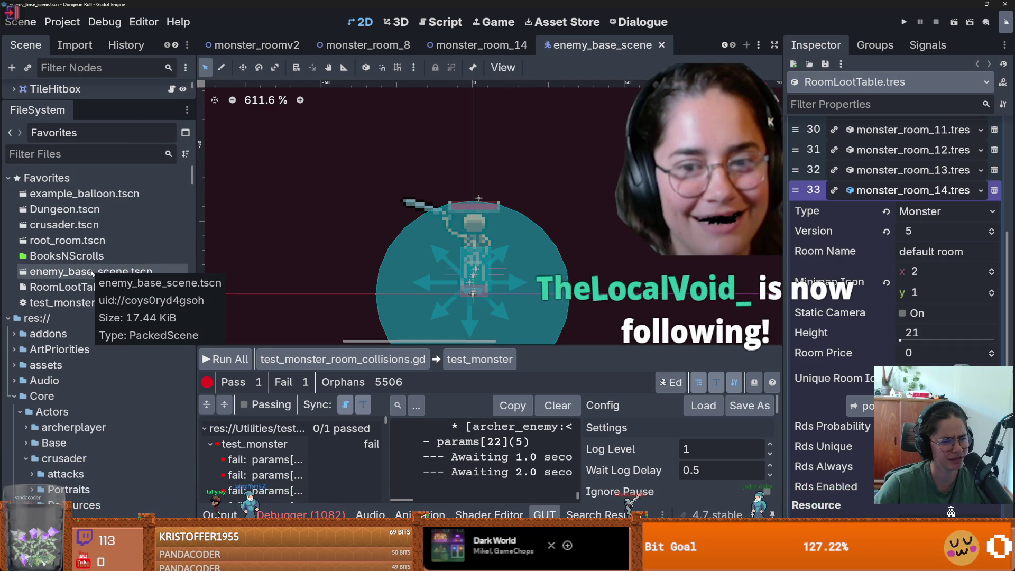
left_click(298, 515)
left_click(320, 319)
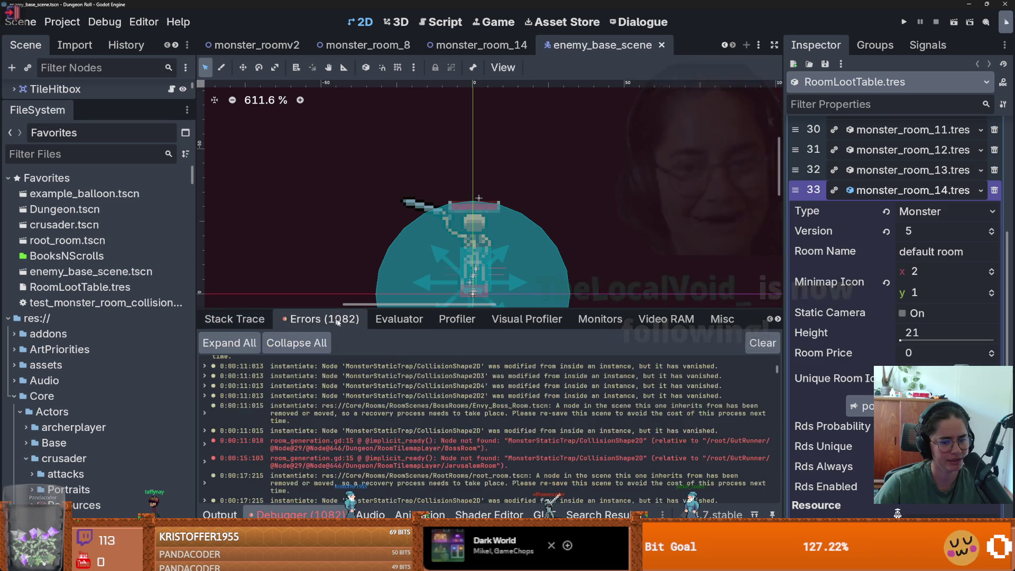
- Jump from the room_generation.gd:15 error to its monster_static_collision declaration
scroll(528, 431, "down", 5)
left_click(531, 470)
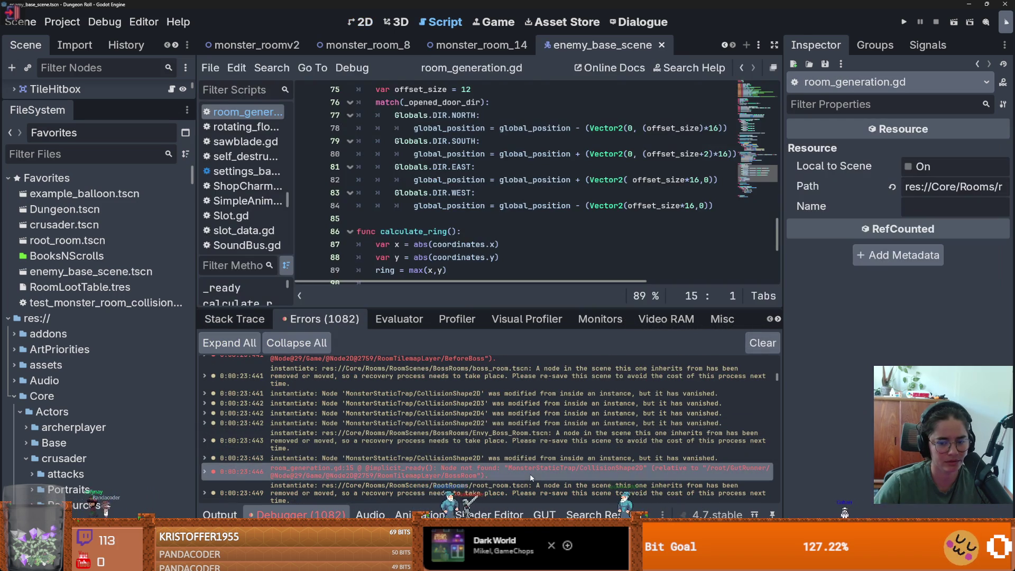
scroll(509, 231, "down", 4)
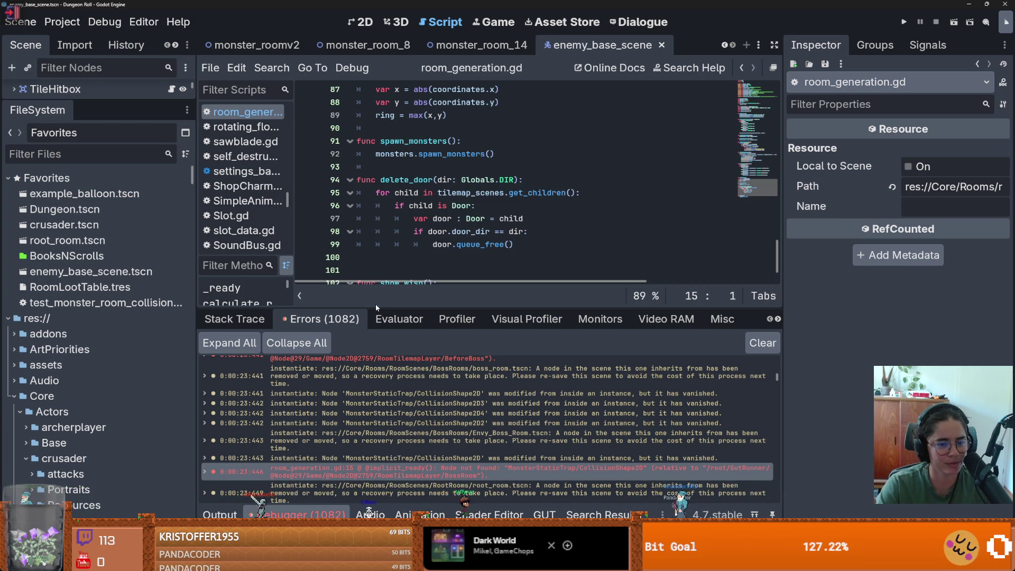
scroll(479, 398, "down", 5)
left_click(479, 398)
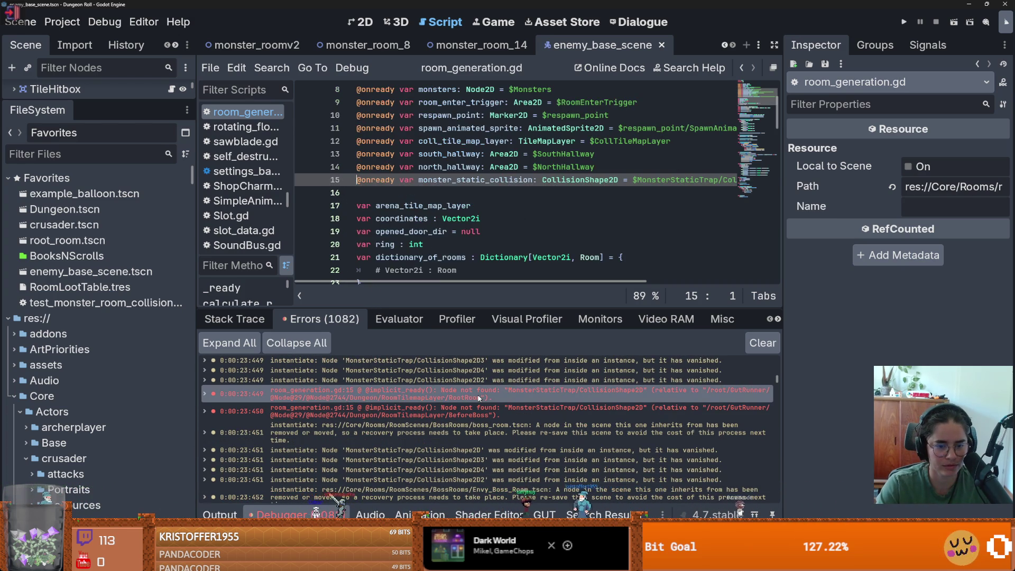
- Delete the monster_static_collision declaration on line 15 and save room_generation.gd
double_click(501, 180)
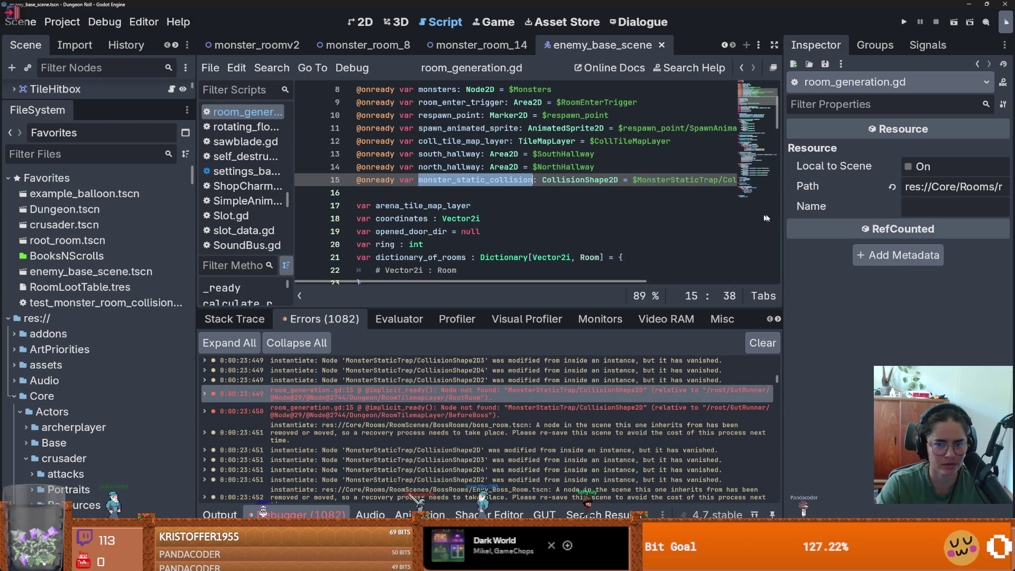
left_click_drag(781, 215, 902, 215)
left_click(834, 183)
key("shift+Home")
key("BackSpace")
key("ctrl+s")
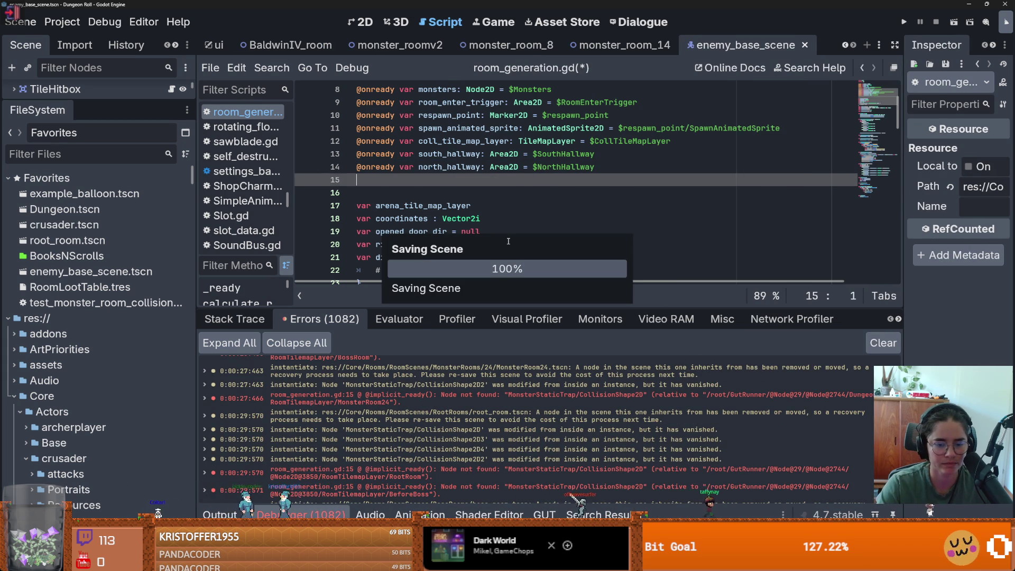
- Enlarge the code editor and file list, then open test_monster_room_collisions.gd
scroll(583, 442, "down", 5)
scroll(584, 441, "down", 5)
scroll(584, 441, "down", 3)
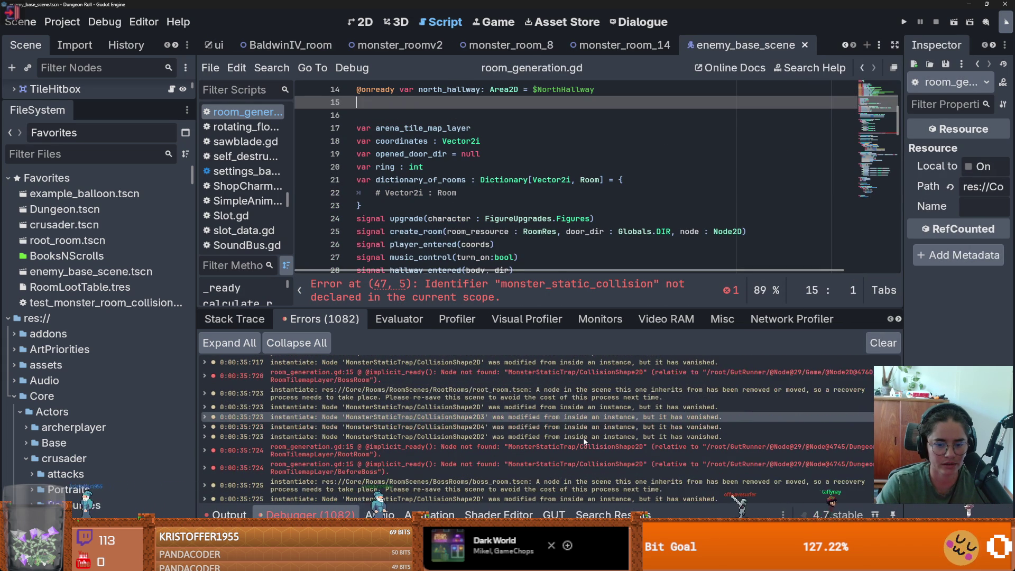
left_click_drag(388, 305, 388, 383)
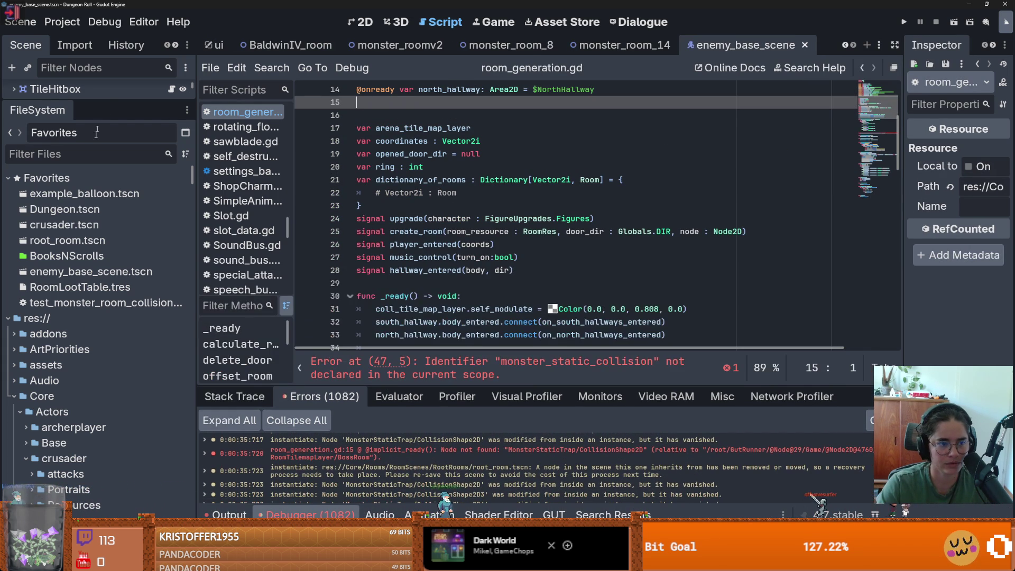
left_click_drag(106, 100, 106, 423)
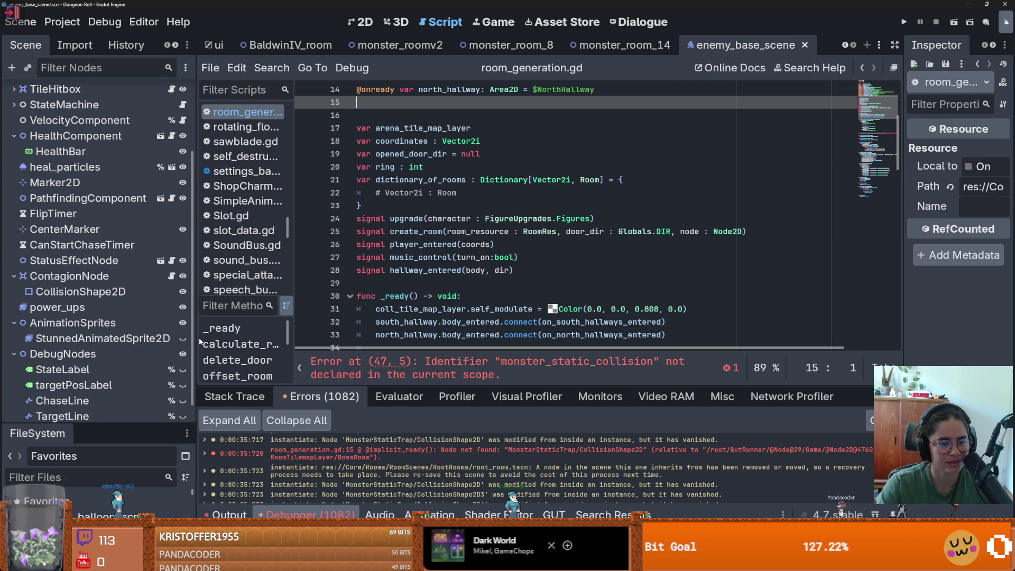
scroll(140, 379, "down", 1)
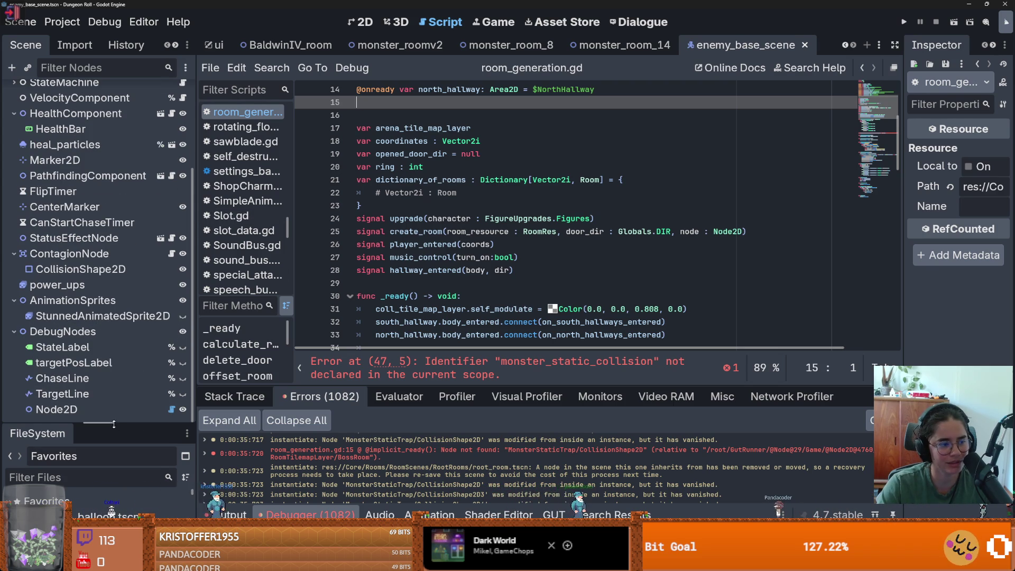
left_click_drag(114, 424, 114, 189)
double_click(103, 392)
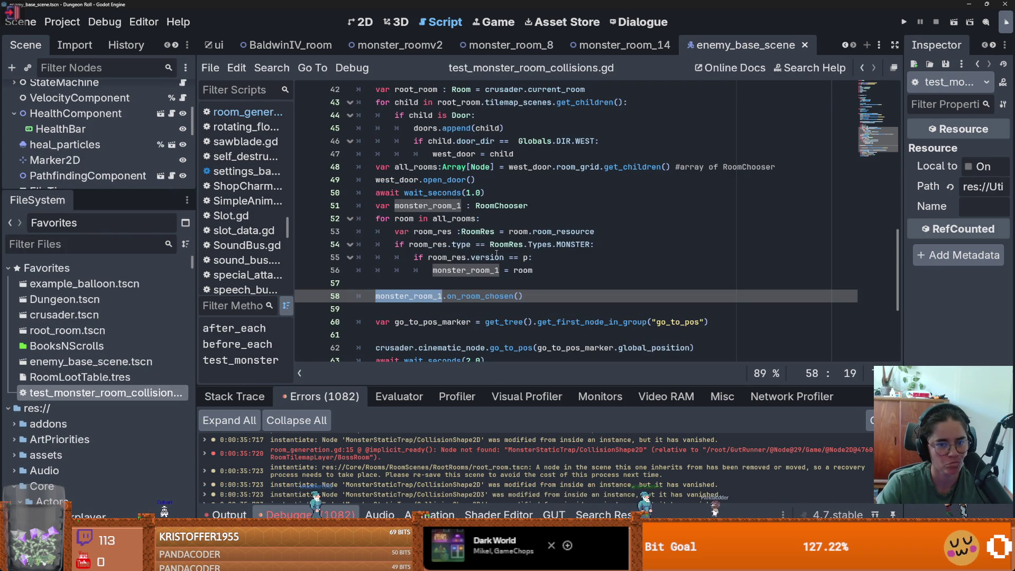
- Change the collision test's before_each loop count on line 17 from 18 to 1 and save
scroll(496, 254, "down", 2)
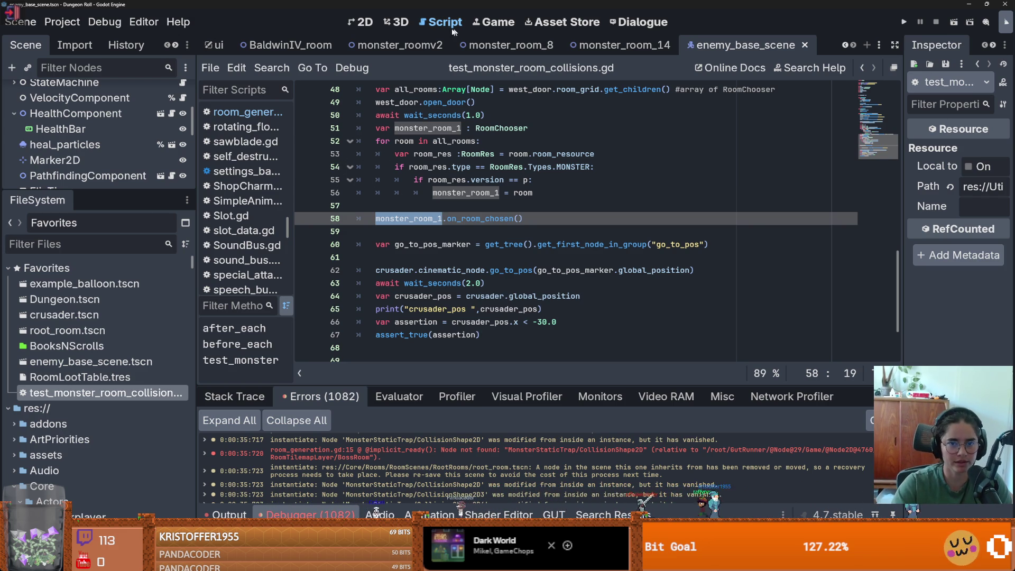
scroll(437, 181, "up", 13)
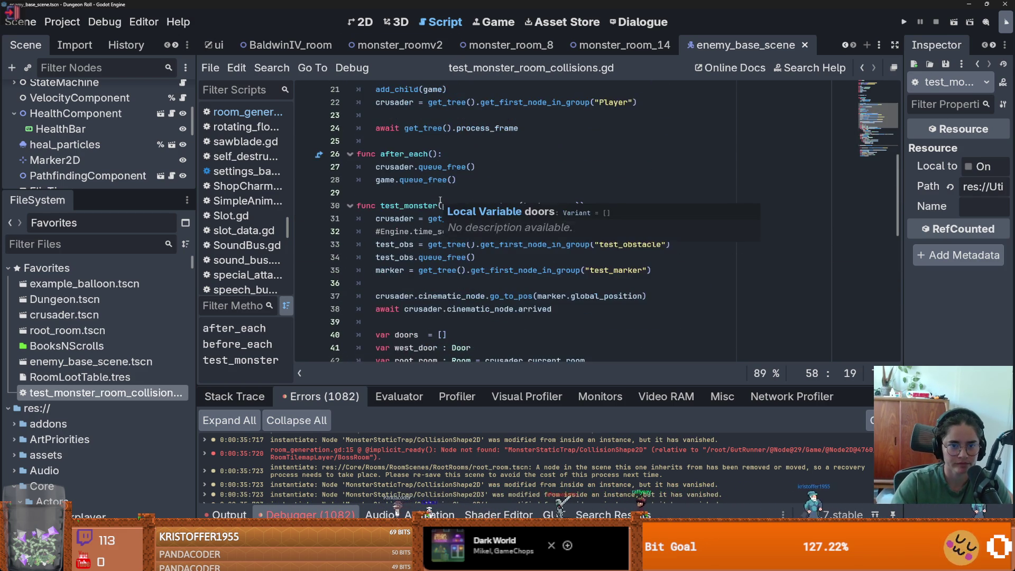
scroll(445, 203, "up", 1)
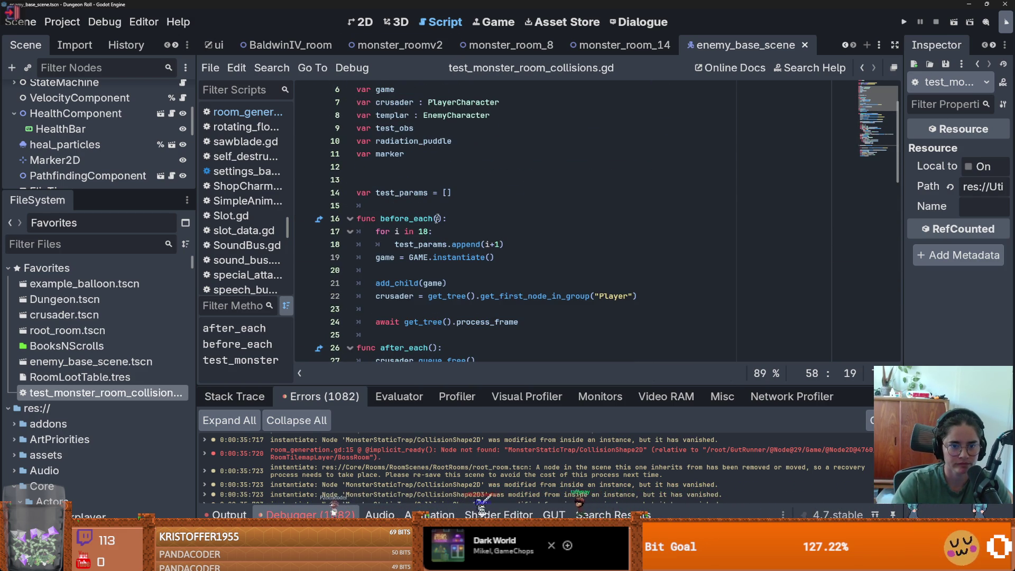
double_click(427, 233)
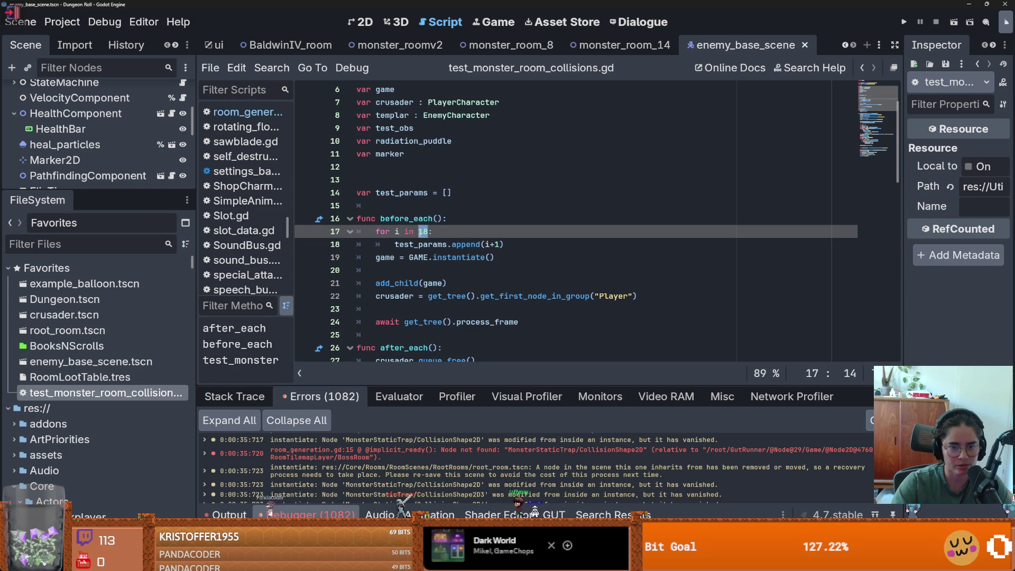
key("ctrl+s")
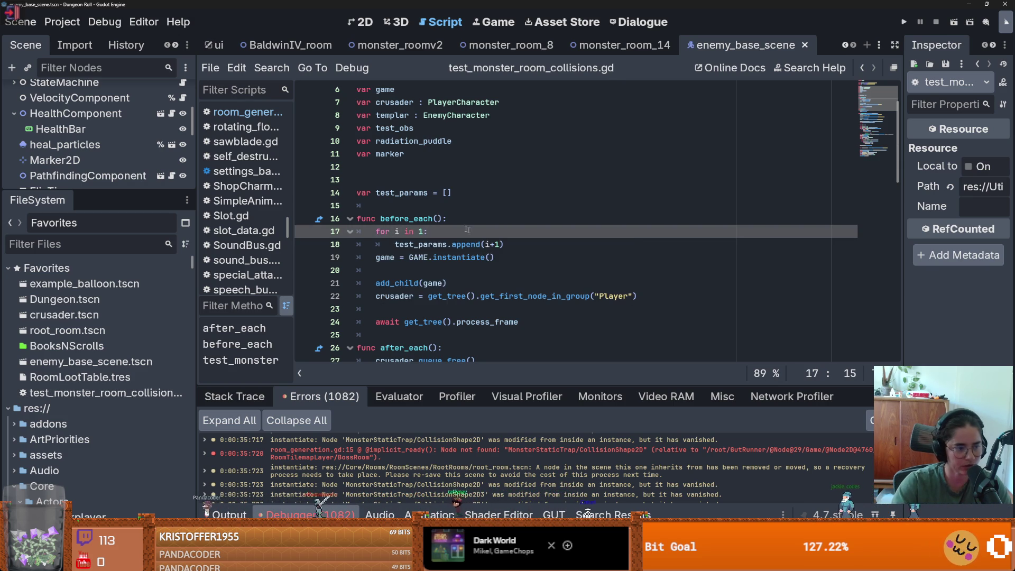
- Switch to the monster_roomv1 scene tab and make the scene tree taller
scroll(471, 232, "down", 4)
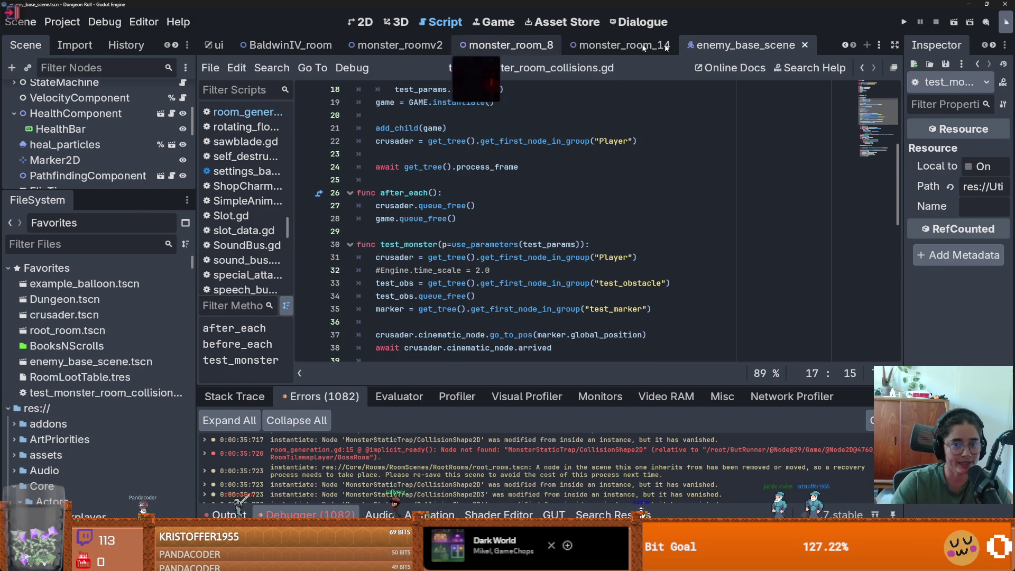
left_click(846, 46)
left_click(844, 45)
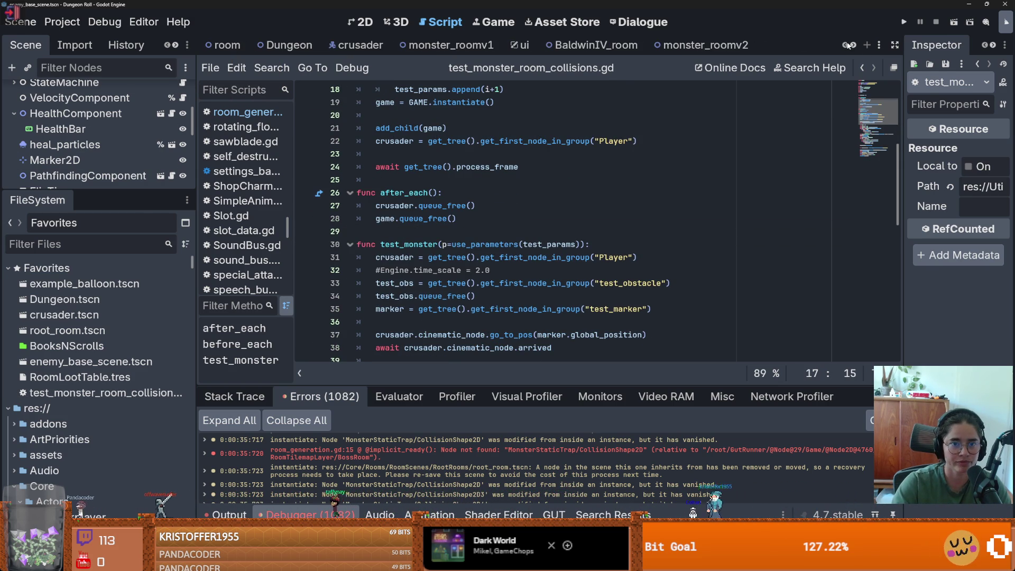
left_click(450, 45)
left_click_drag(100, 189, 100, 241)
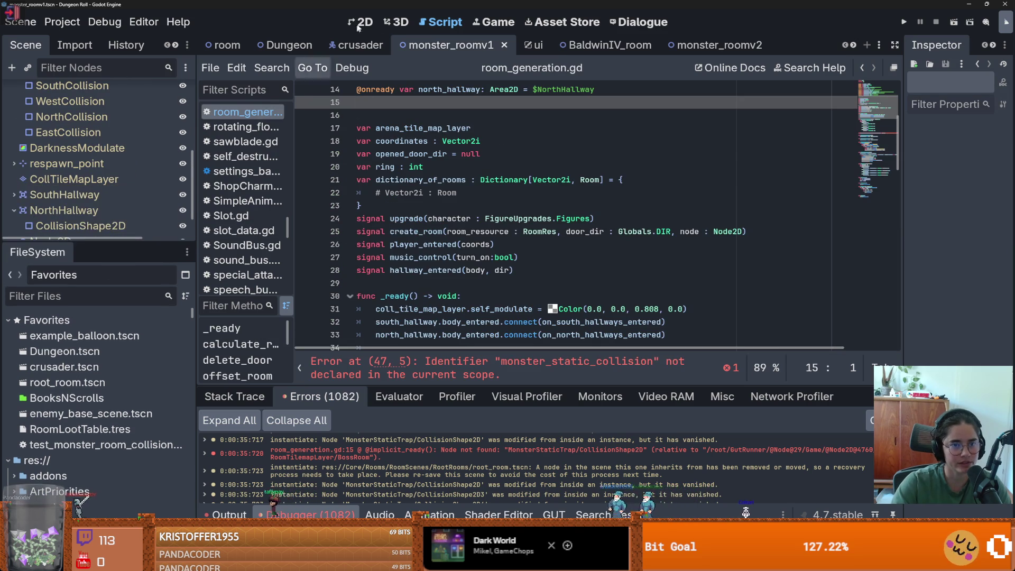
- Drag MonsterStaticTrap's EastCollision about 30 px left, then save and run the GUT collision test
double_click(57, 218)
scroll(56, 219, "up", 3)
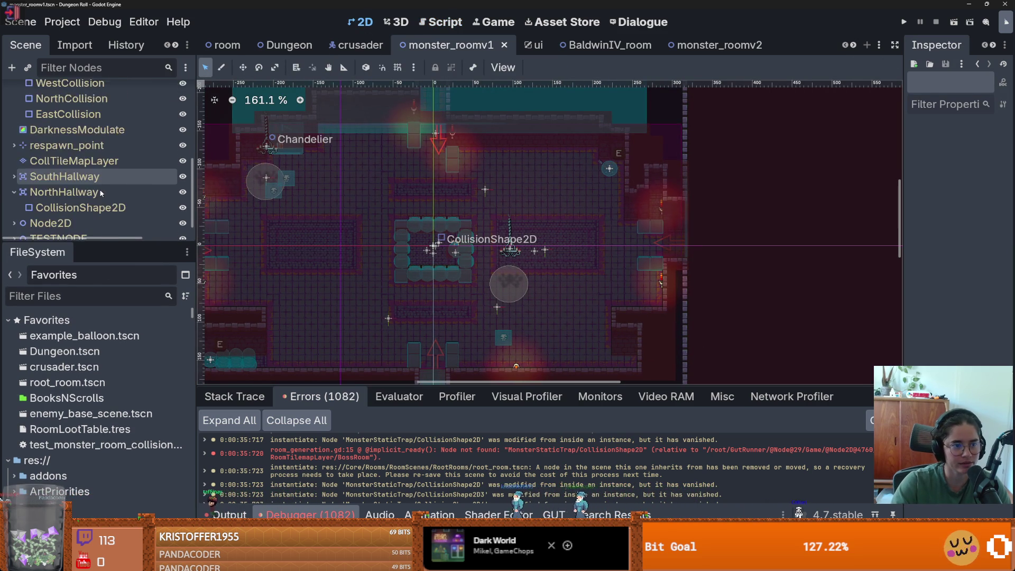
left_click(78, 189)
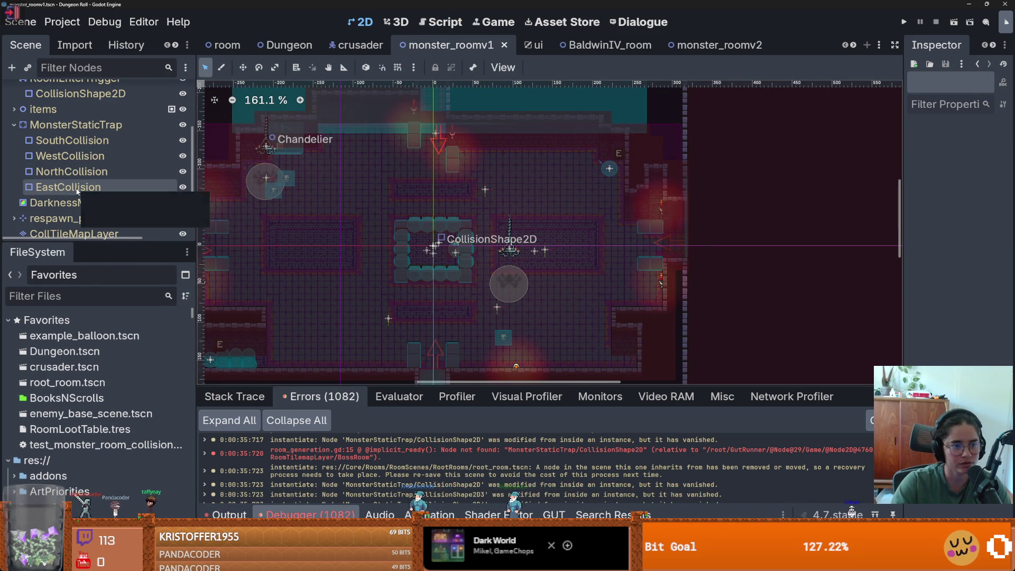
left_click_drag(674, 244, 649, 244)
scroll(670, 248, "up", 3)
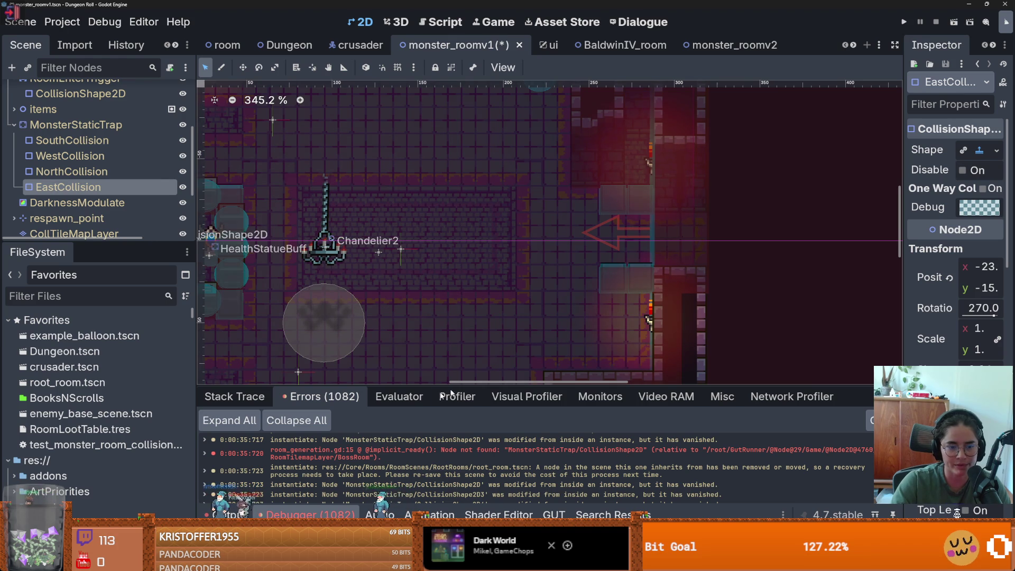
key("ctrl+shift+t")
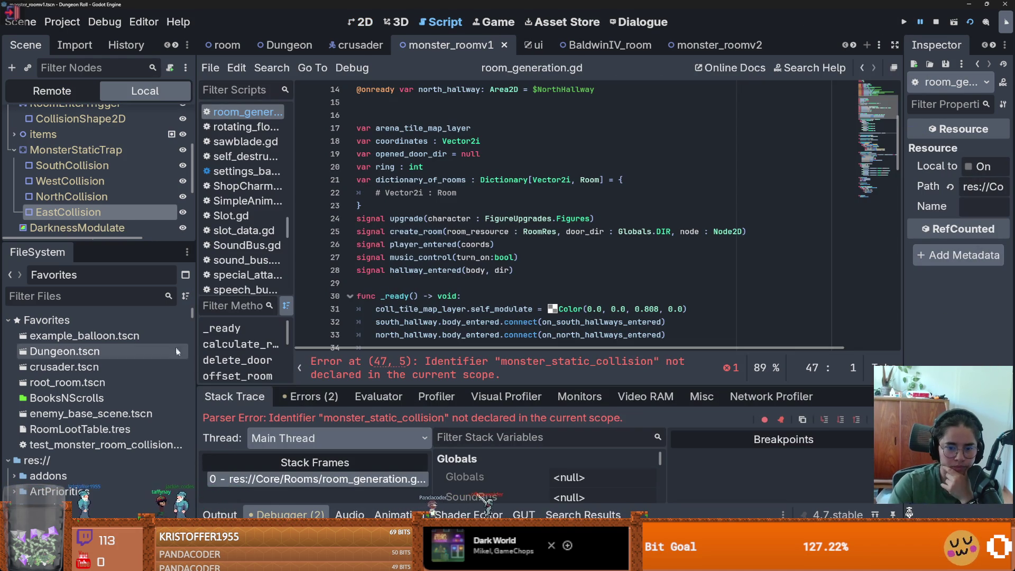
- Delete the obsolete collision lines 35–47 from room_generation.gd, then save and rerun the tests
left_click(513, 363)
mouse_move(685, 219)
left_mouse_down()
mouse_move(375, 218)
mouse_move(364, 106)
mouse_move(364, 225)
mouse_move(357, 218)
left_mouse_up()
key("Delete")
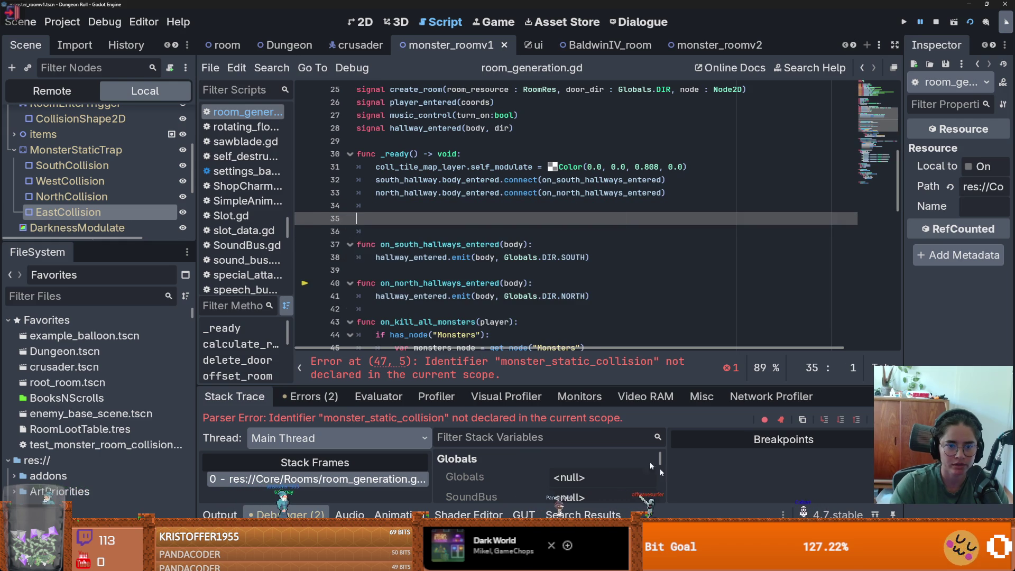
key("ctrl+shift+t")
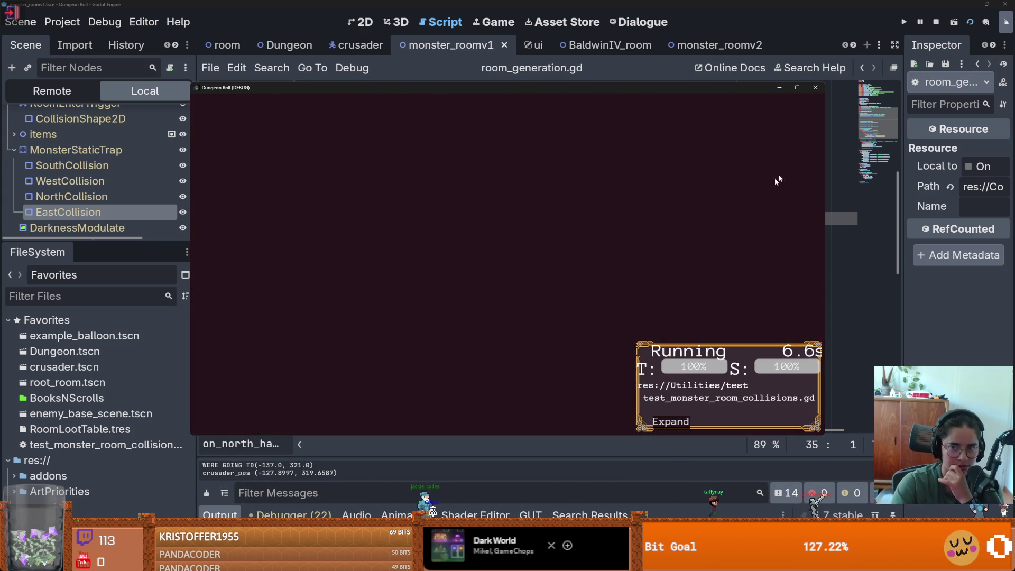
- Close the finished test results window and return to the room's 2D view
left_click(815, 85)
left_click(376, 25)
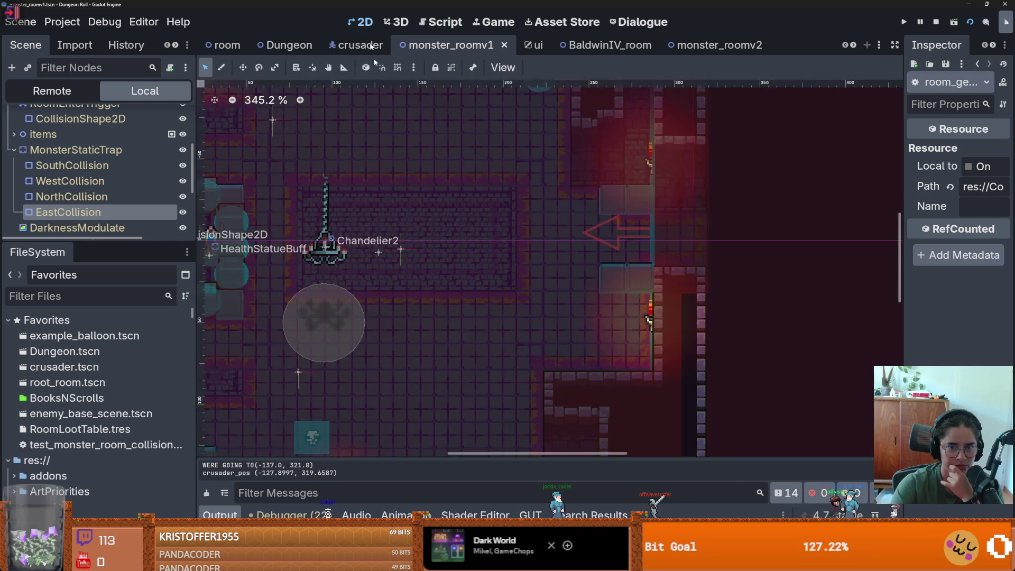
scroll(597, 260, "up", 4)
scroll(597, 260, "down", 5)
scroll(597, 260, "up", 1)
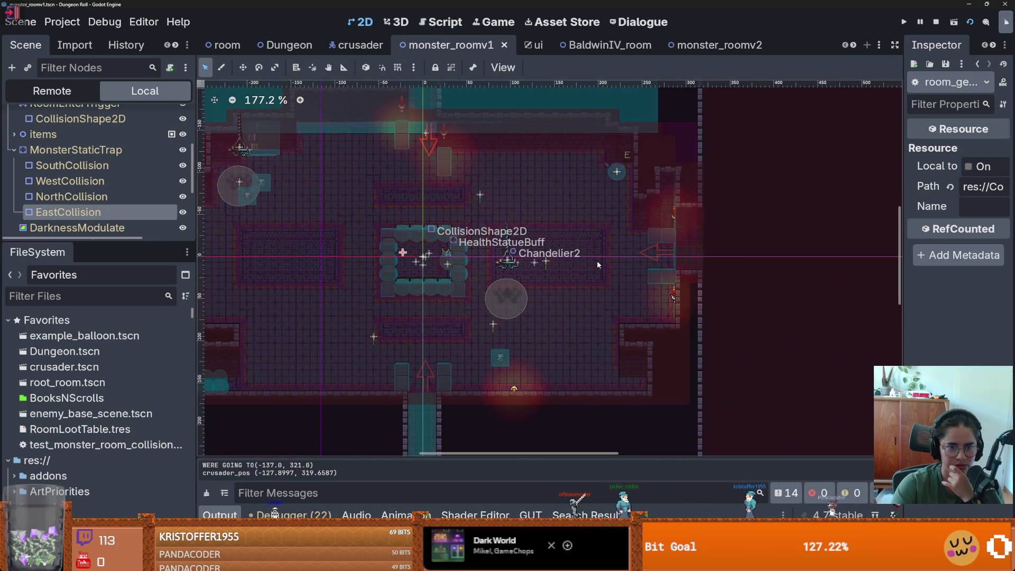
scroll(598, 260, "up", 1)
scroll(657, 279, "up", 2)
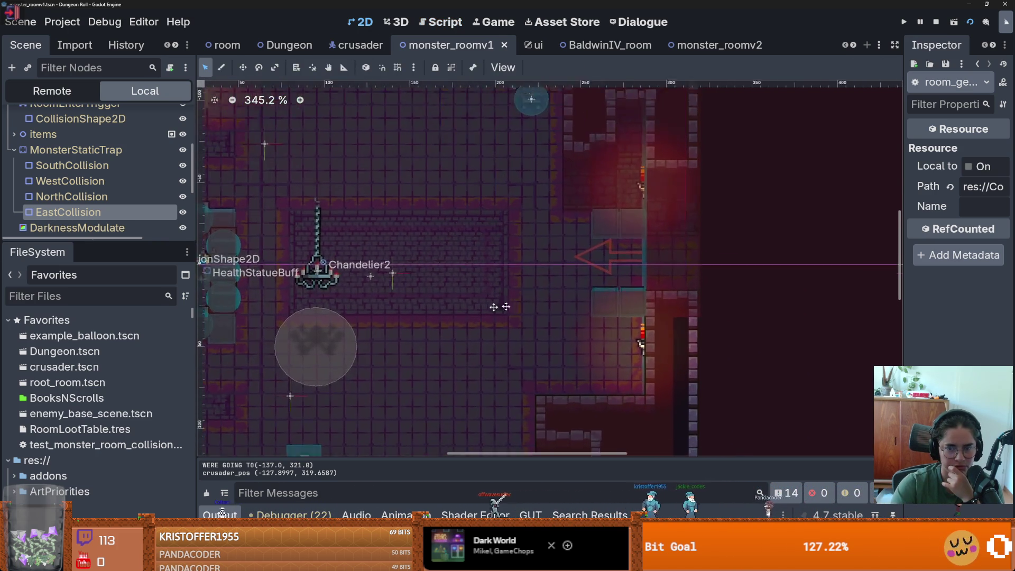
- Enlarge the Scene dock, select EastCollision, and widen the Inspector to read its full values
mouse_move(98, 243)
left_mouse_down()
mouse_move(101, 405)
mouse_move(159, 449)
left_mouse_up()
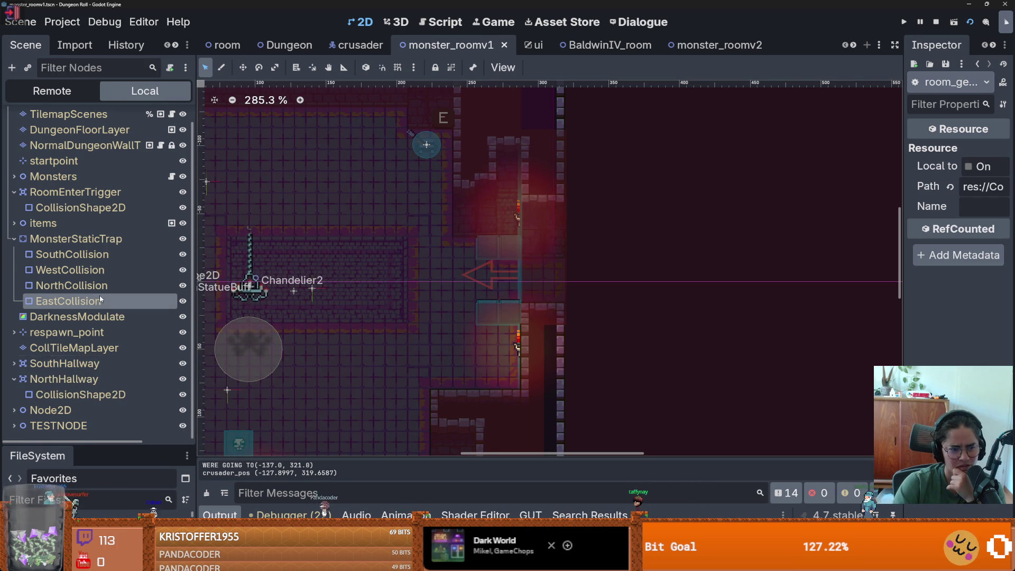
scroll(101, 299, "up", 1)
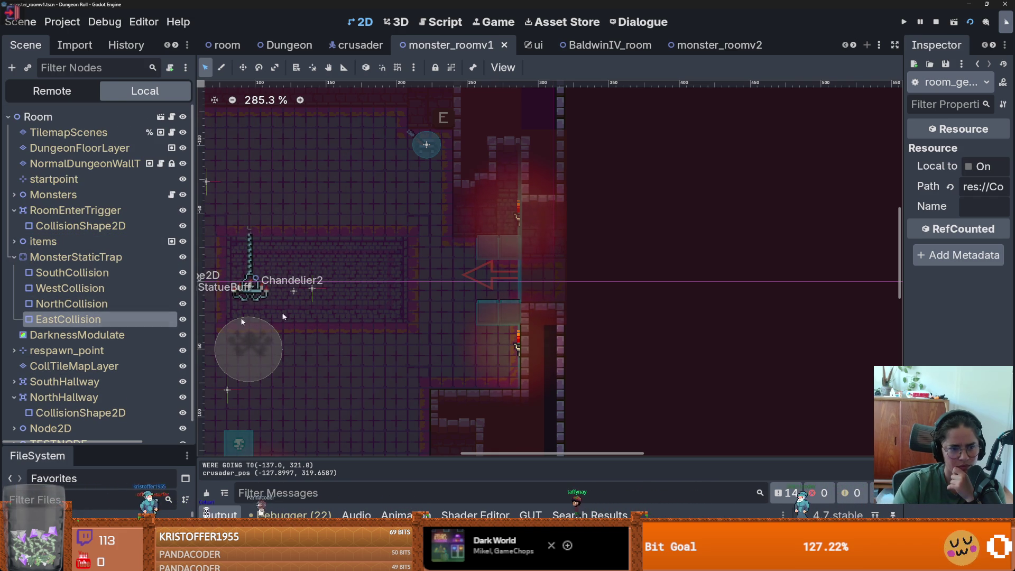
left_click(95, 304)
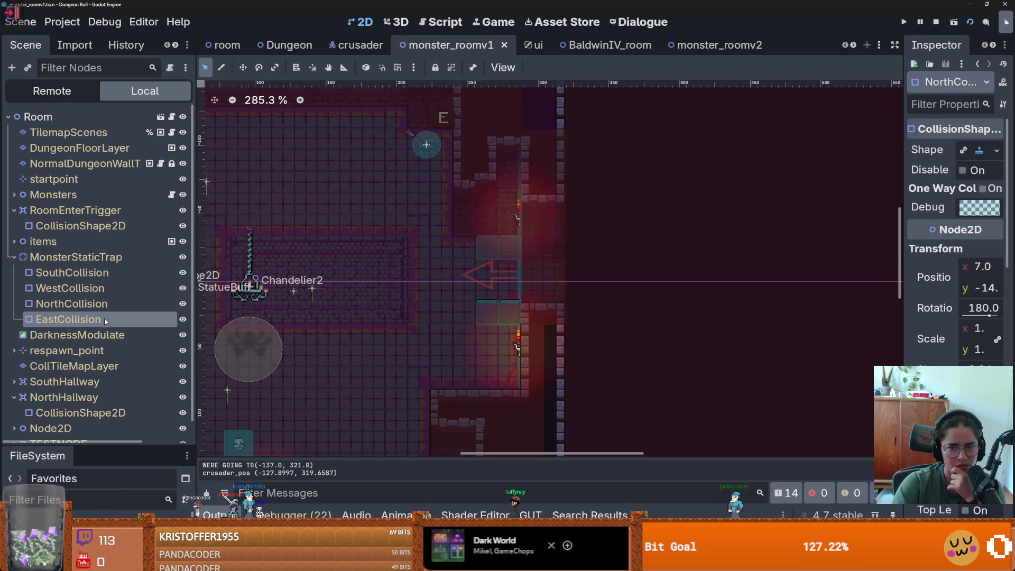
left_click(105, 320)
left_click_drag(903, 228, 622, 228)
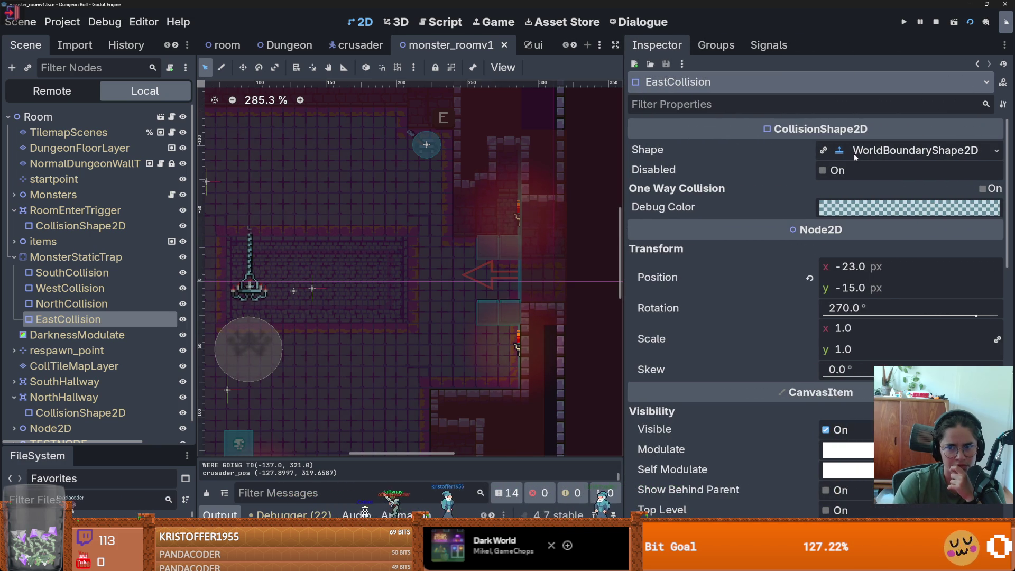
left_click(514, 24)
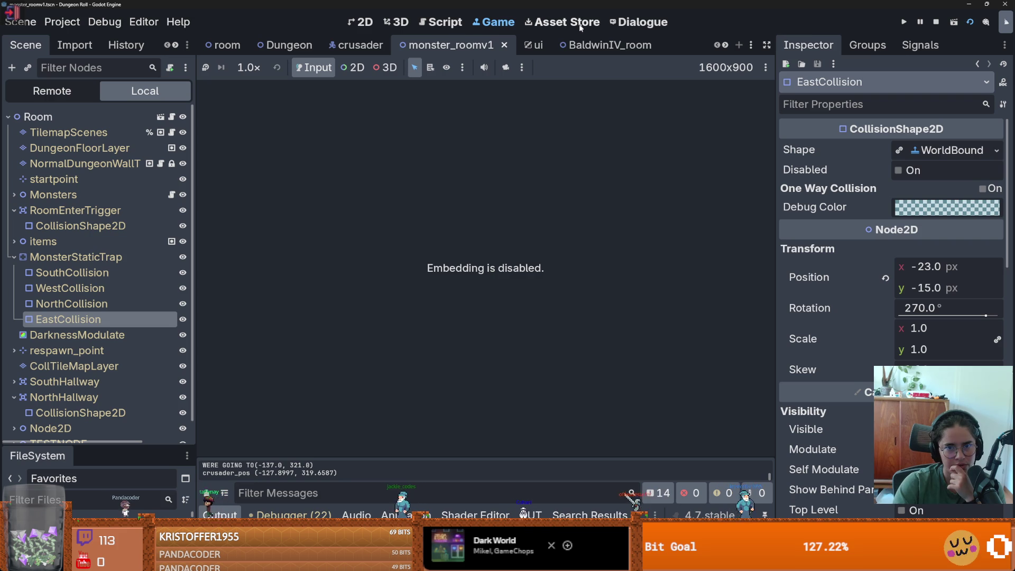
left_click(443, 22)
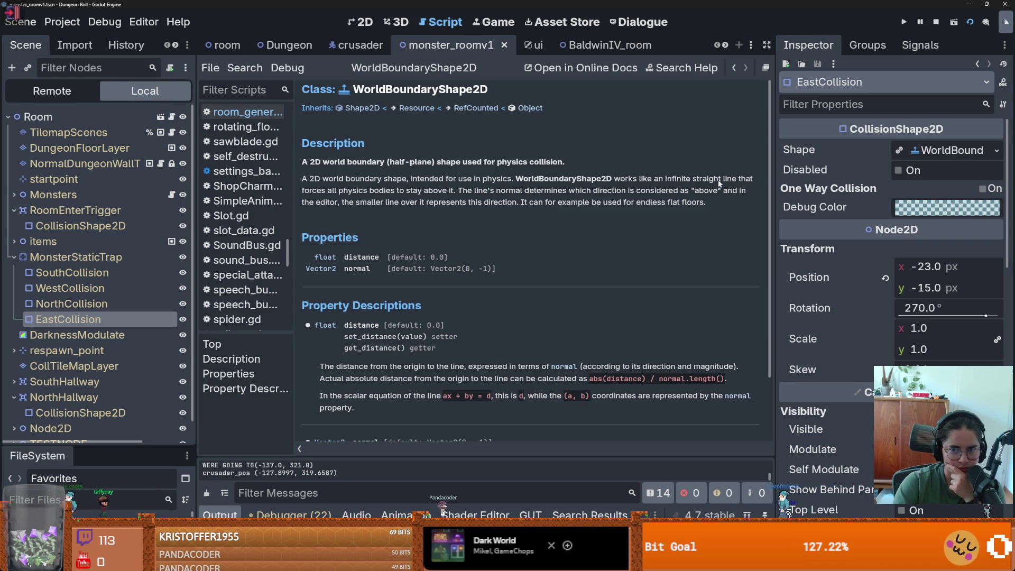
left_click_drag(316, 191, 382, 193)
mouse_move(444, 196)
left_mouse_down()
mouse_move(654, 190)
mouse_move(601, 201)
mouse_move(347, 195)
mouse_move(708, 204)
left_mouse_up()
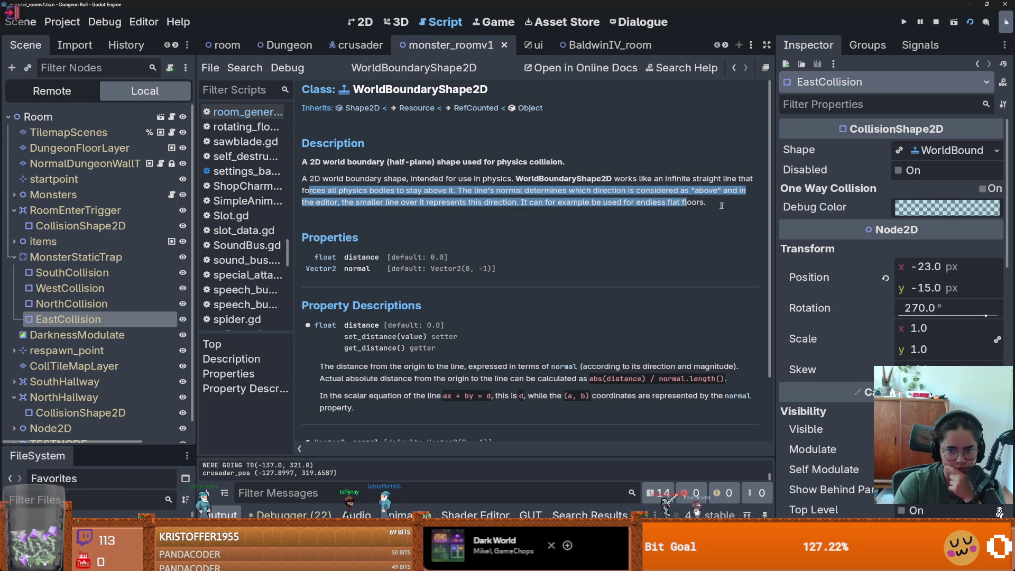
scroll(433, 230, "down", 3)
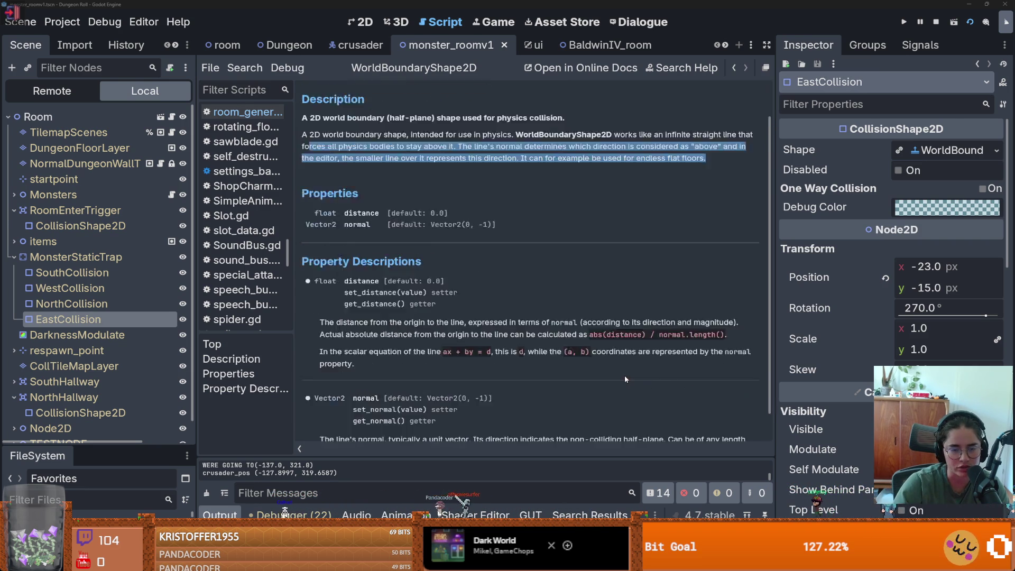
left_click_drag(774, 359, 797, 359)
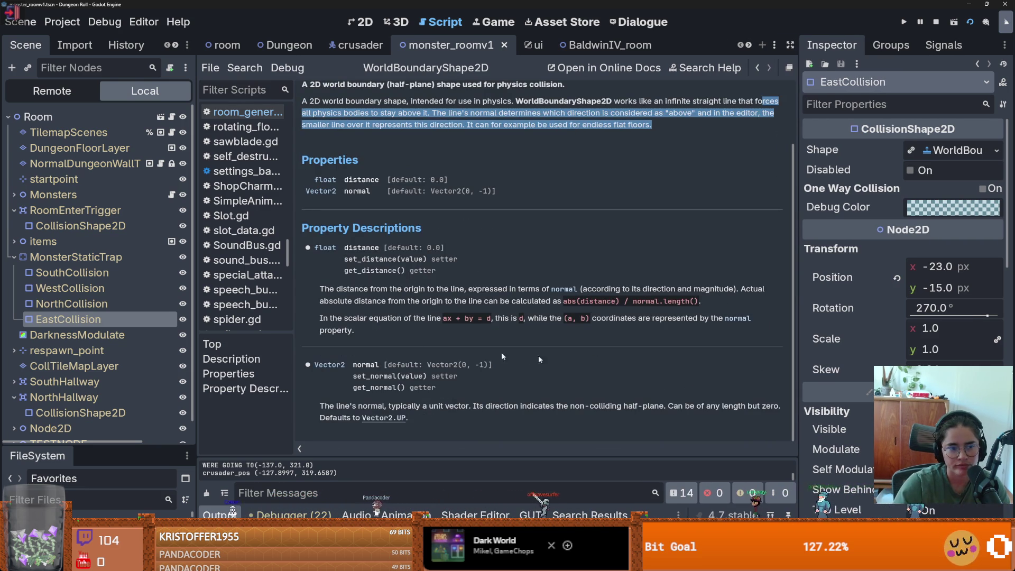
key("ctrl+F1")
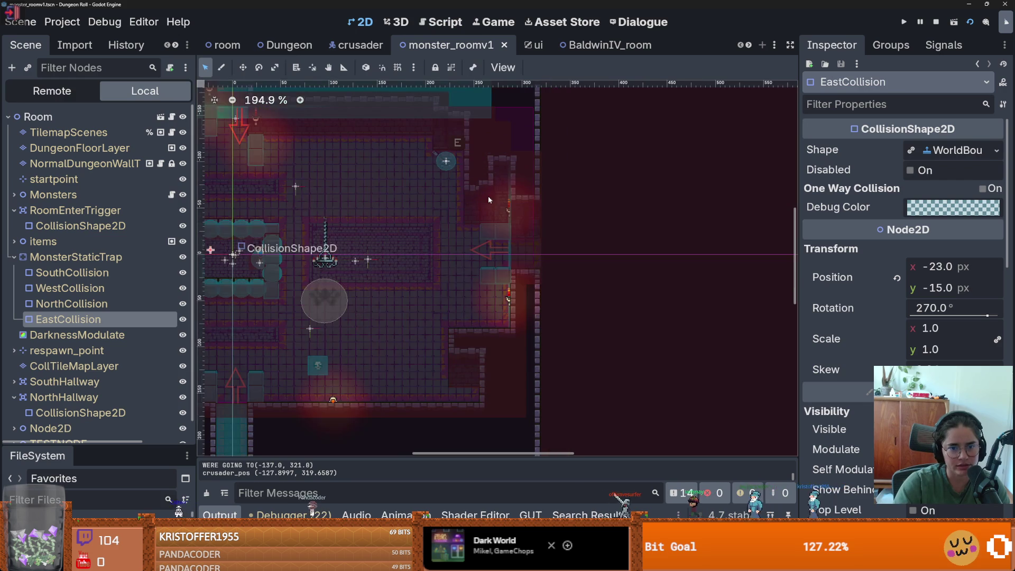
- Move the trap's EastCollision boundary to about (-20, -17) and save the room
key("ctrl+s")
scroll(513, 253, "up", 4)
mouse_move(511, 253)
left_mouse_down()
mouse_move(544, 253)
mouse_move(516, 250)
left_mouse_up()
key("ctrl+s")
- Shift the WestCollision boundary right to (0, -4) and save the room
scroll(570, 254, "down", 5)
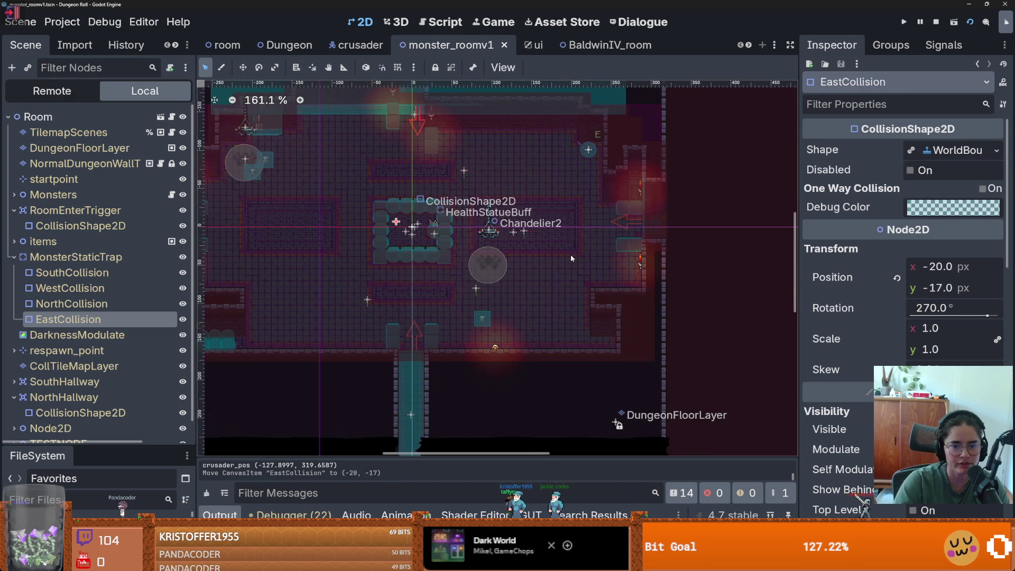
scroll(516, 252, "up", 4)
scroll(516, 252, "down", 4)
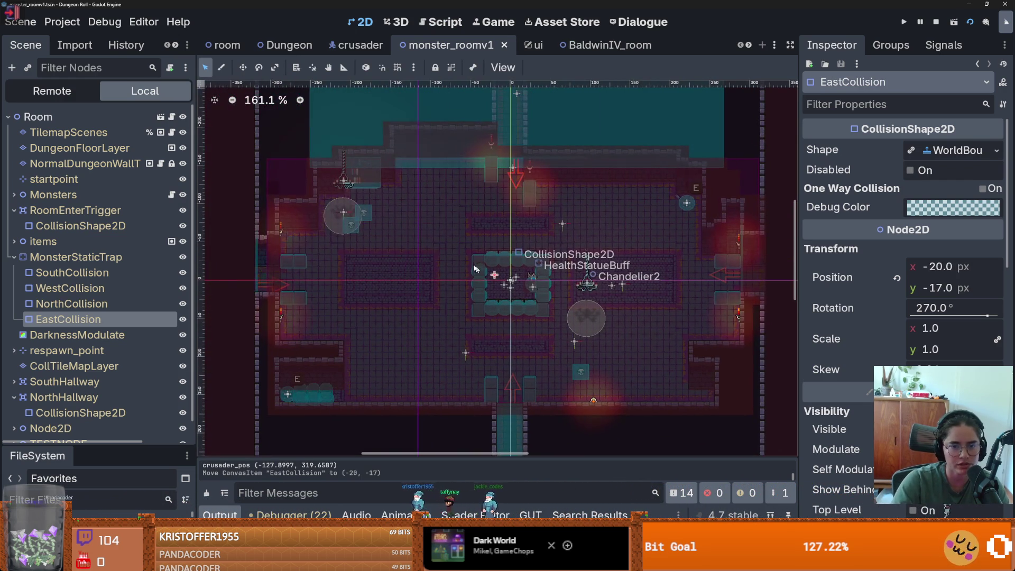
scroll(249, 296, "up", 4)
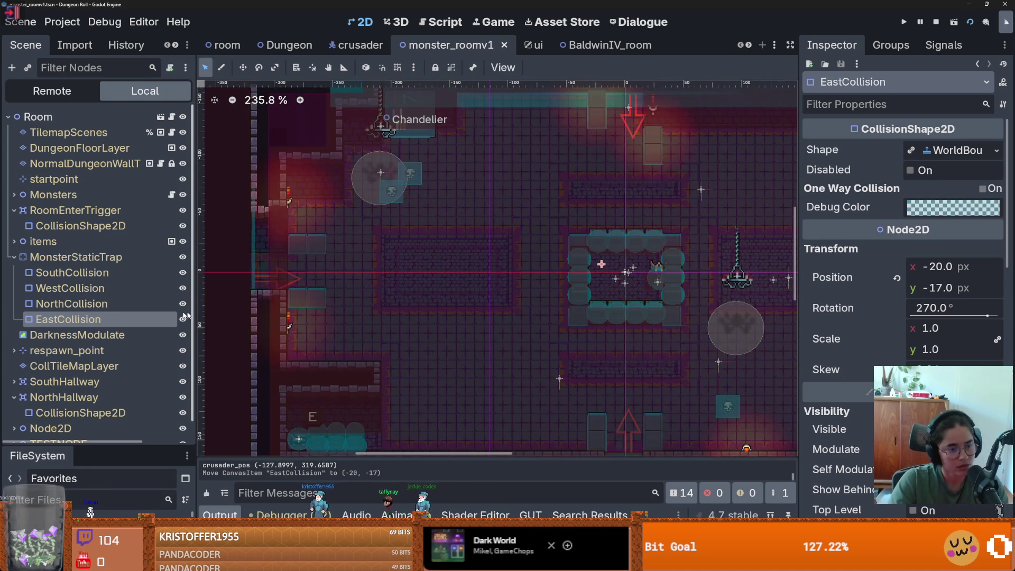
left_click(137, 293)
left_click_drag(251, 288, 260, 288)
key("ctrl+s")
- Inspect MonsterStaticTrap and the room-entry trigger's collision shape, then enlarge the output panel
scroll(499, 329, "down", 4)
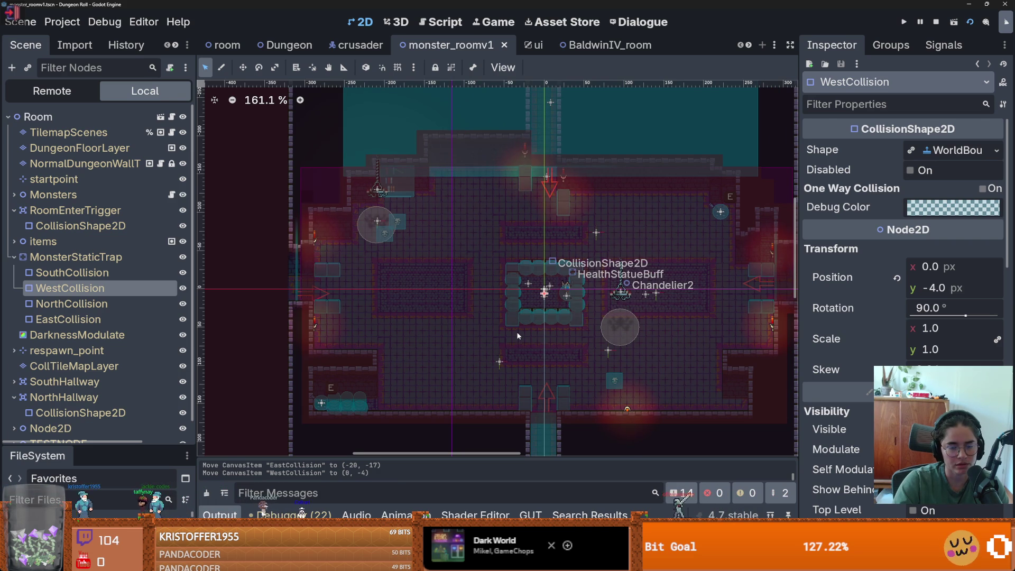
left_click(85, 261)
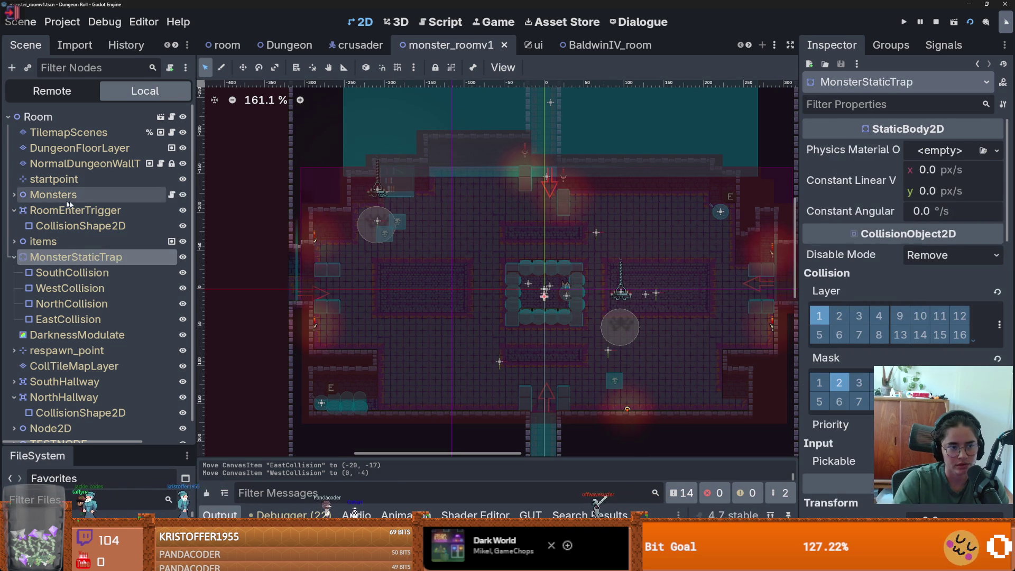
left_click(75, 211)
left_click(116, 228)
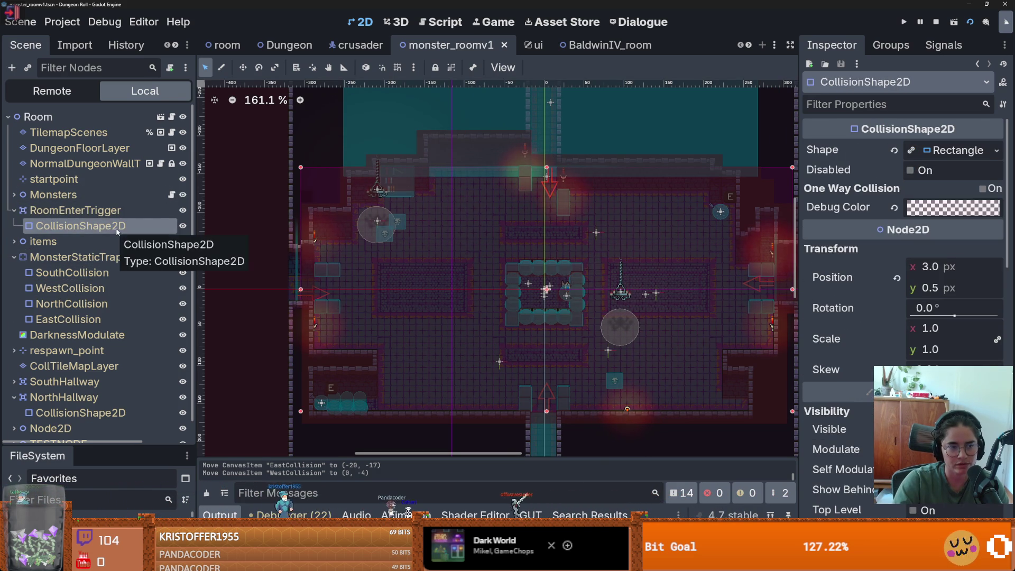
left_click_drag(385, 457, 385, 200)
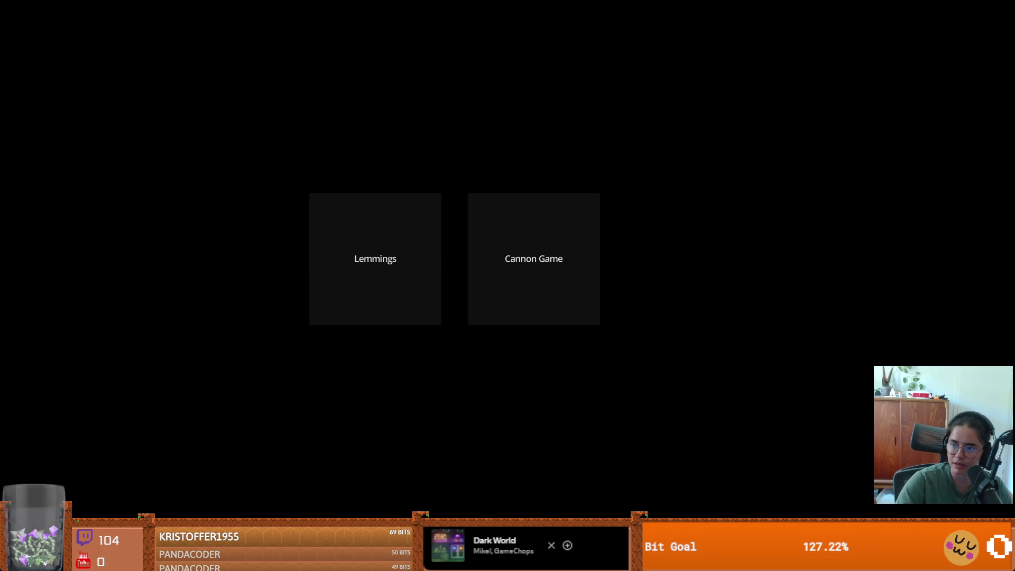
- Launch Cannon Game from the game selection screen
key("Return")
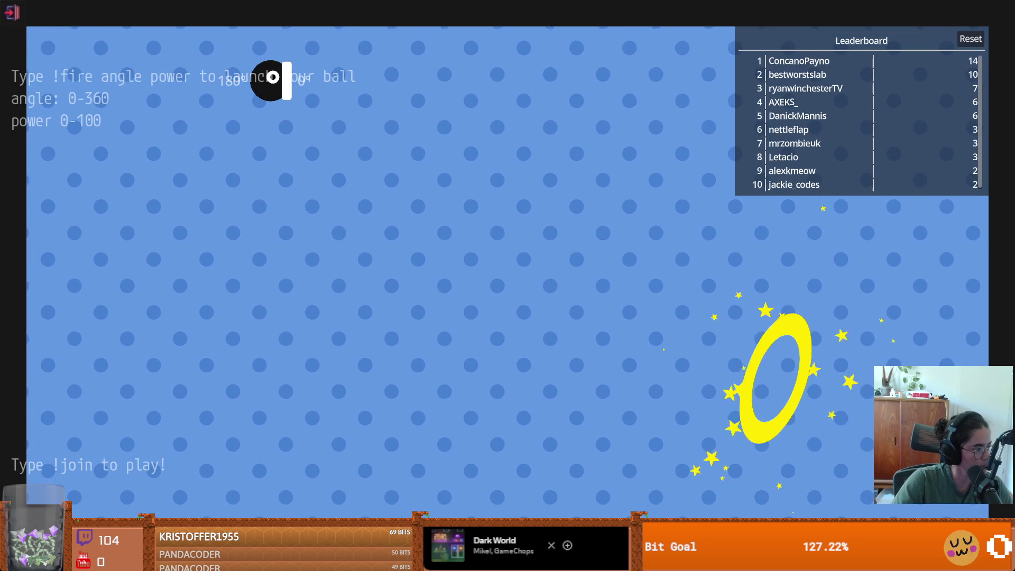
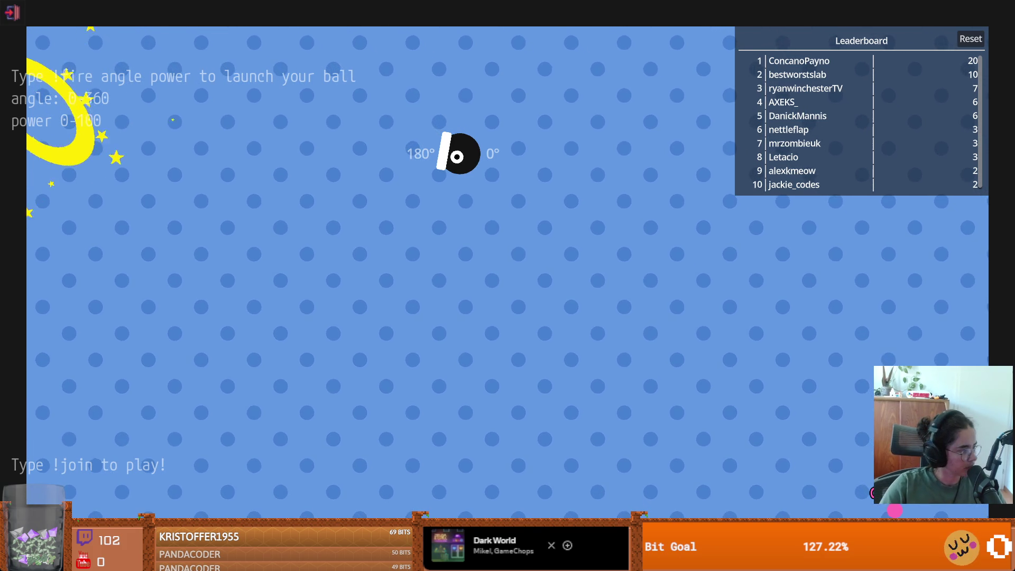
- Quit the running cannon game back to the editor and save the monster room scene
key("Escape")
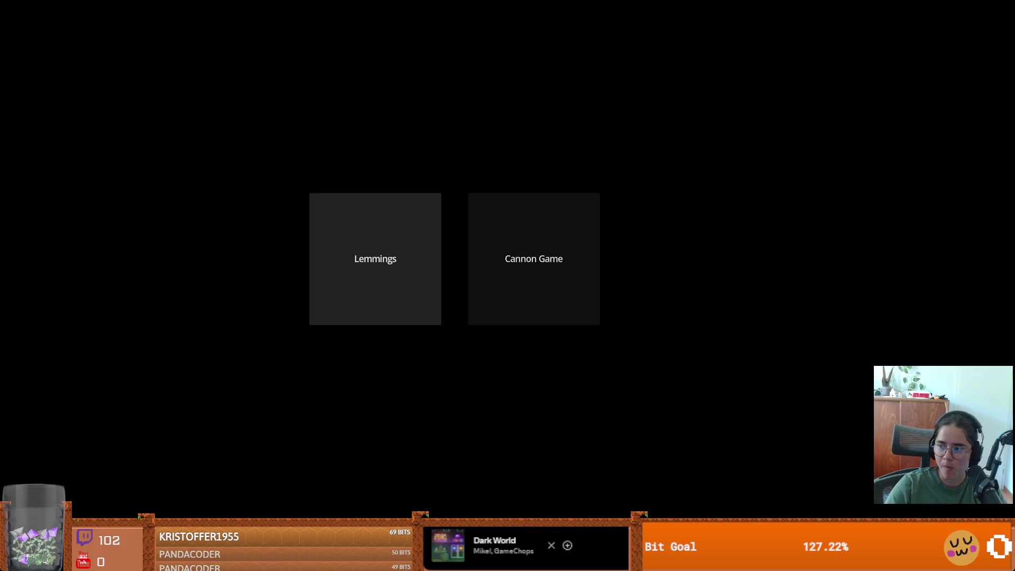
key("F8")
key("ctrl+s")
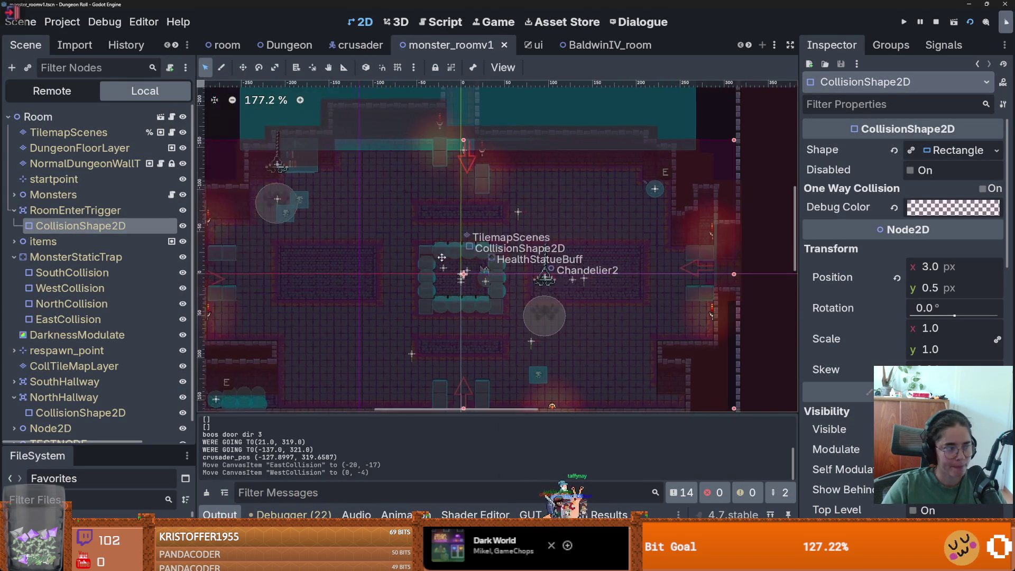
- Save the monster_roomv1 scene
scroll(446, 258, "up", 2)
scroll(462, 254, "down", 4)
key("ctrl+s")
scroll(465, 251, "up", 1)
scroll(454, 259, "up", 1)
scroll(448, 262, "down", 1)
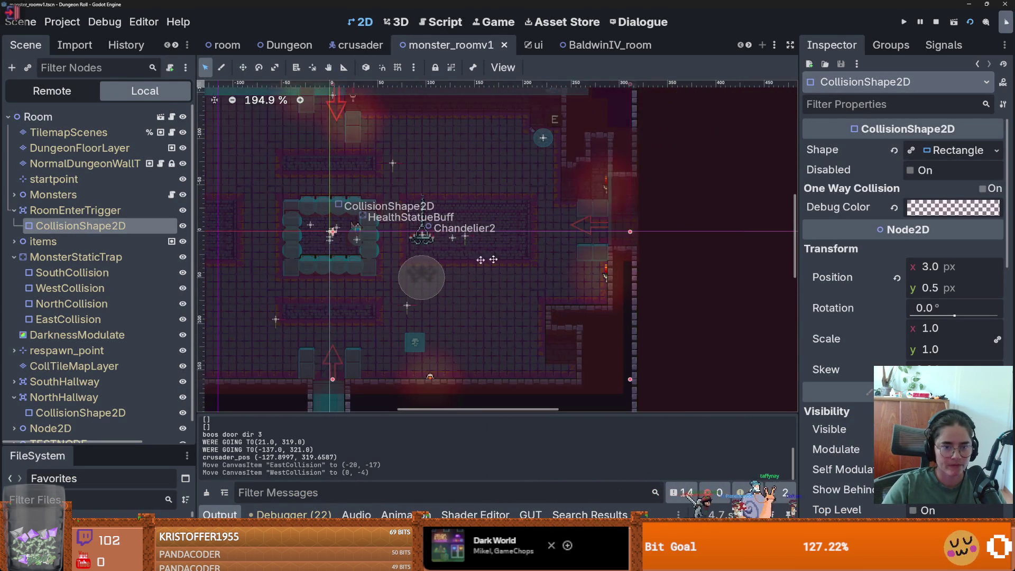
scroll(448, 262, "left", 4)
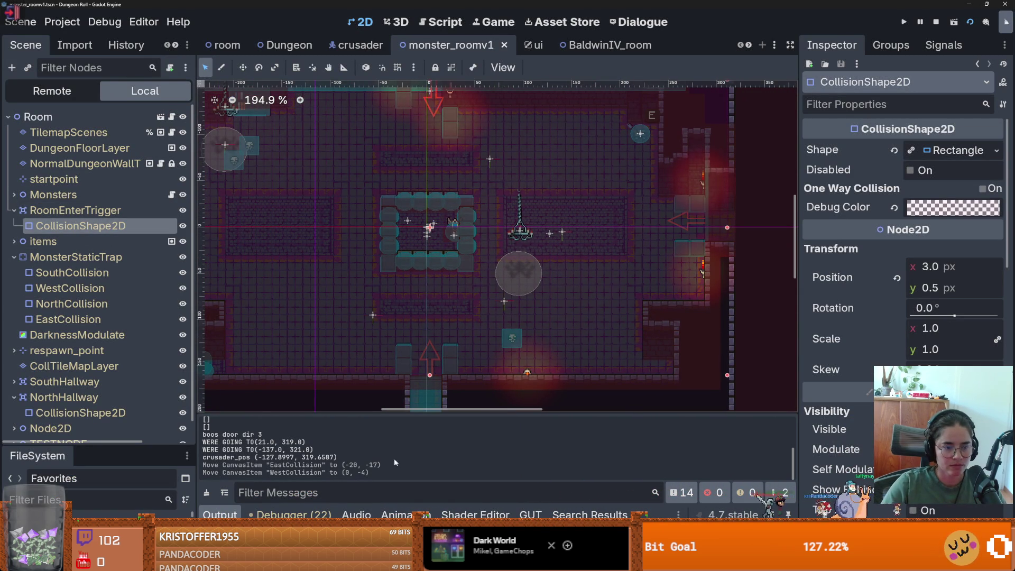
- Enlarge the Output log and FileSystem dock, then open test_monster_room_collisions.gd
left_click_drag(388, 413, 389, 304)
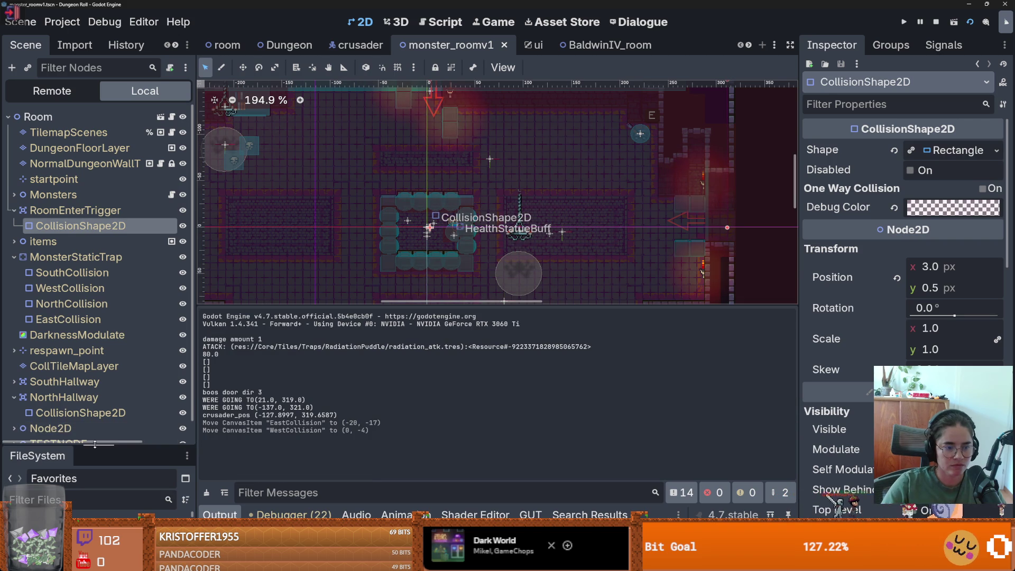
left_click_drag(95, 444, 95, 297)
scroll(95, 423, "down", 5)
double_click(106, 384)
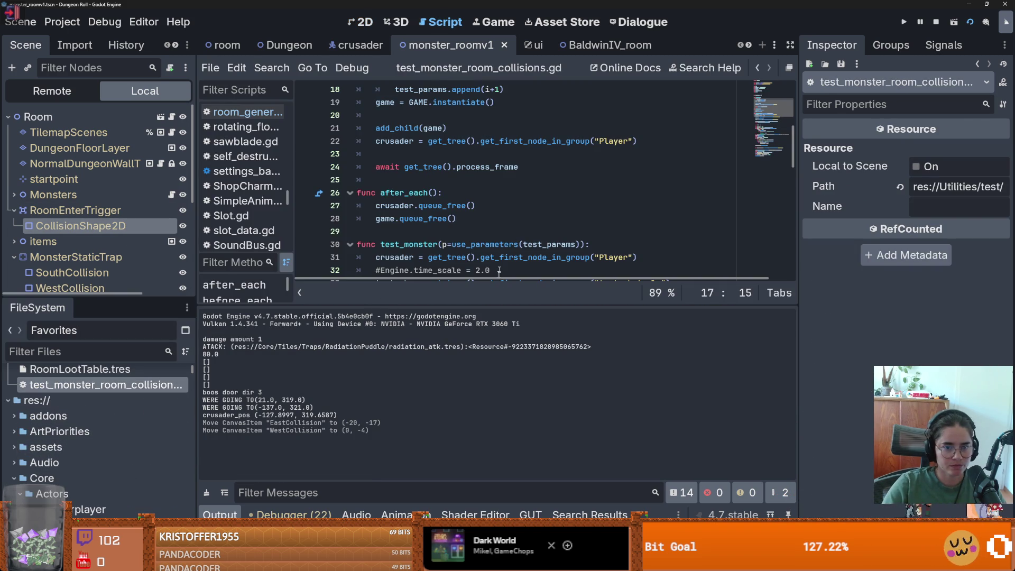
- Shrink the Output log to widen the code view and review the test_monster function
left_click_drag(496, 305, 475, 458)
scroll(454, 253, "down", 5)
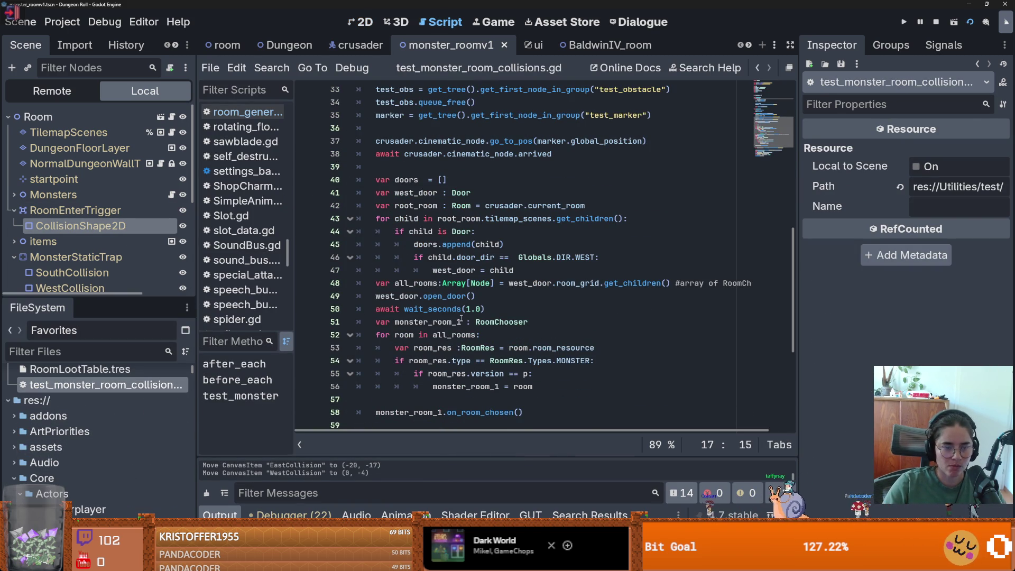
scroll(462, 317, "up", 3)
scroll(462, 314, "down", 8)
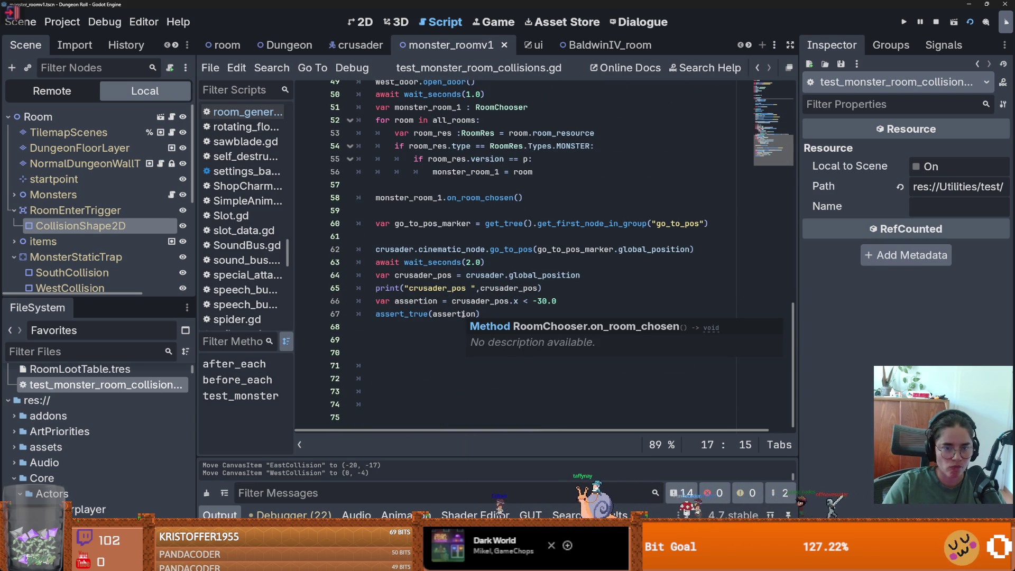
scroll(462, 314, "up", 3)
- Indent blank line 61, tidy the blank line after on_room_chosen(), and save the test script
left_click(481, 274)
key("Down")
key("Down")
key("Down")
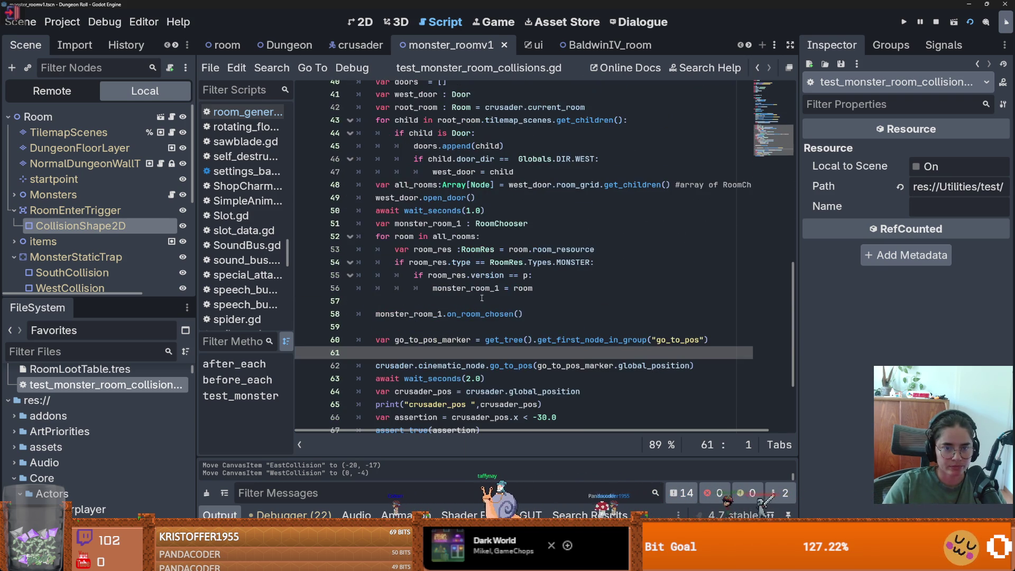
key("Tab")
key("Up")
key("Up")
key("Up")
key("ctrl+shift+Right")
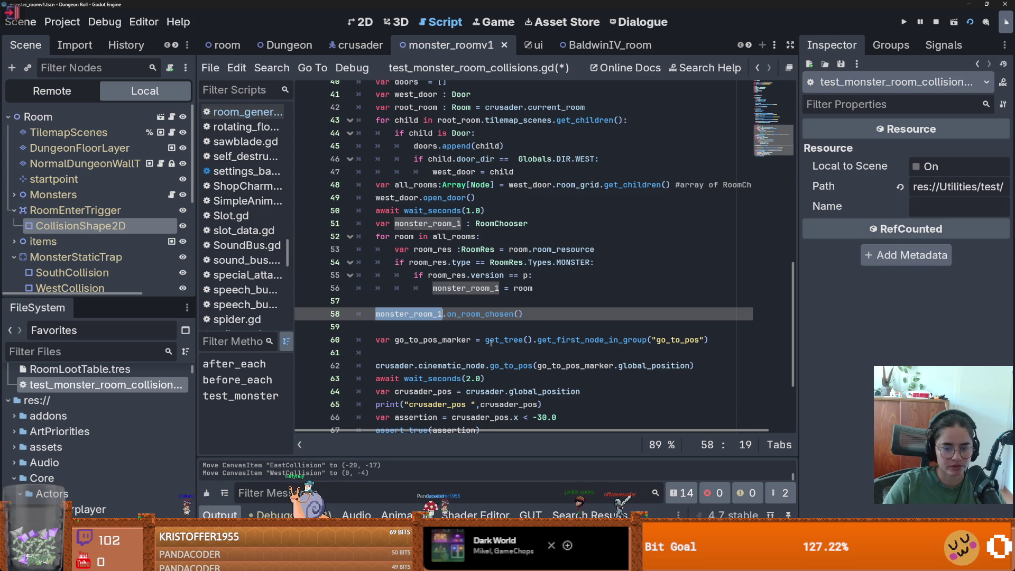
mouse_move(490, 342)
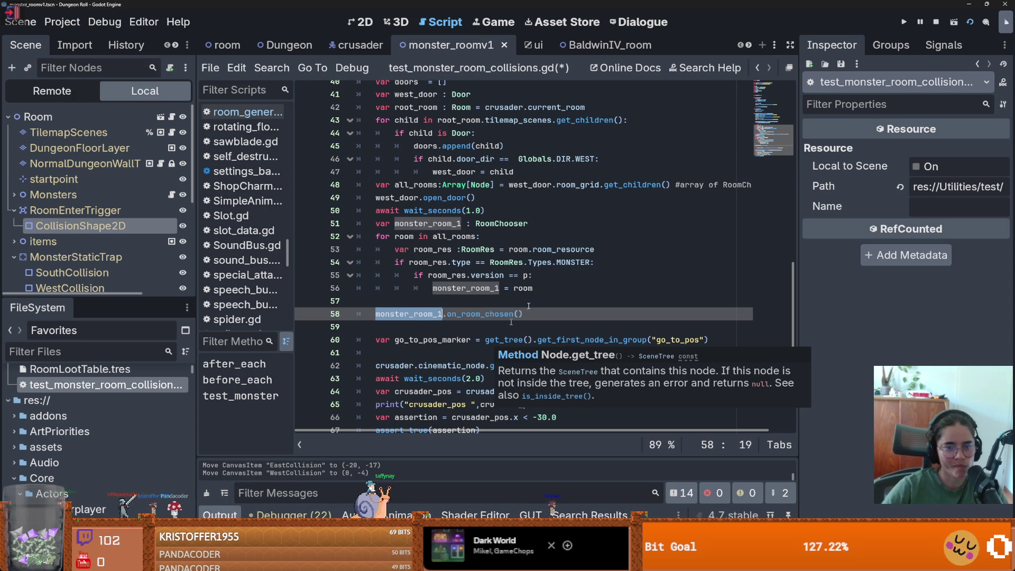
left_click(491, 327)
key("ctrl+s")
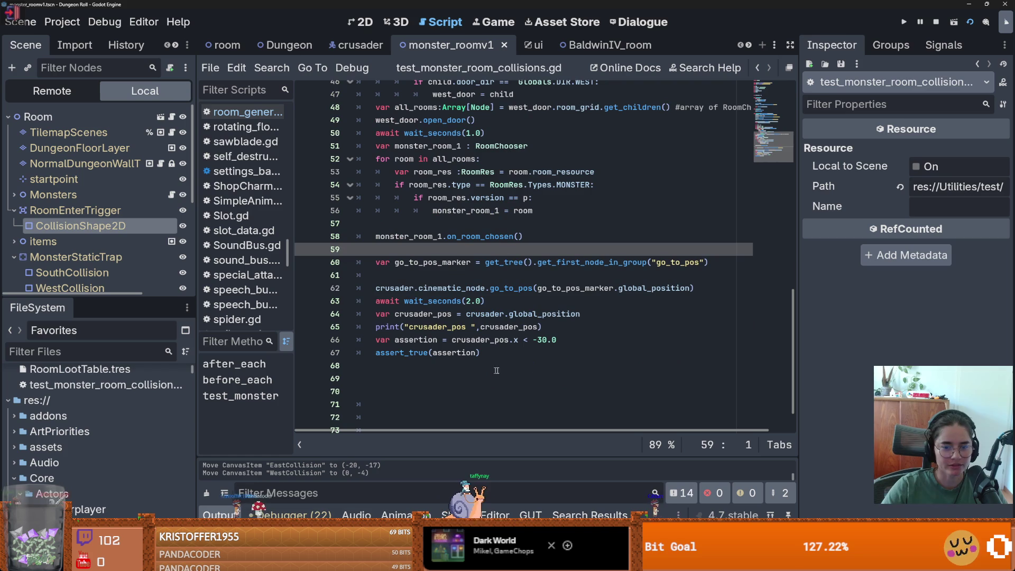
scroll(681, 327, "up", 3)
key("ctrl+s")
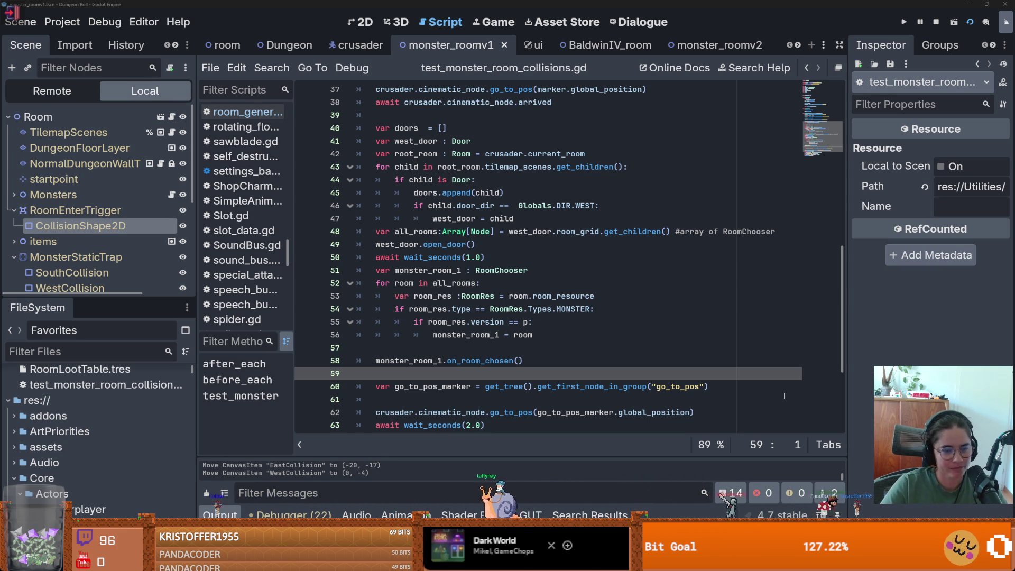
key("super")
- Launch Paint, paste the copied photo, and crop the canvas to the photo
type("paint")
key("Return")
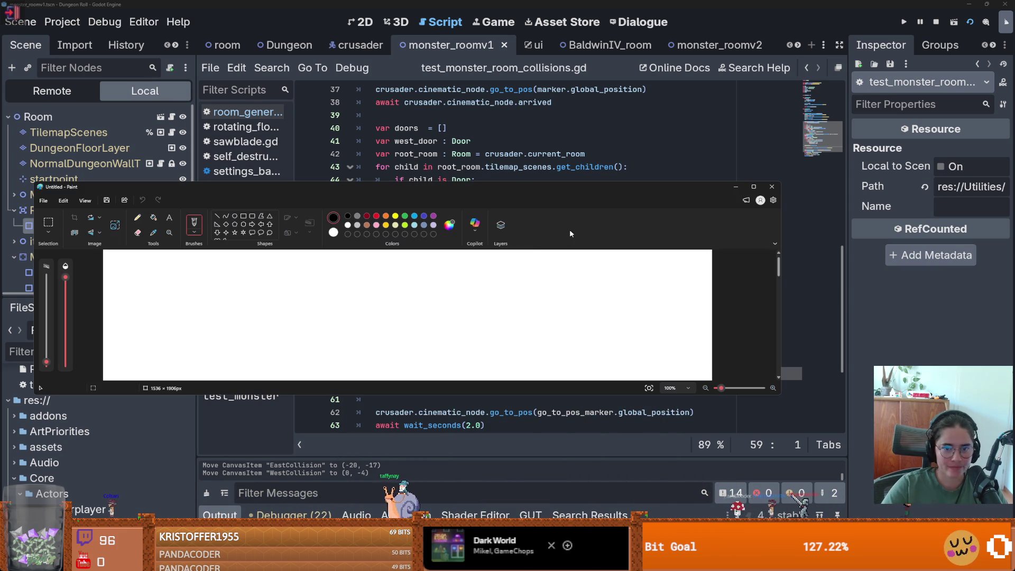
key("ctrl+v")
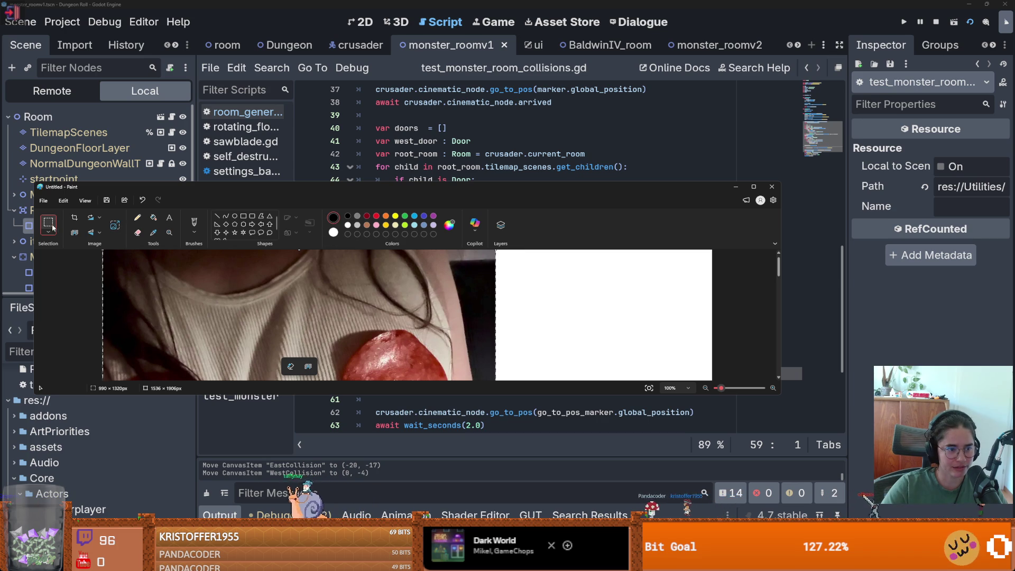
left_click(74, 232)
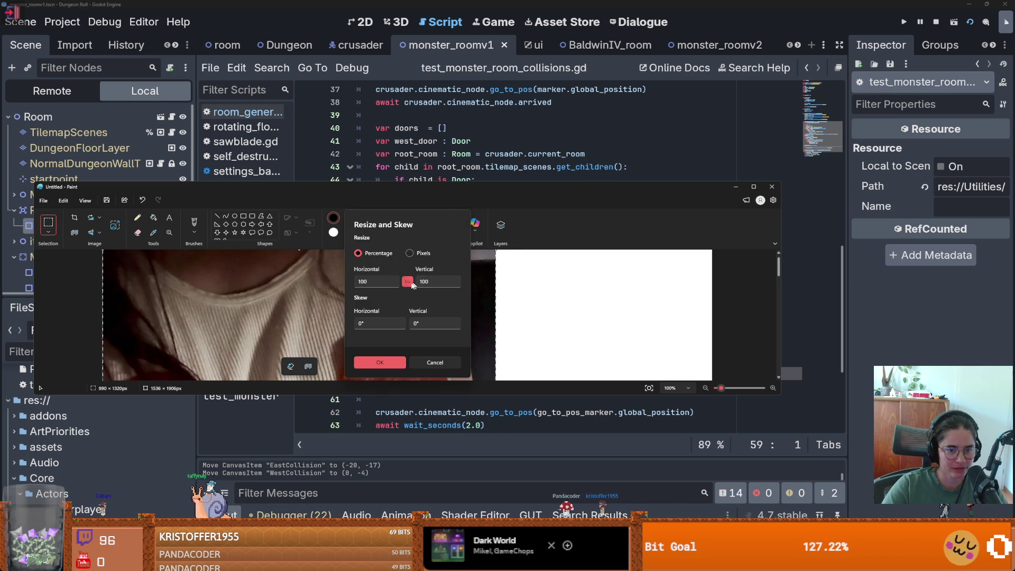
left_click(380, 362)
left_click(48, 231)
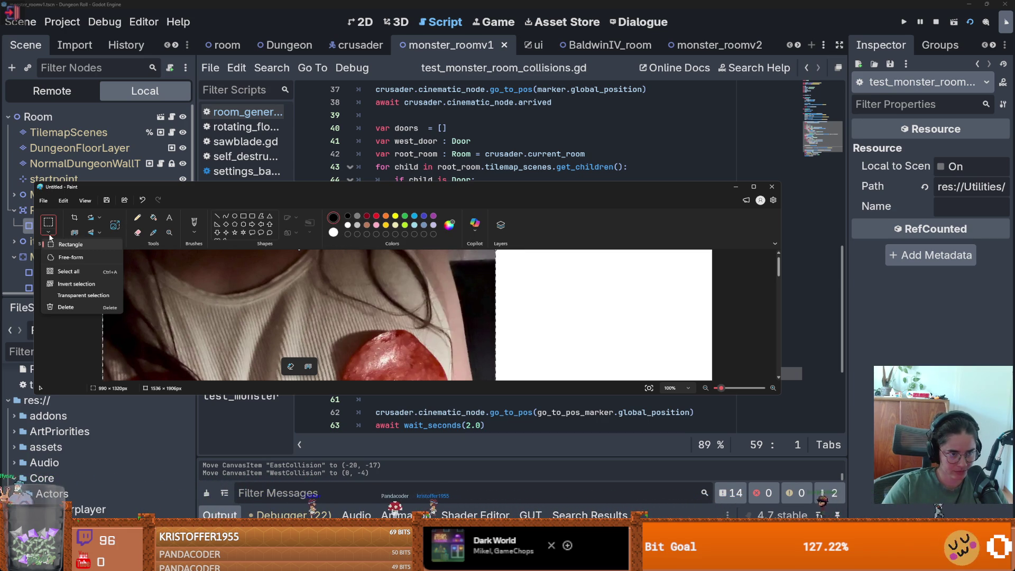
left_click(50, 236)
left_click(74, 217)
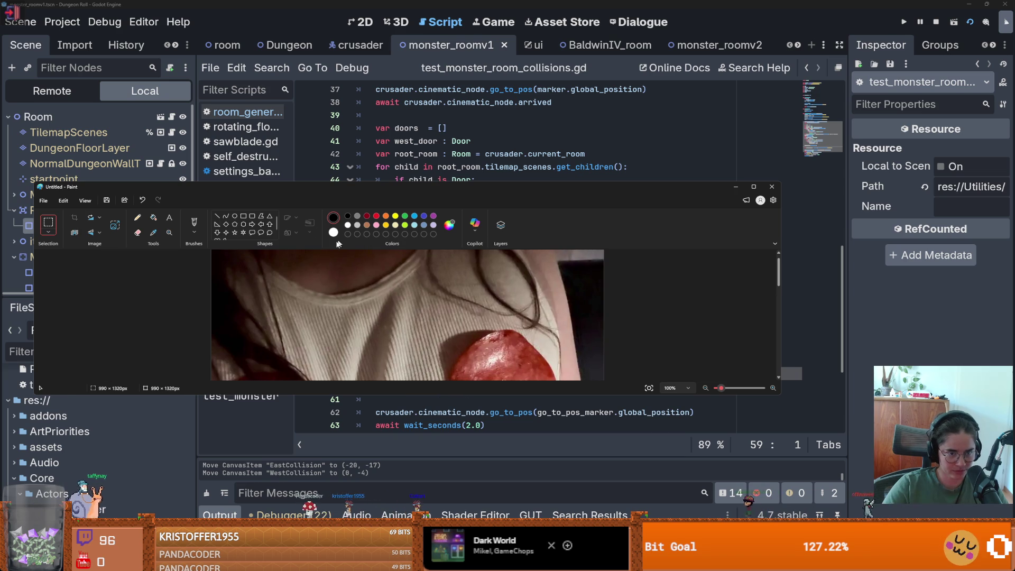
- Try Remove background then undo it, keep the size at 100 percent, and maximize Paint
scroll(538, 326, "down", 10)
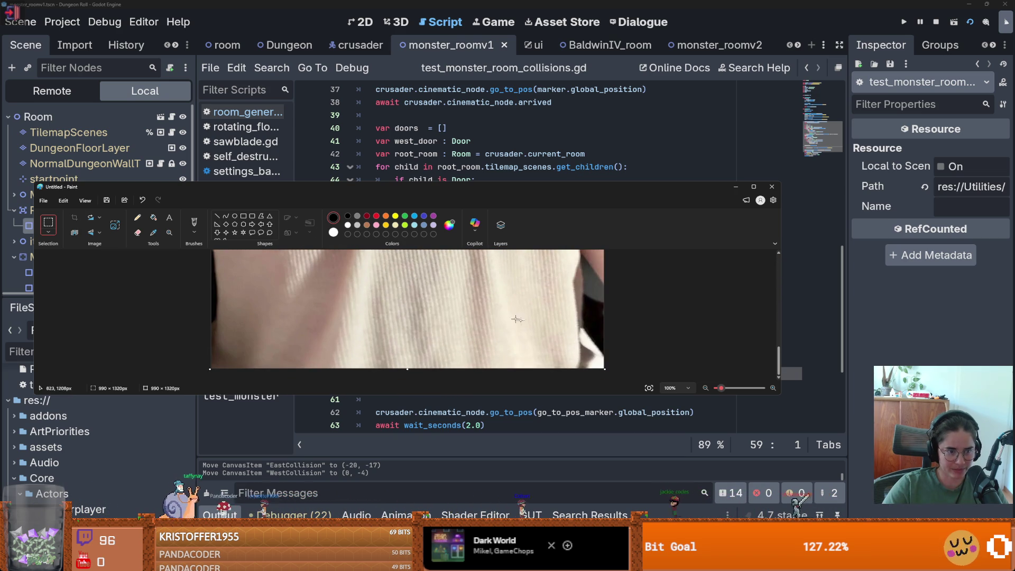
left_click(115, 225)
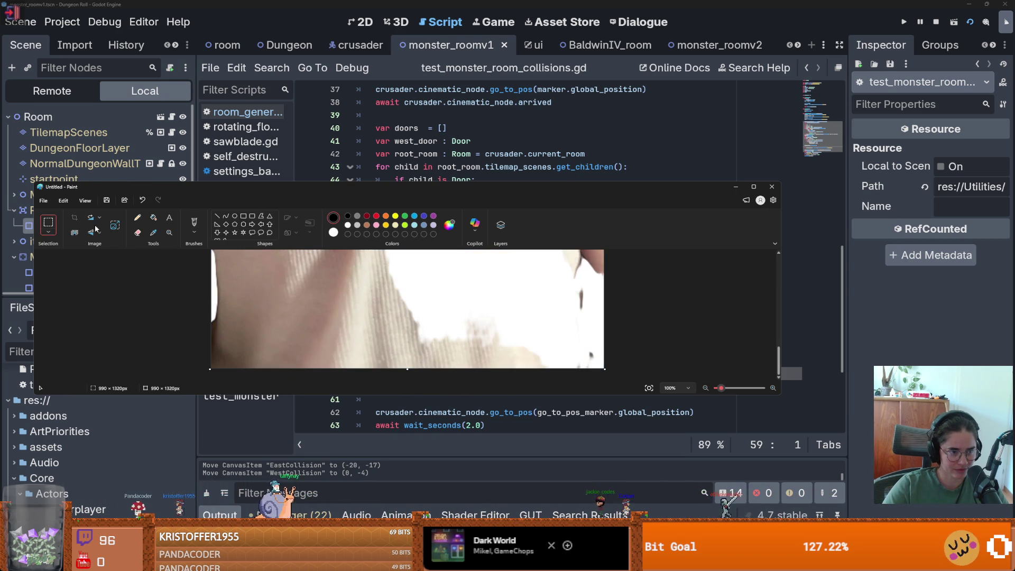
scroll(461, 317, "up", 5)
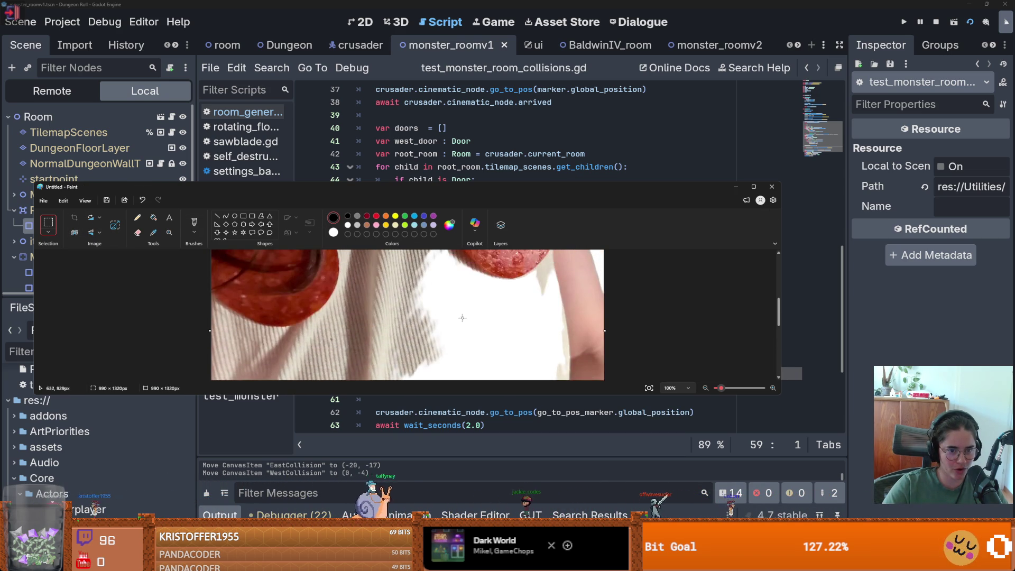
scroll(462, 318, "down", 3)
key("ctrl+z")
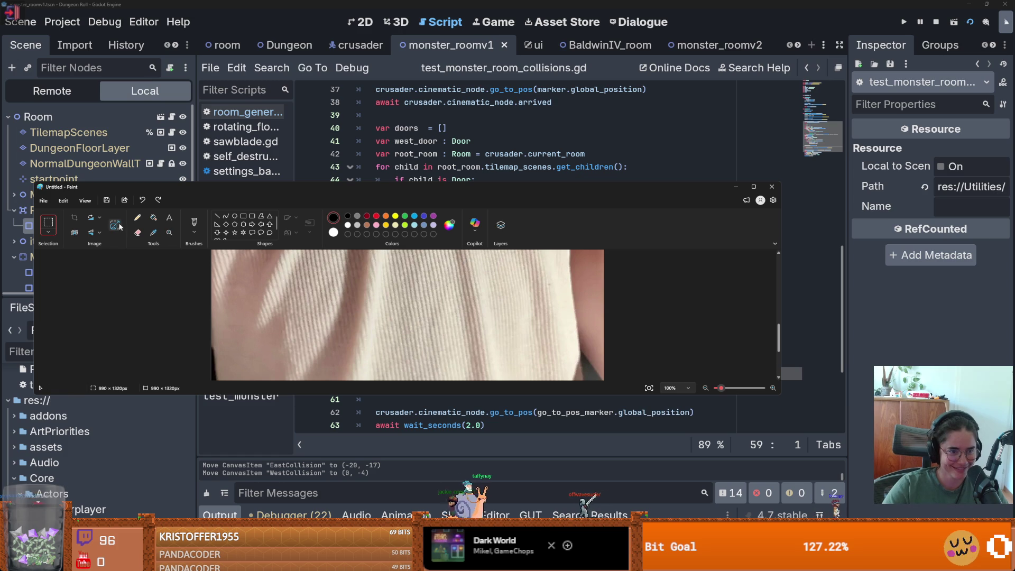
left_click(74, 232)
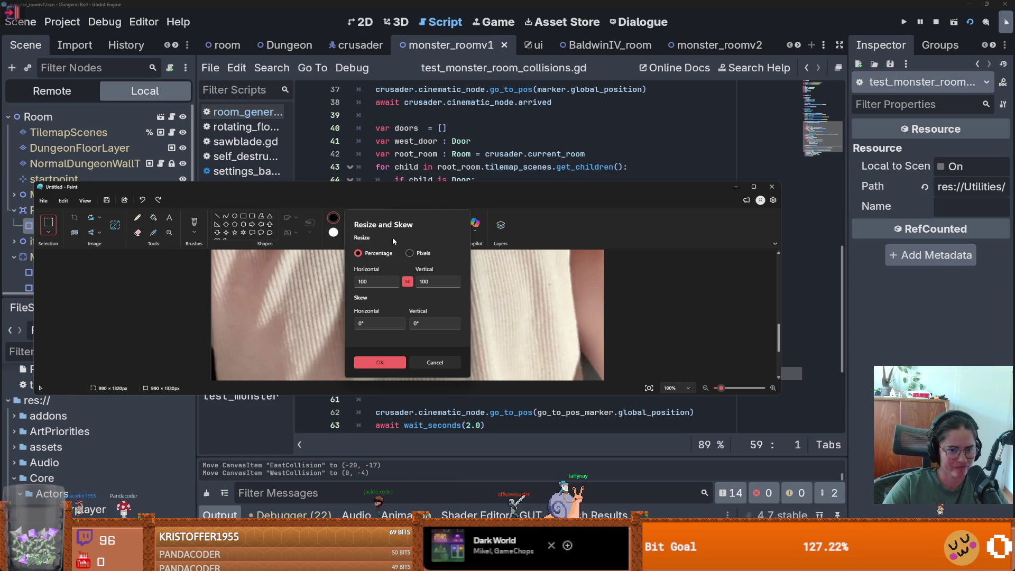
left_click(379, 362)
double_click(708, 187)
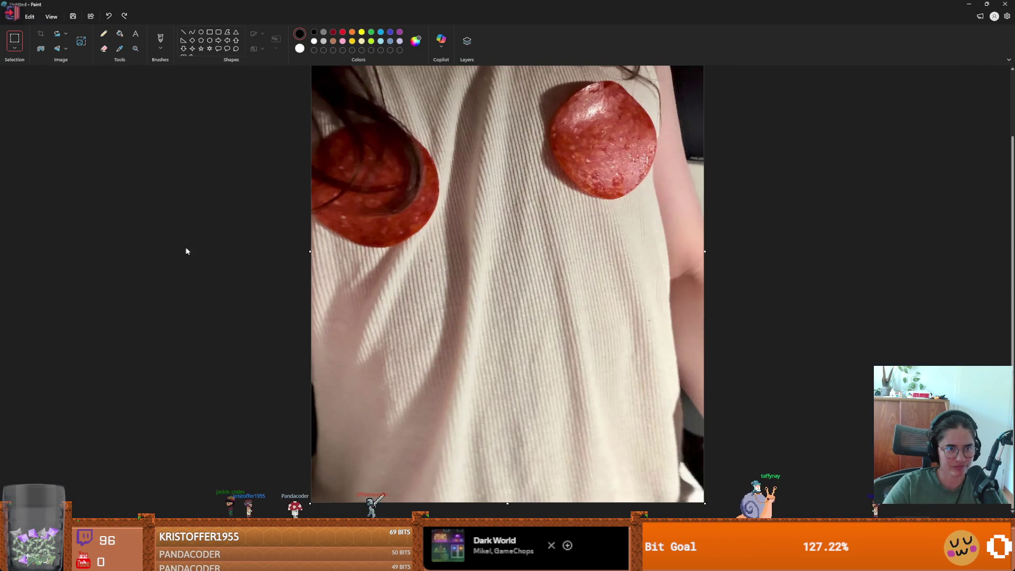
- Set Image properties width and height to 990 × 990 pixels
scroll(201, 250, "up", 2)
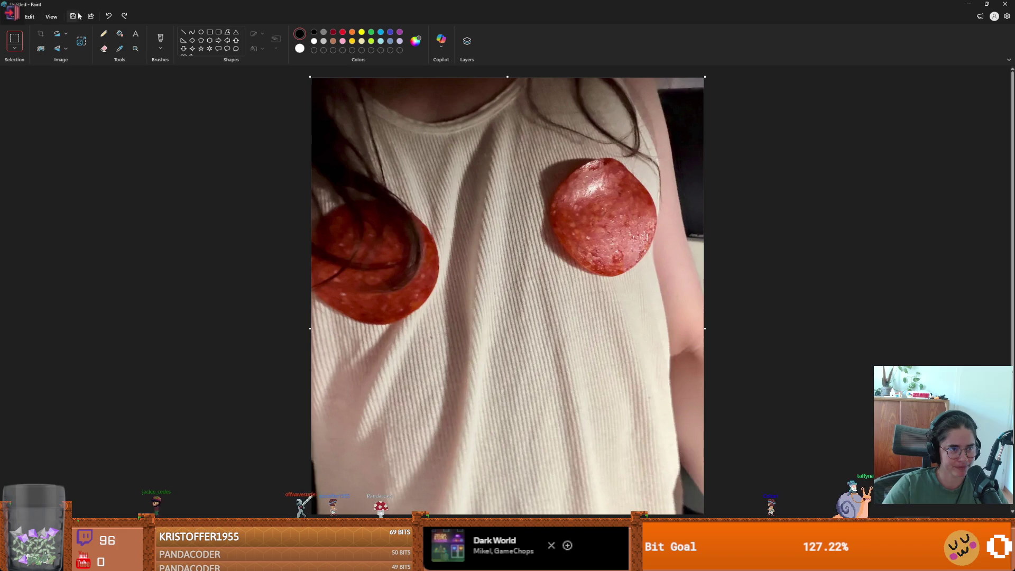
left_click(35, 17)
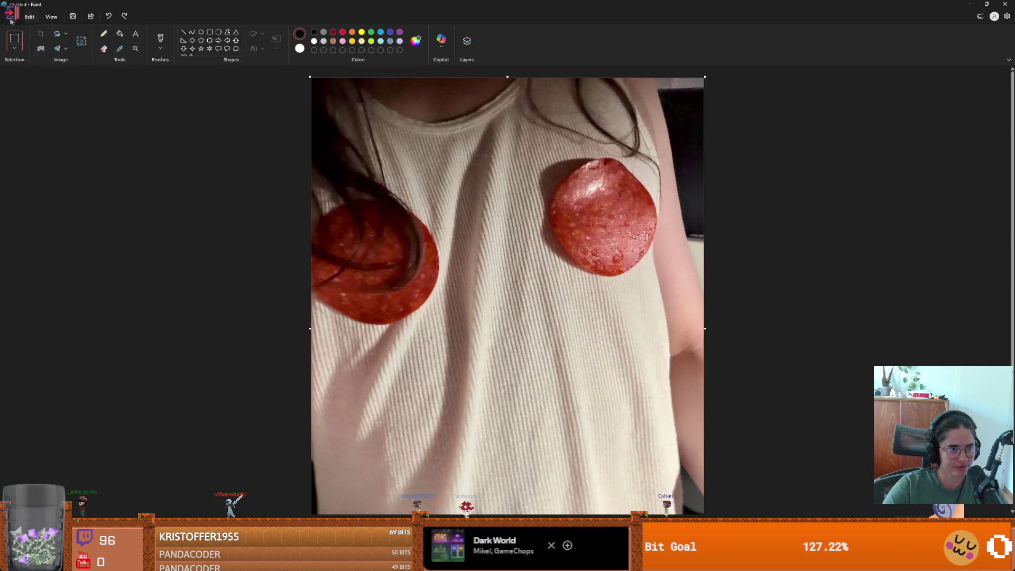
left_click(11, 19)
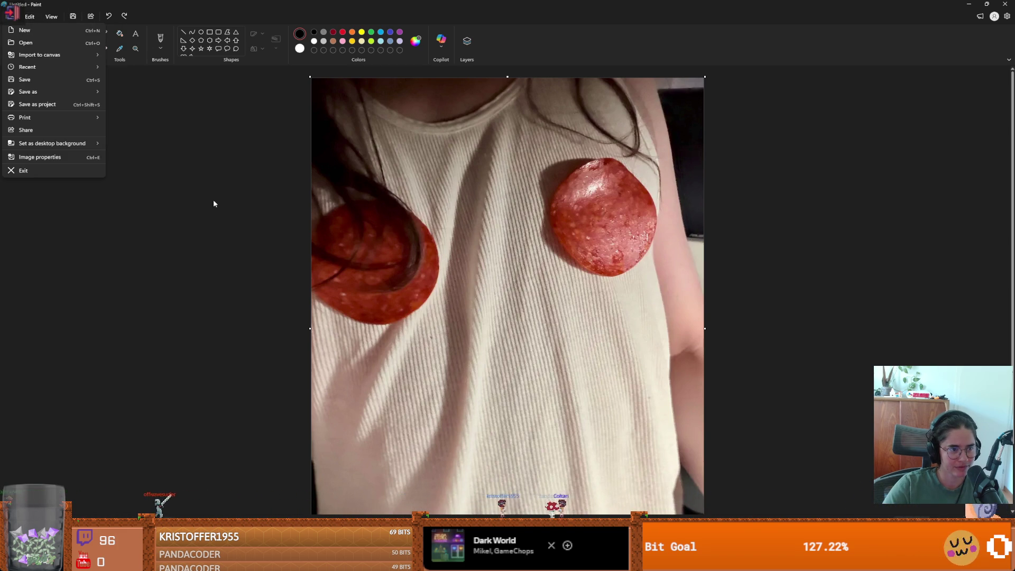
left_click(81, 159)
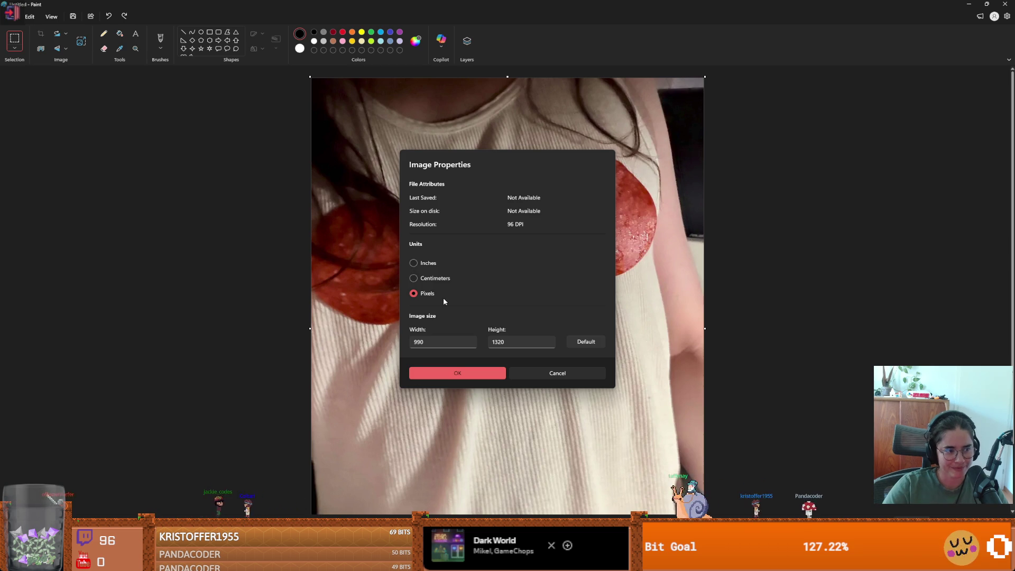
double_click(438, 342)
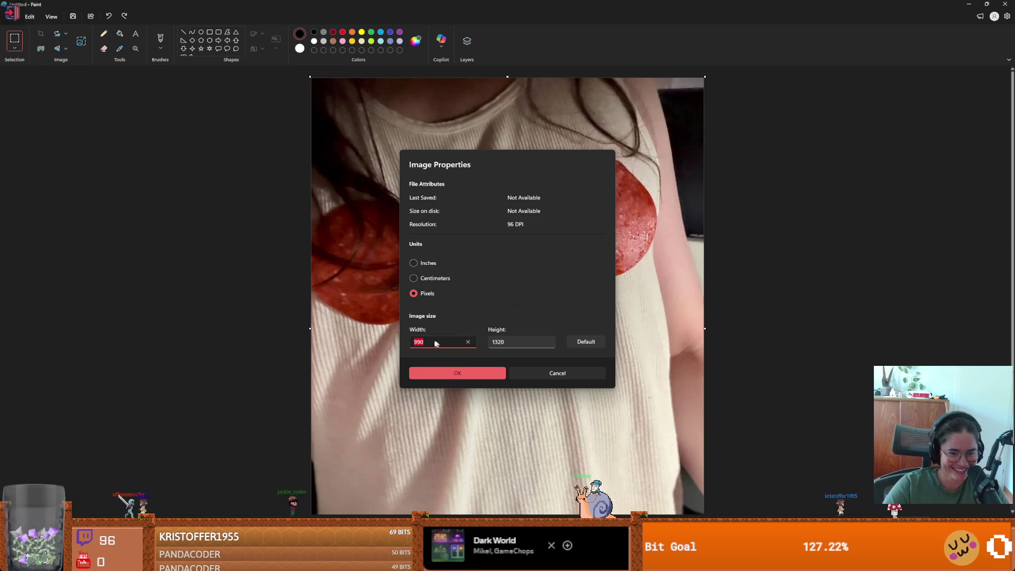
double_click(538, 344)
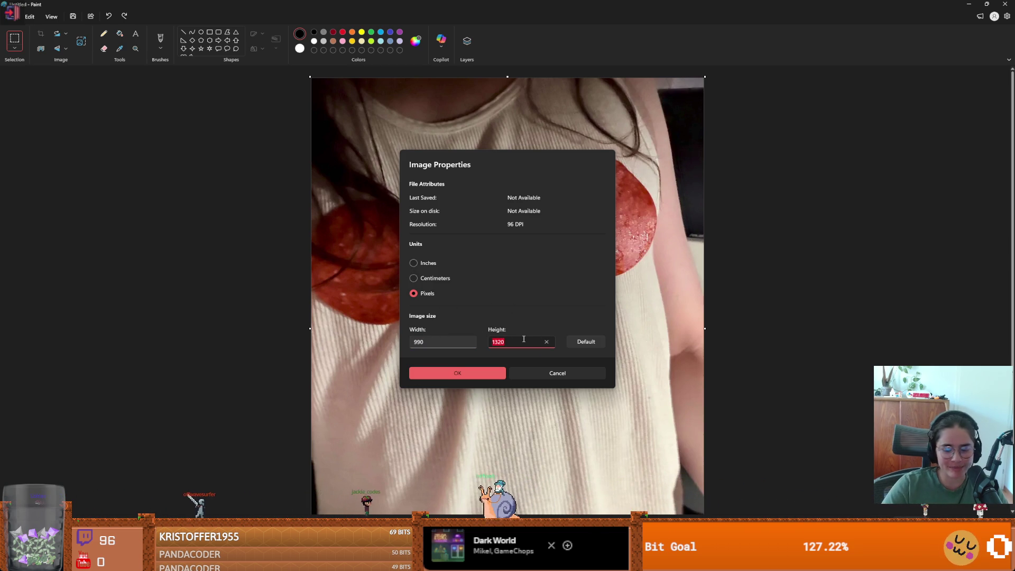
type("990")
left_click(493, 372)
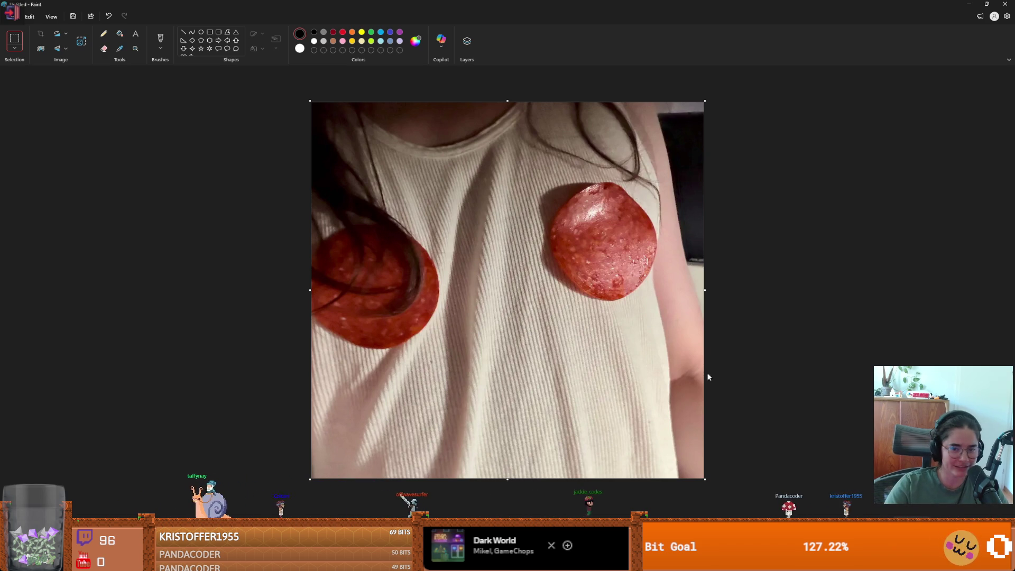
scroll(745, 397, "down", 1)
scroll(745, 394, "down", 5)
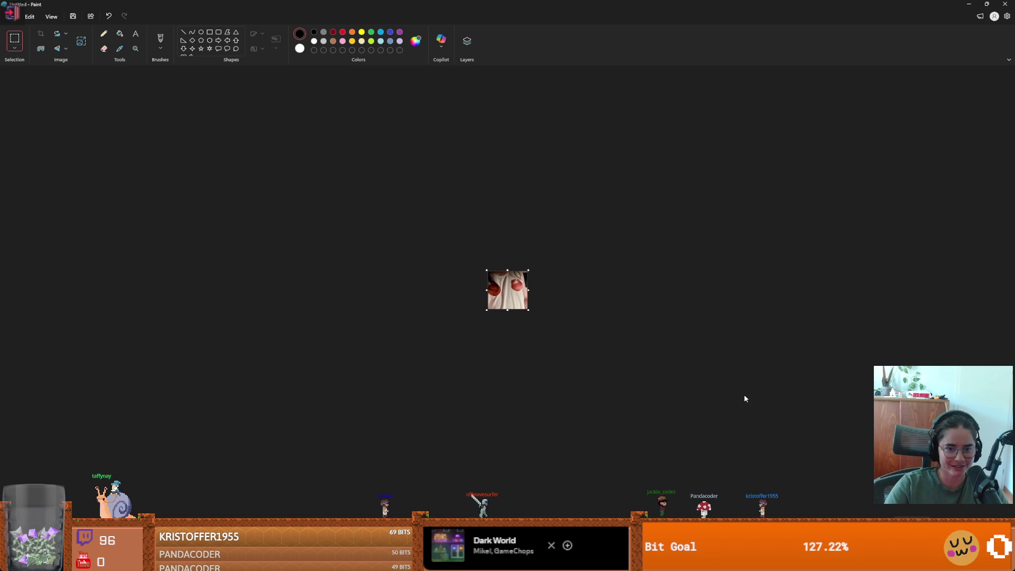
scroll(541, 349, "up", 3)
scroll(540, 349, "down", 2)
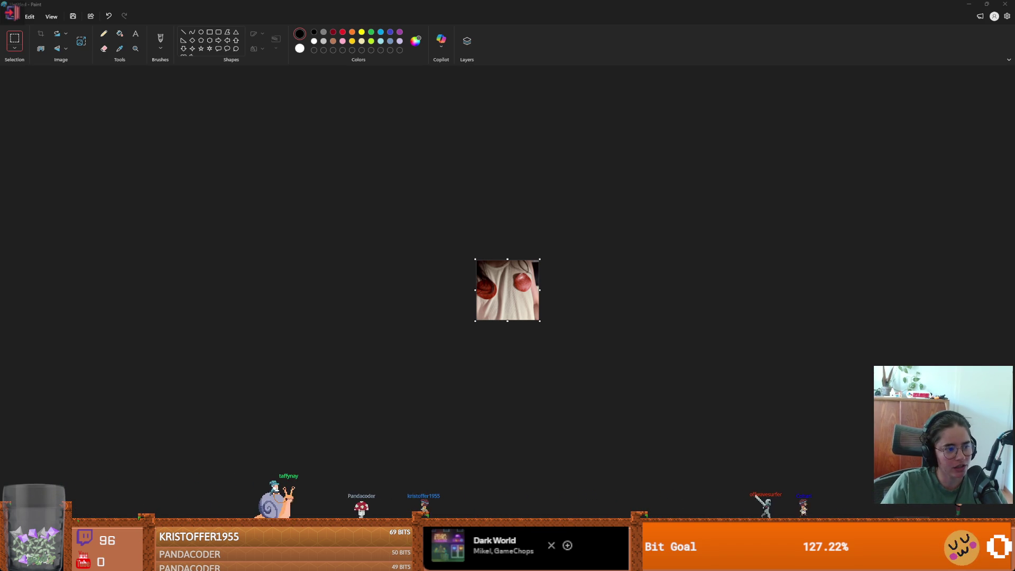
key("alt+Tab")
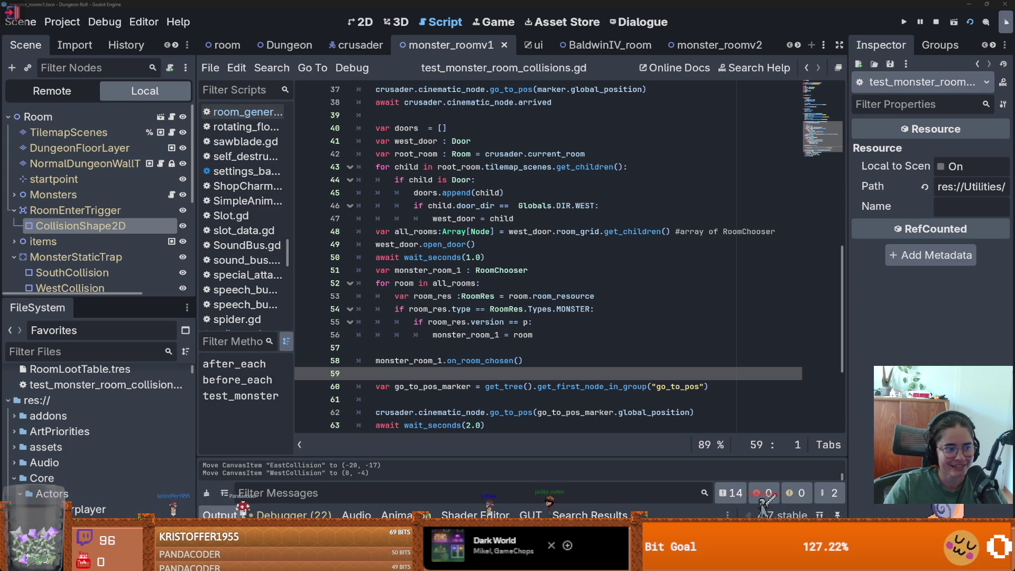
key("alt+Tab")
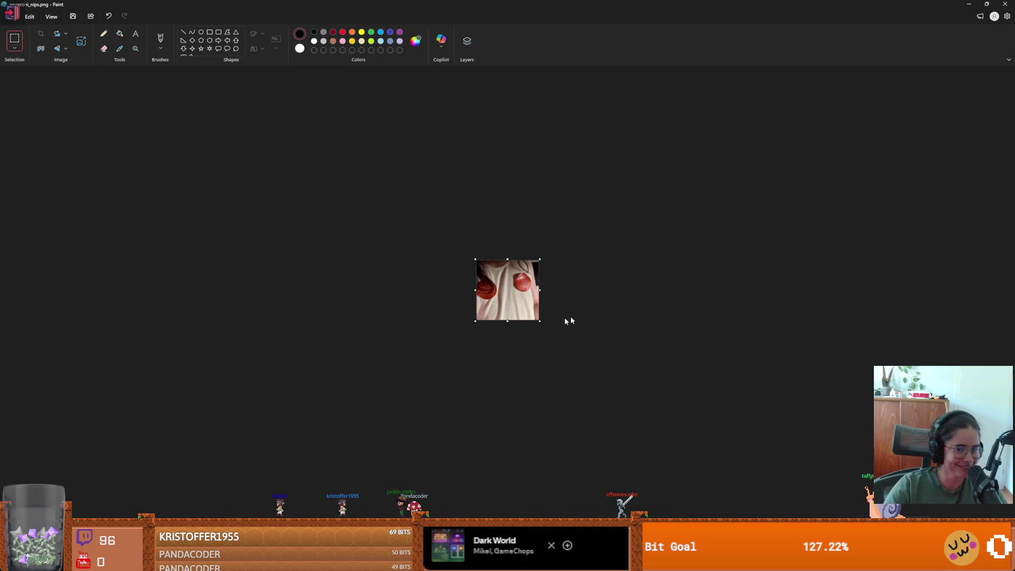
scroll(580, 333, "up", 3)
scroll(579, 333, "down", 2)
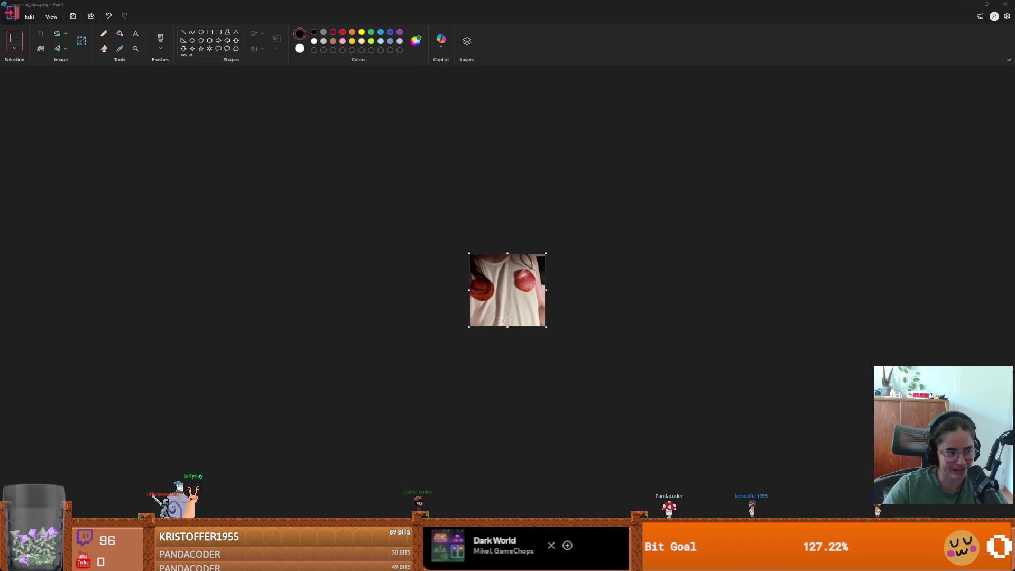
scroll(503, 321, "up", 2)
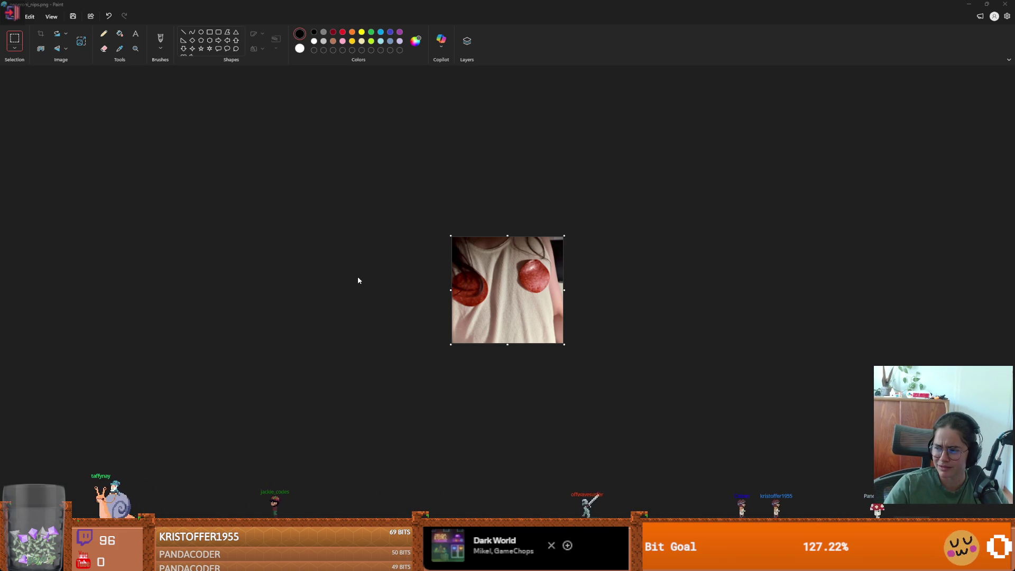
- Resize the image to 112 horizontal pixels
left_click(82, 43)
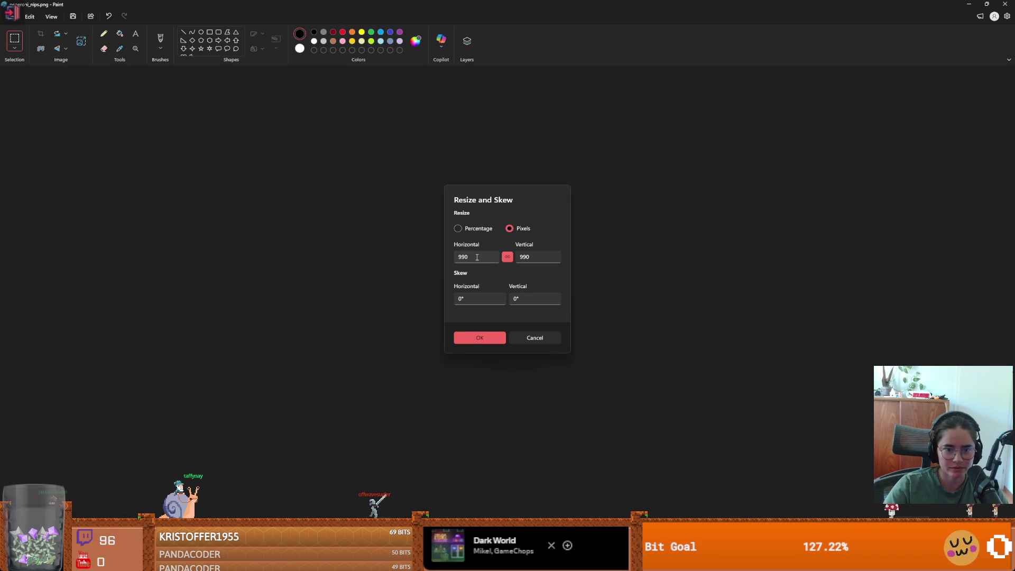
double_click(472, 257)
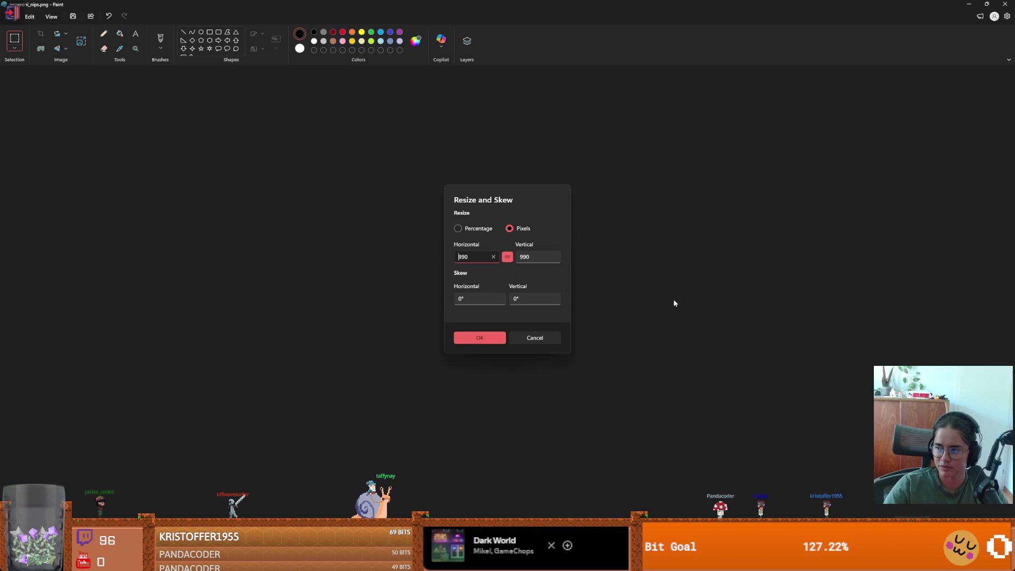
left_click_drag(489, 258, 421, 256)
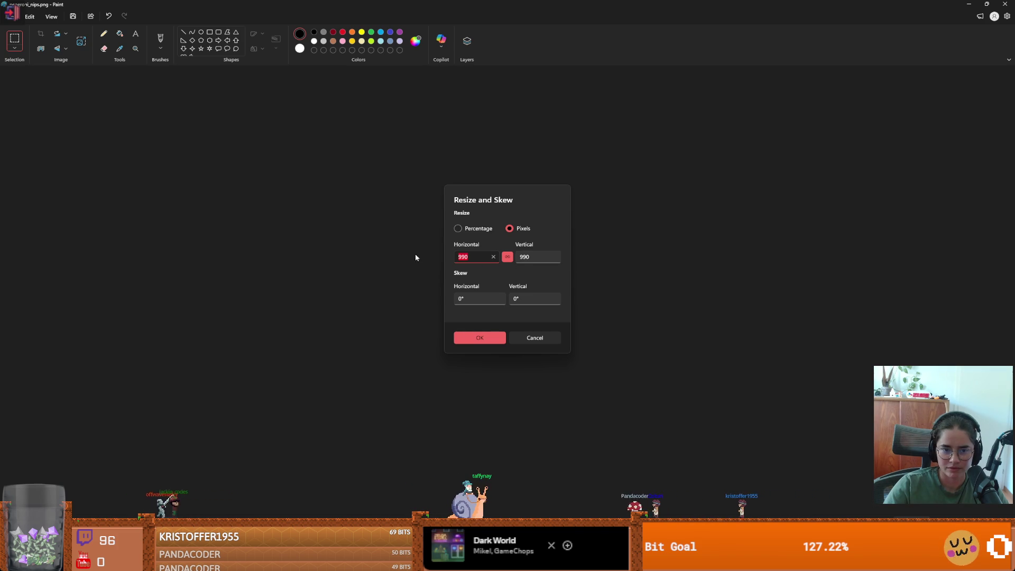
type("55112")
key("Return")
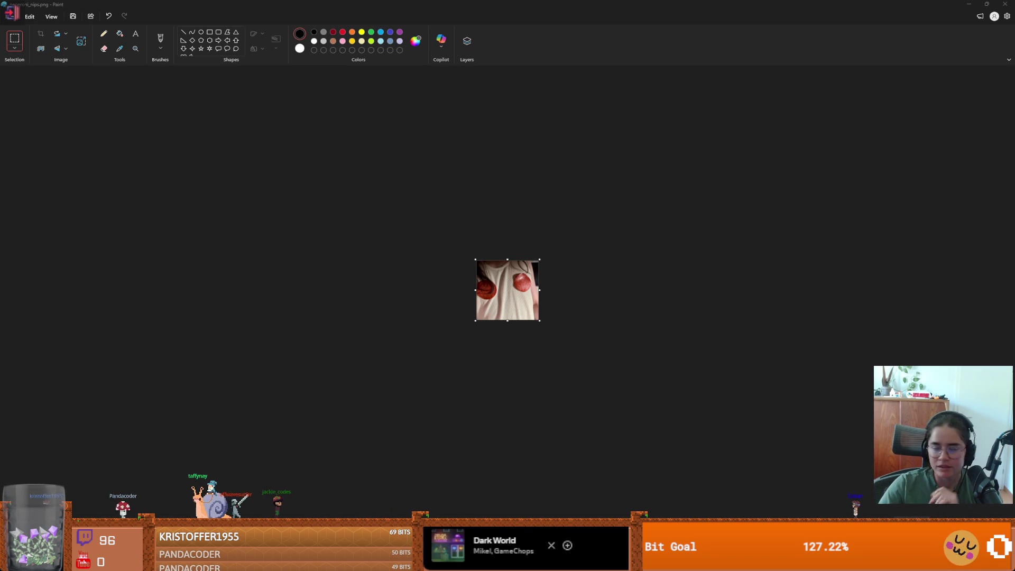
- Close Paint and return to the test script in Godot
left_click_drag(519, 4, 455, 209)
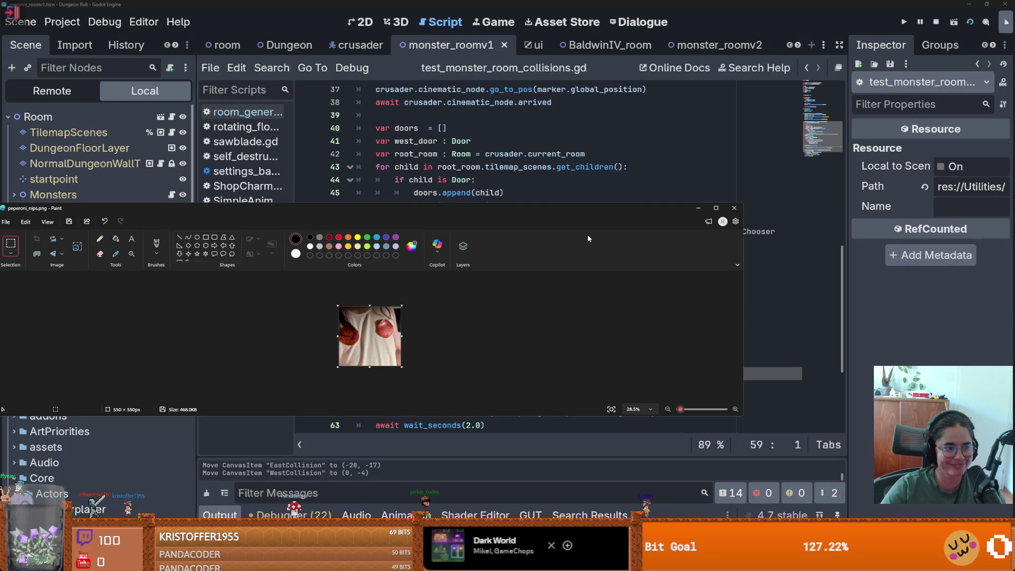
left_click(735, 211)
left_click(517, 311)
- Save the scene and check the on_room_chosen call and the all_rooms line 48
key("ctrl+s")
scroll(515, 327, "down", 3)
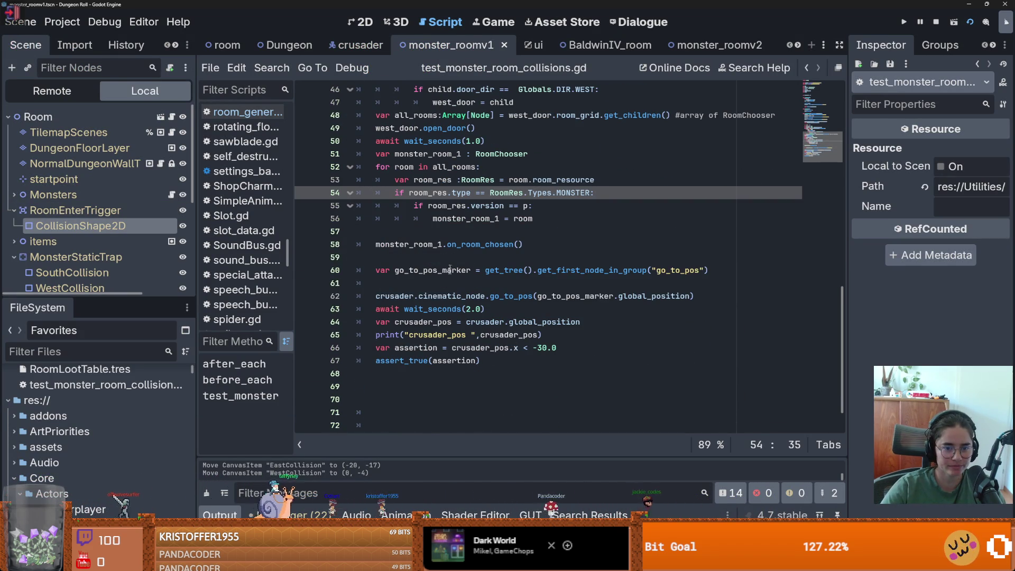
left_click(562, 247)
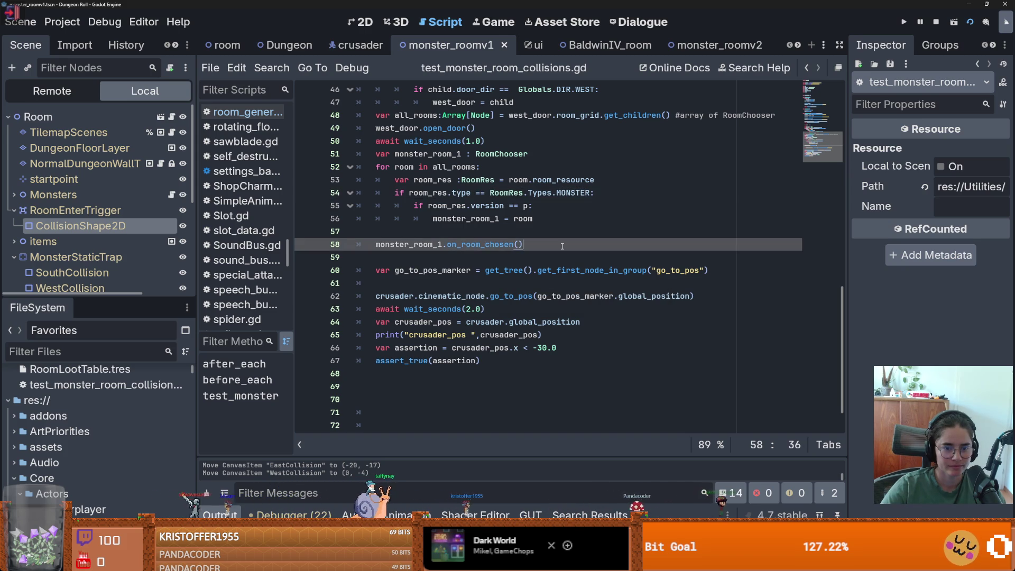
scroll(559, 302, "up", 3)
scroll(558, 303, "up", 2)
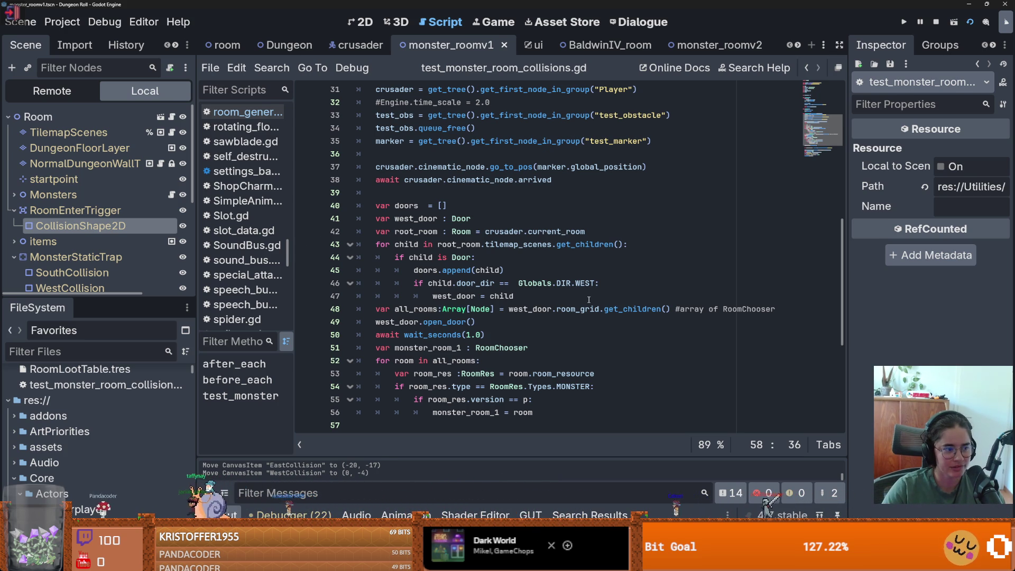
left_click(575, 308)
scroll(530, 336, "down", 4)
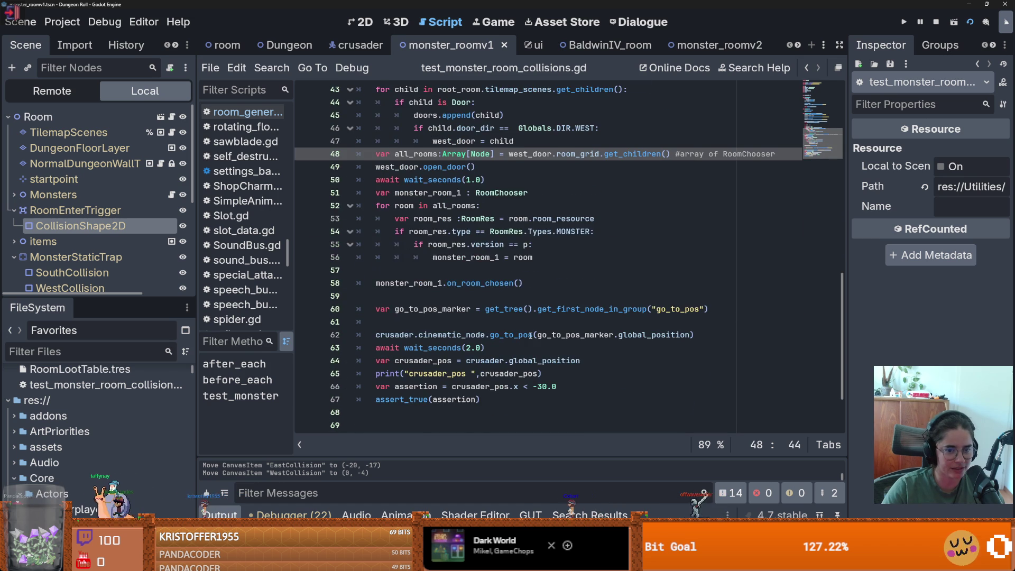
key("ctrl+s")
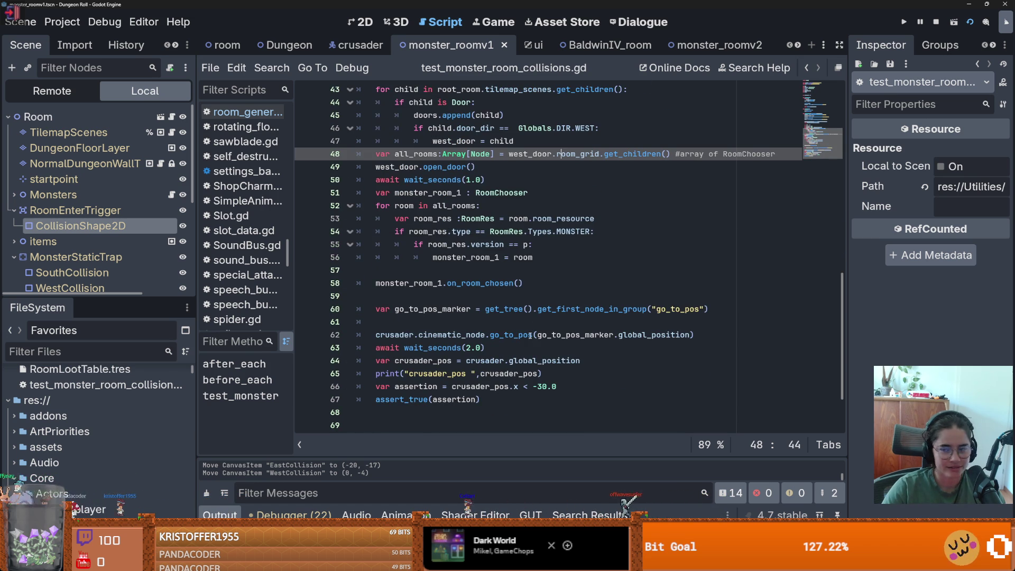
- Scroll through test_monster to review the west door lookup and room-finding loop
scroll(530, 337, "up", 2)
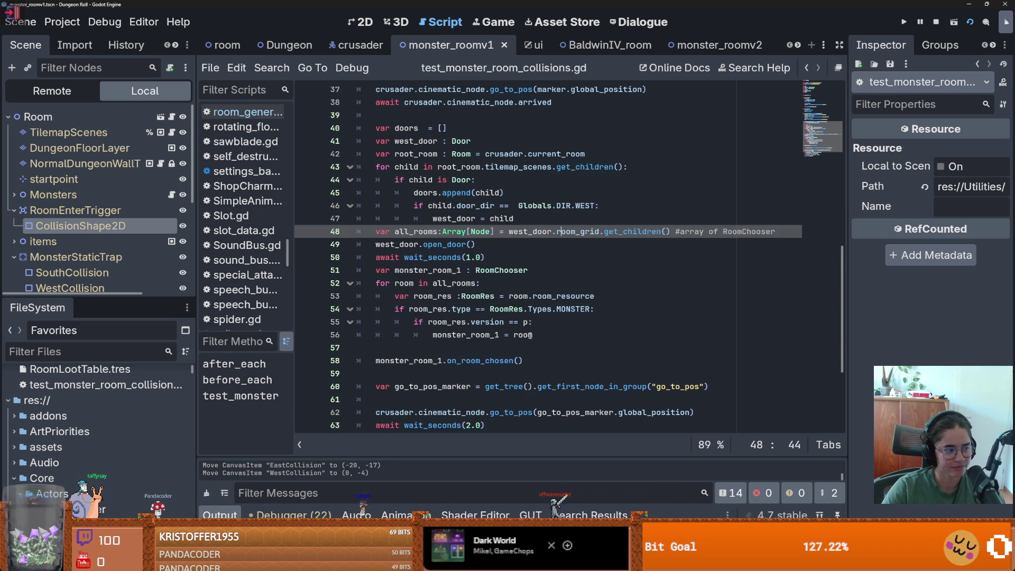
scroll(530, 335, "up", 7)
scroll(530, 336, "down", 11)
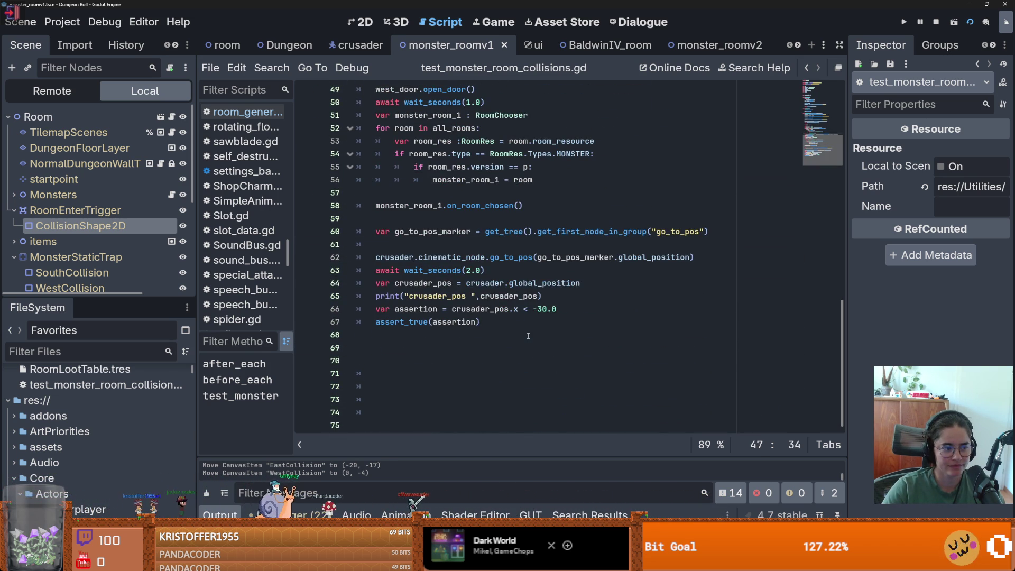
scroll(528, 335, "up", 1)
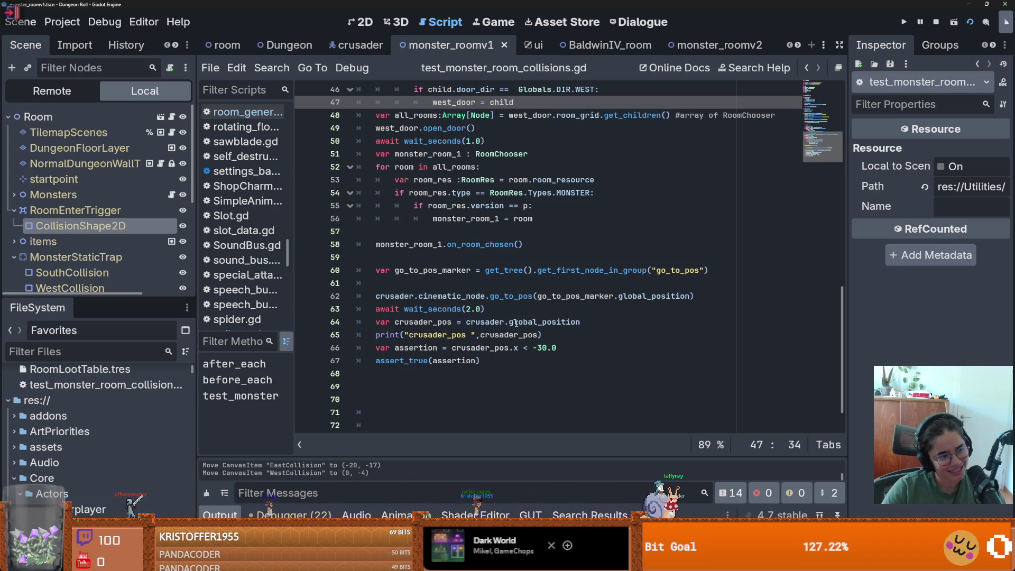
mouse_move(515, 323)
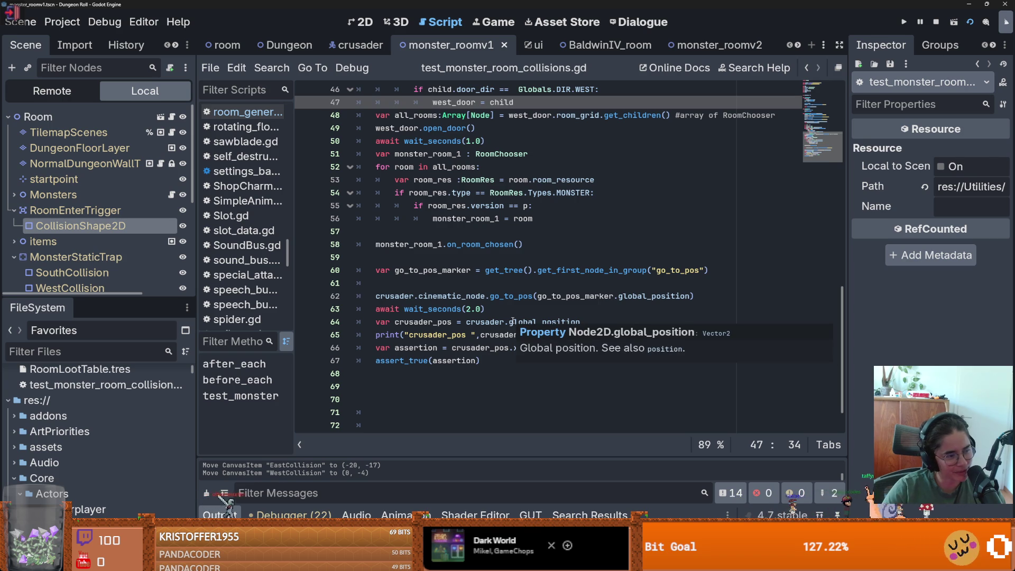
scroll(499, 324, "up", 5)
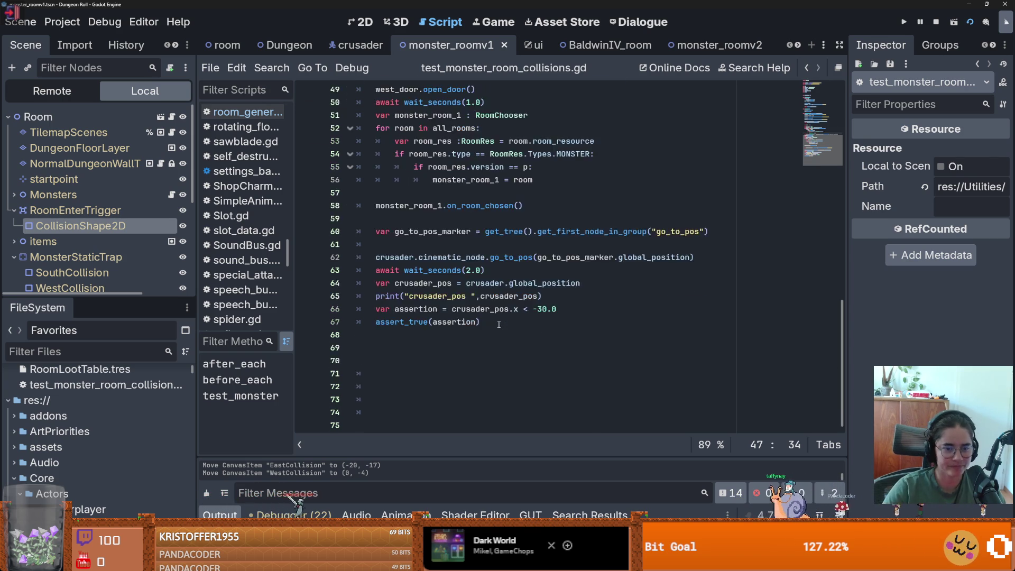
scroll(498, 324, "up", 1)
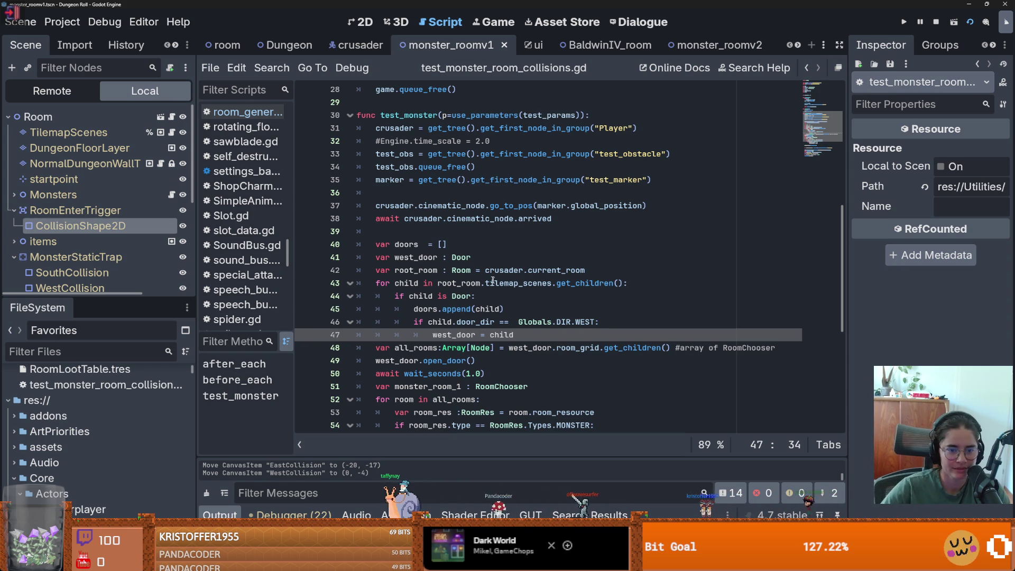
- Review root_room, child and monster_room_1, highlighting every use of room and monster_room_1
left_click(455, 281, "ctrl")
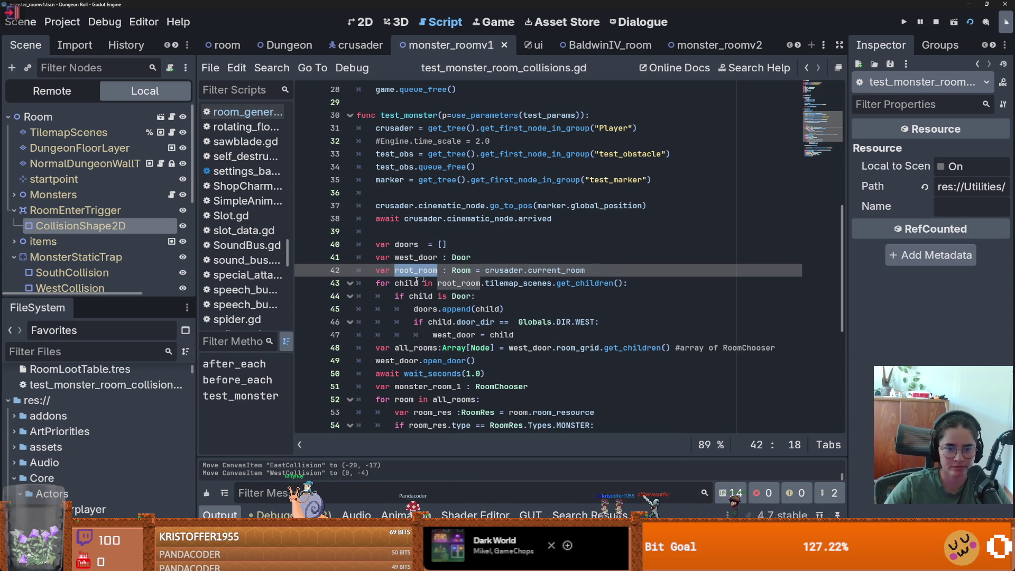
scroll(451, 280, "down", 1)
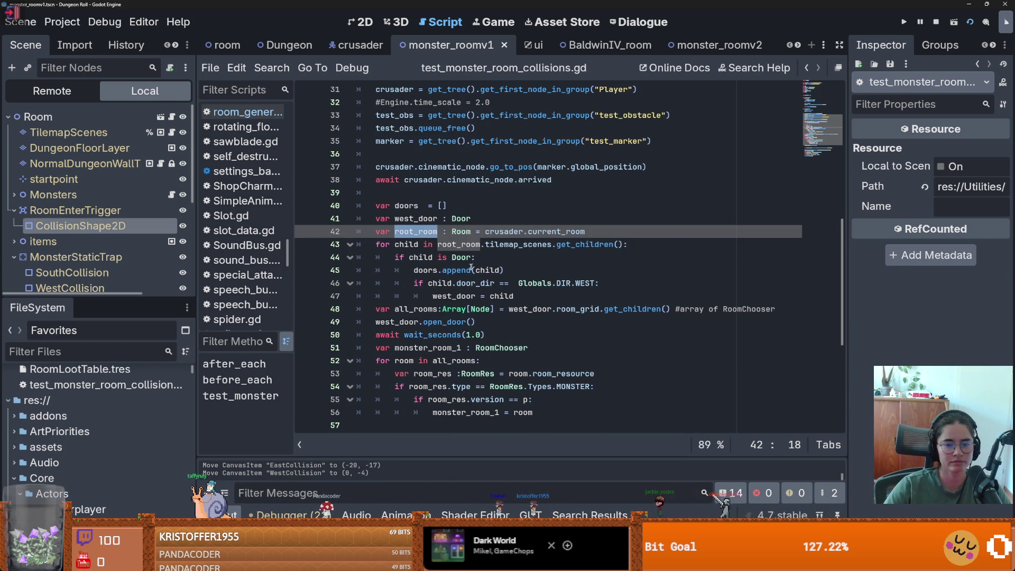
scroll(474, 268, "down", 2)
double_click(421, 180)
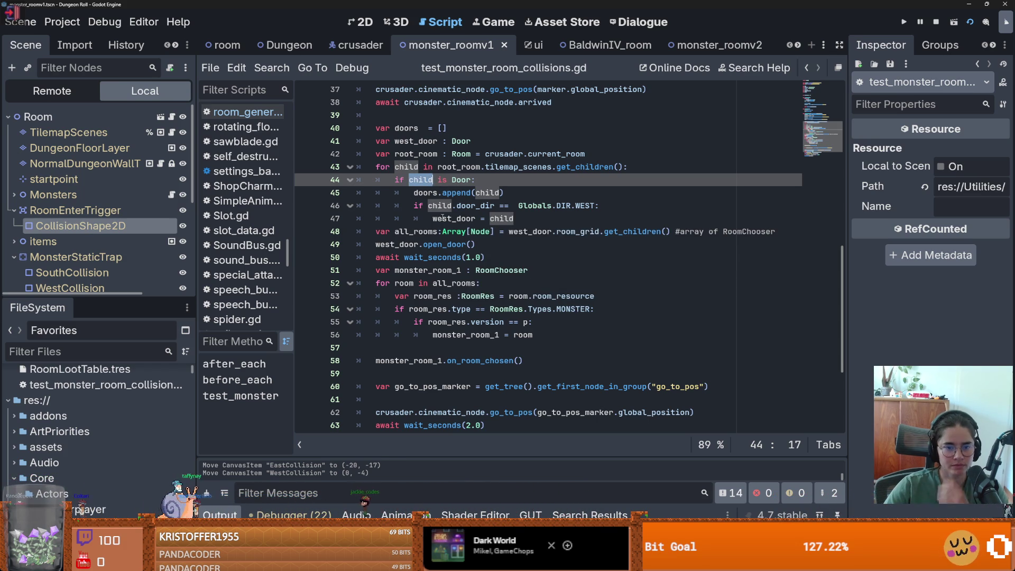
left_click(410, 270)
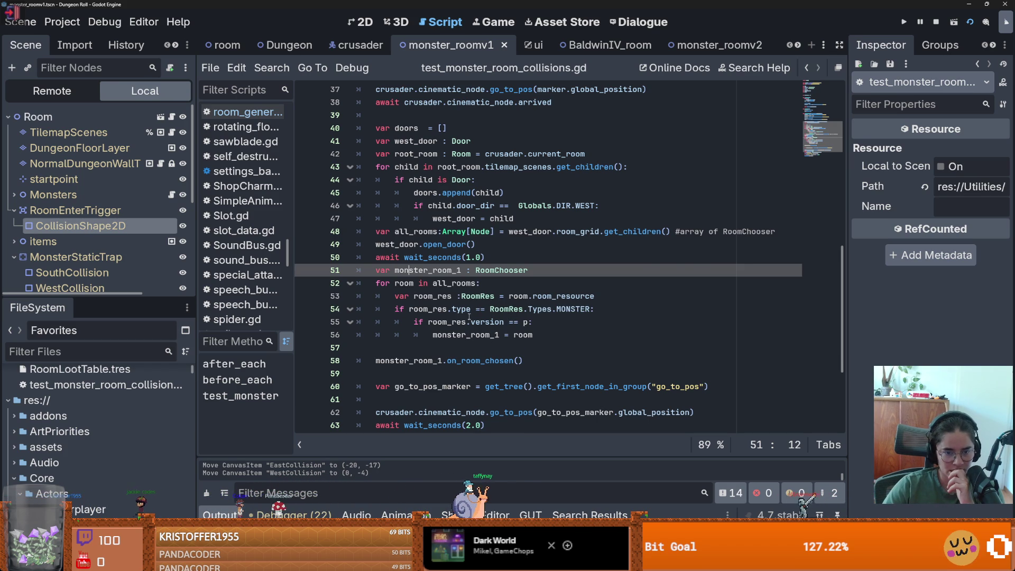
key("Down")
key("ctrl+d")
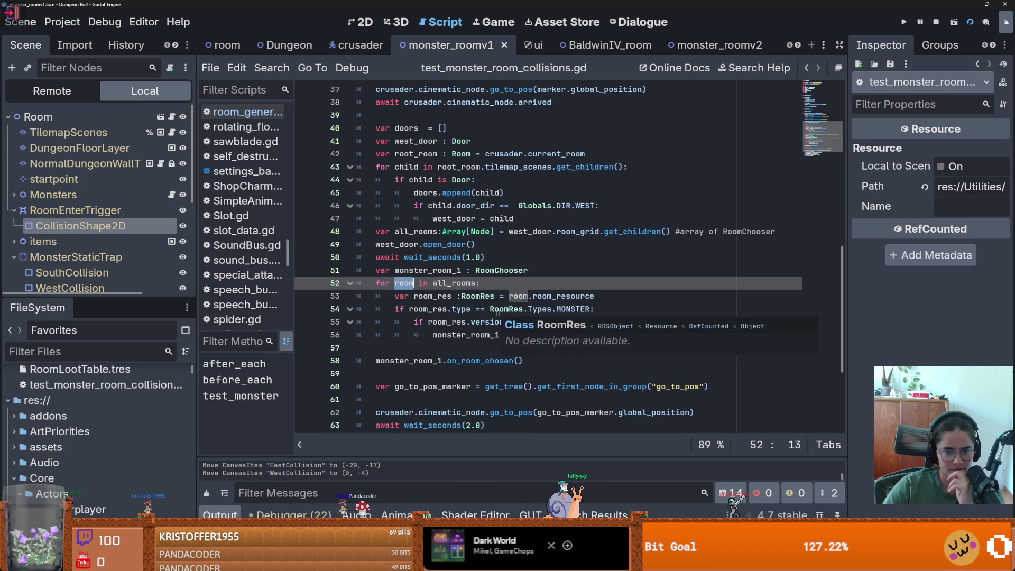
left_click(437, 309)
key("Down")
key("Down")
key("Down")
key("ctrl+d")
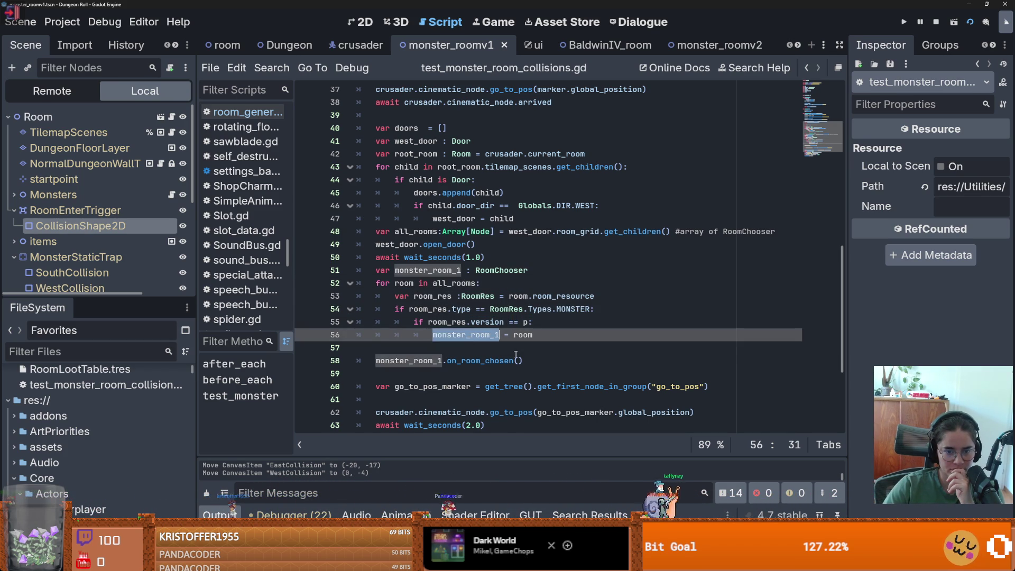
- Highlight the uses of cinematic_node and crusader_pos further down the test
scroll(425, 326, "down", 1)
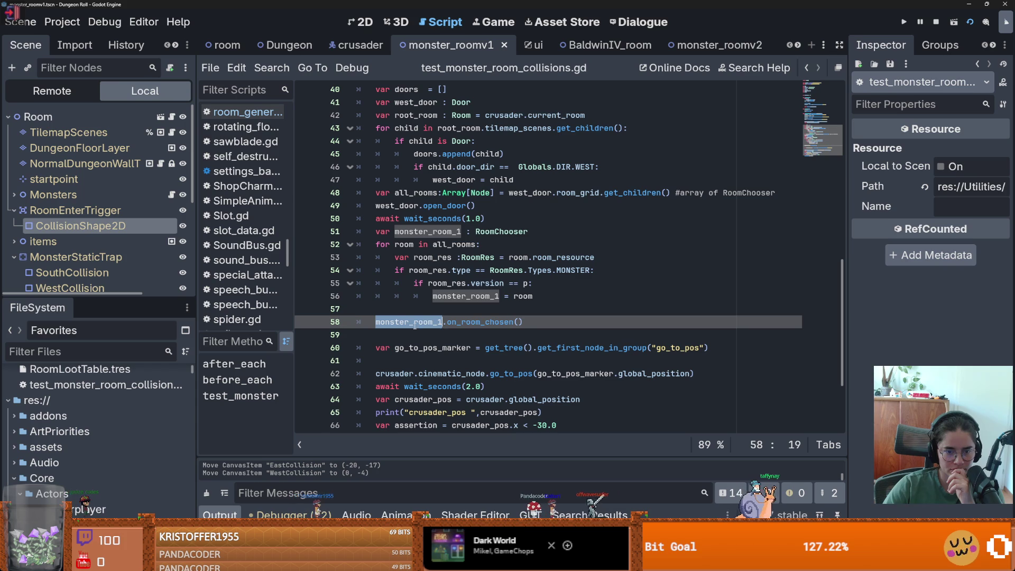
scroll(449, 335, "down", 1)
scroll(449, 334, "down", 2)
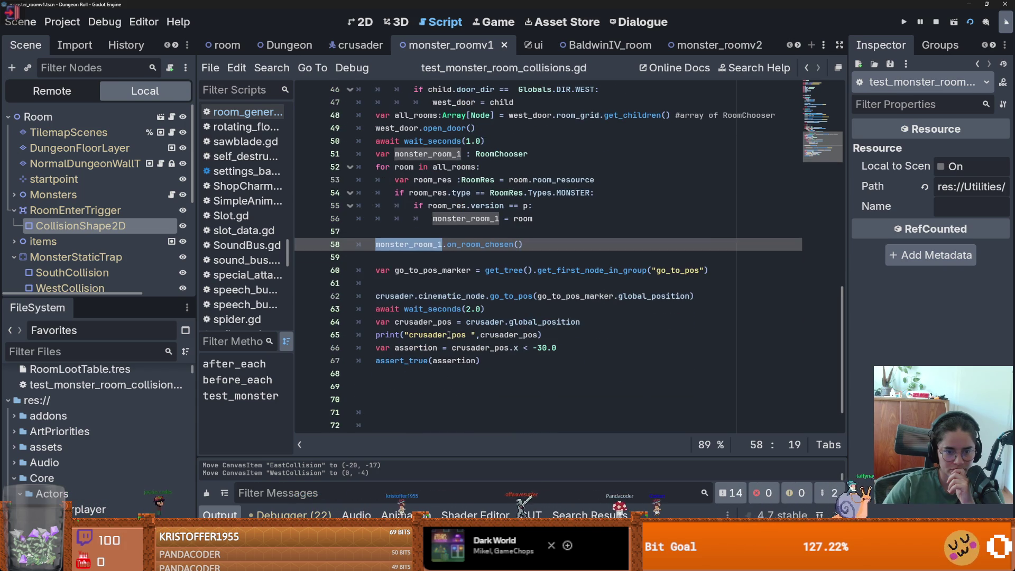
double_click(449, 297)
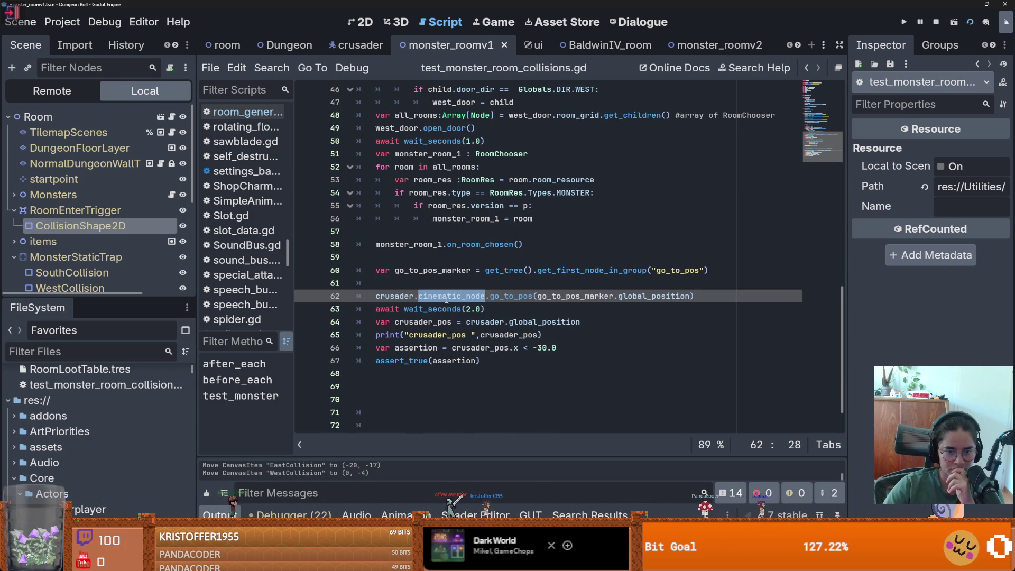
double_click(450, 322)
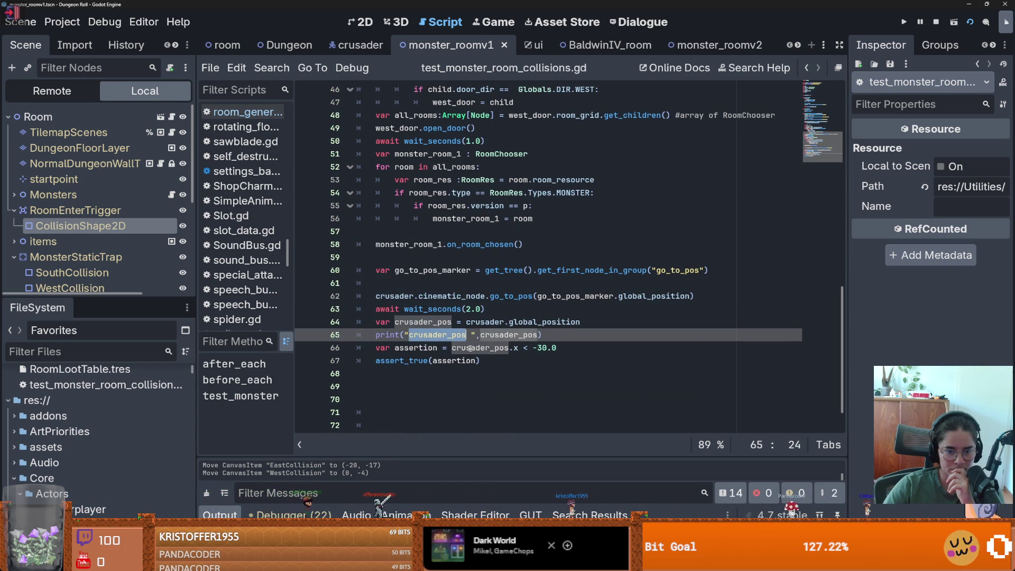
left_click(470, 348)
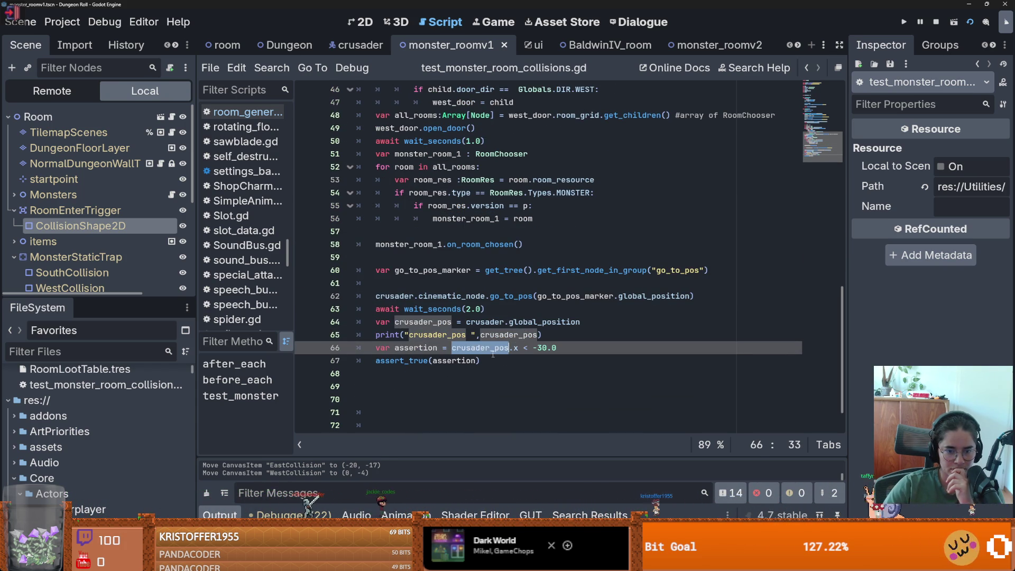
- Add a new line after the assertion referencing crusader.current_room via autocomplete
key("Down")
key("Return")
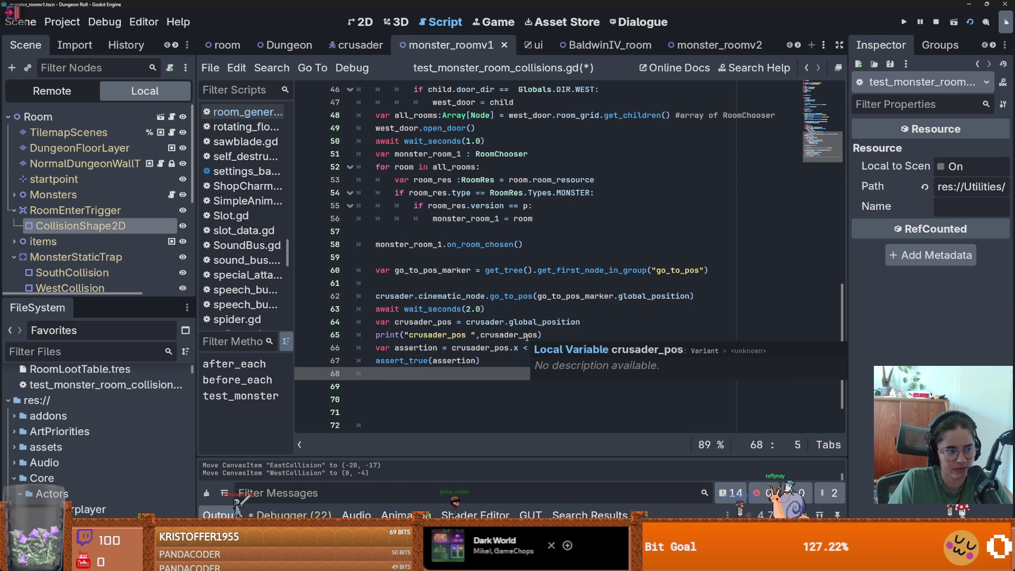
type("c")
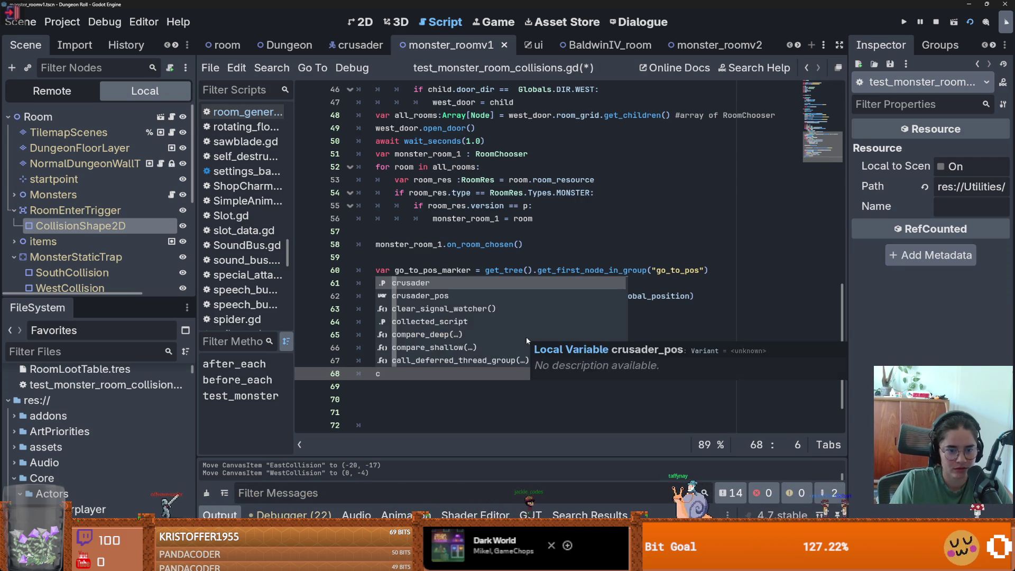
type("rusader.cur")
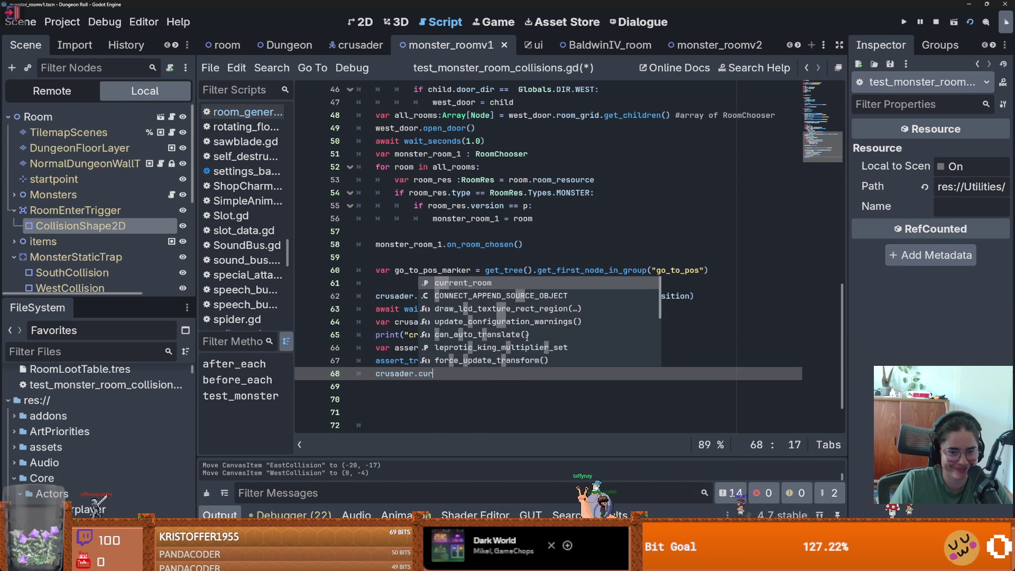
key("Return")
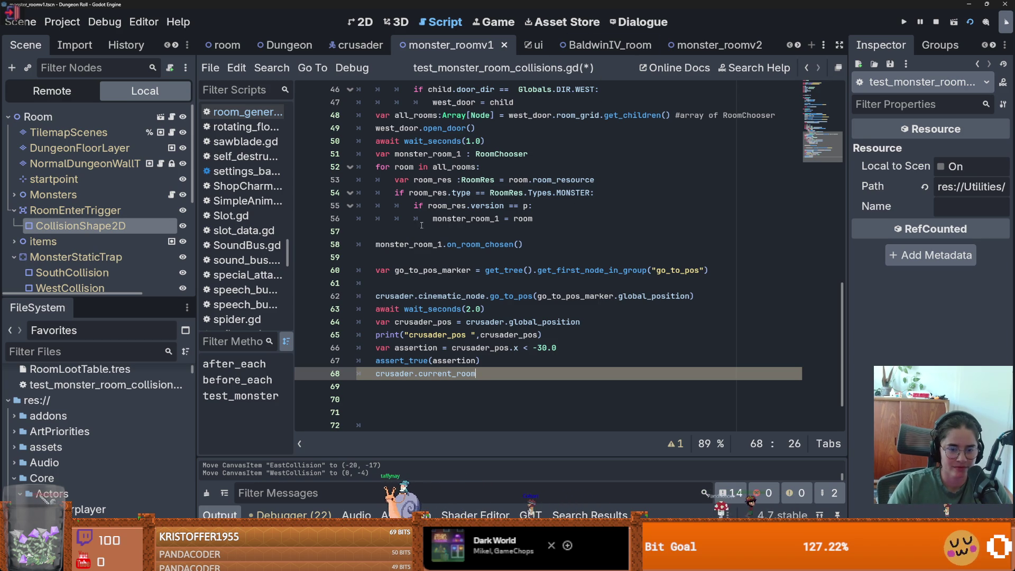
left_click(160, 116)
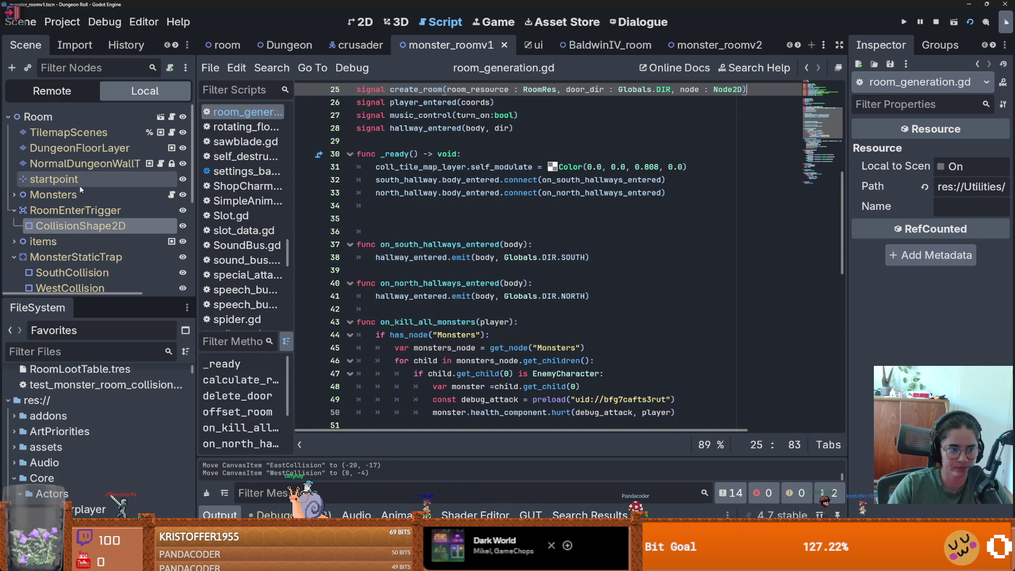
- Drag the RoomEnterTrigger node into room_generation.gd to insert a reference to it
scroll(472, 229, "up", 8)
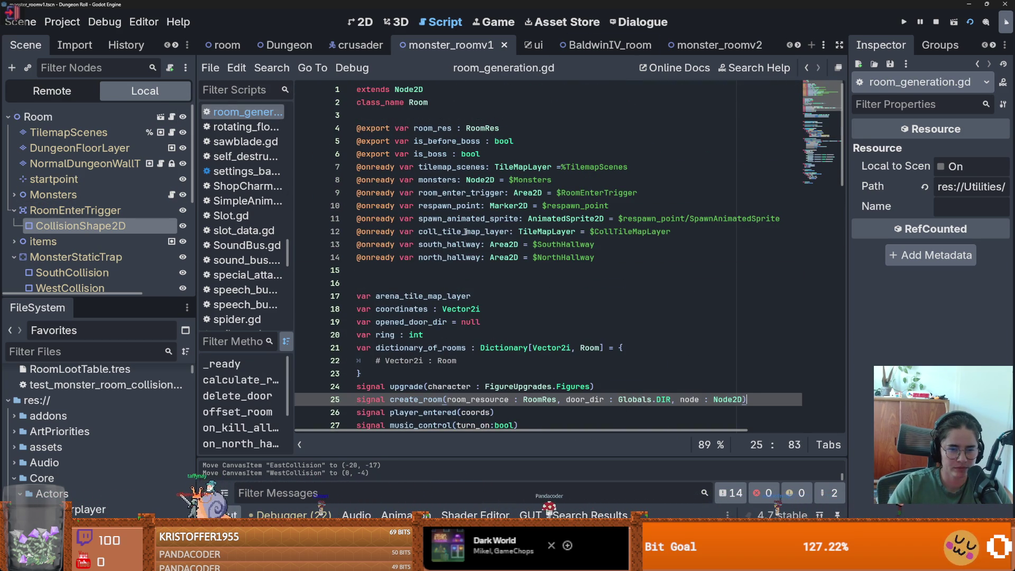
scroll(438, 295, "down", 4)
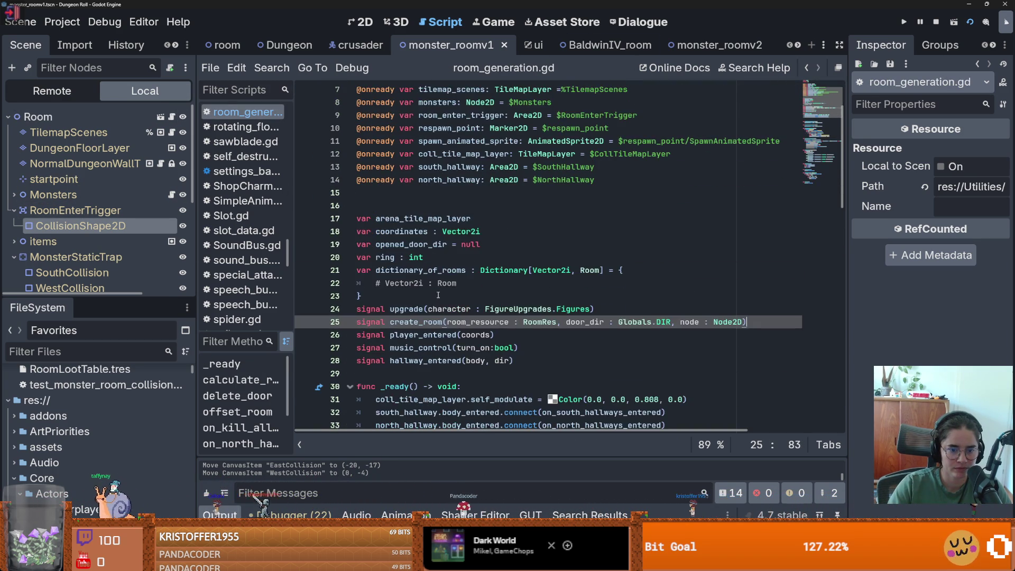
scroll(438, 295, "up", 3)
mouse_move(69, 210)
left_mouse_down()
mouse_move(368, 250)
mouse_move(443, 230)
mouse_move(106, 196)
mouse_move(170, 116)
left_mouse_up()
left_click(170, 116)
mouse_move(68, 210)
left_mouse_down()
mouse_move(534, 242)
mouse_move(461, 236)
left_mouse_up()
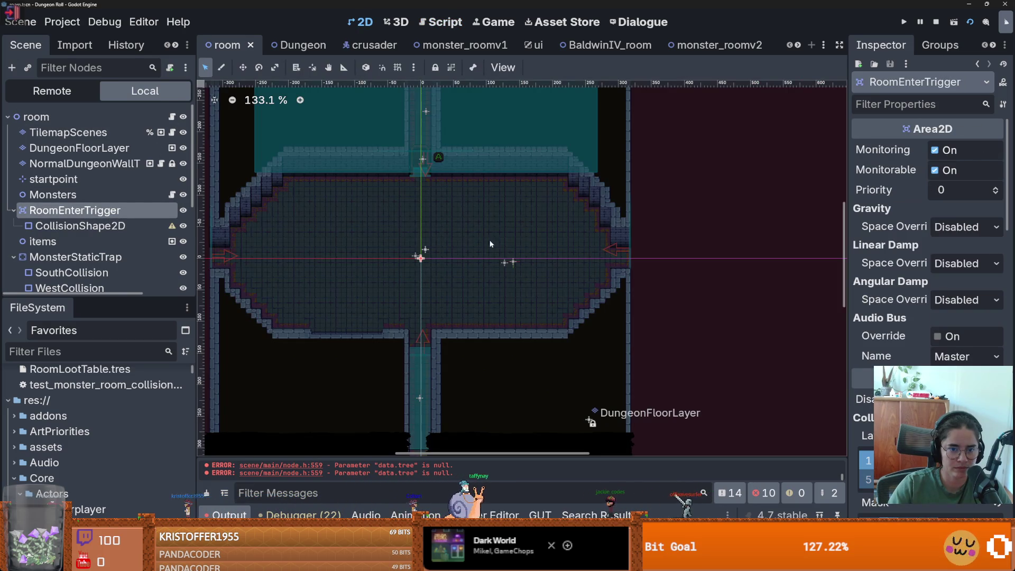
left_click(172, 116)
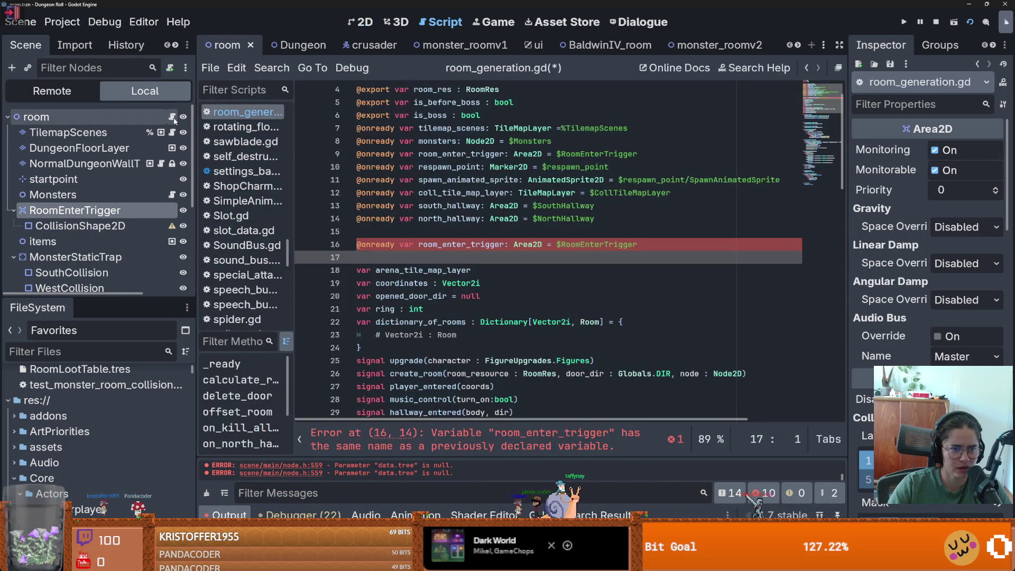
- Show GUT results, delete the duplicate room_enter_trigger declaration, and reopen the collision test
key("ctrl+shift+r")
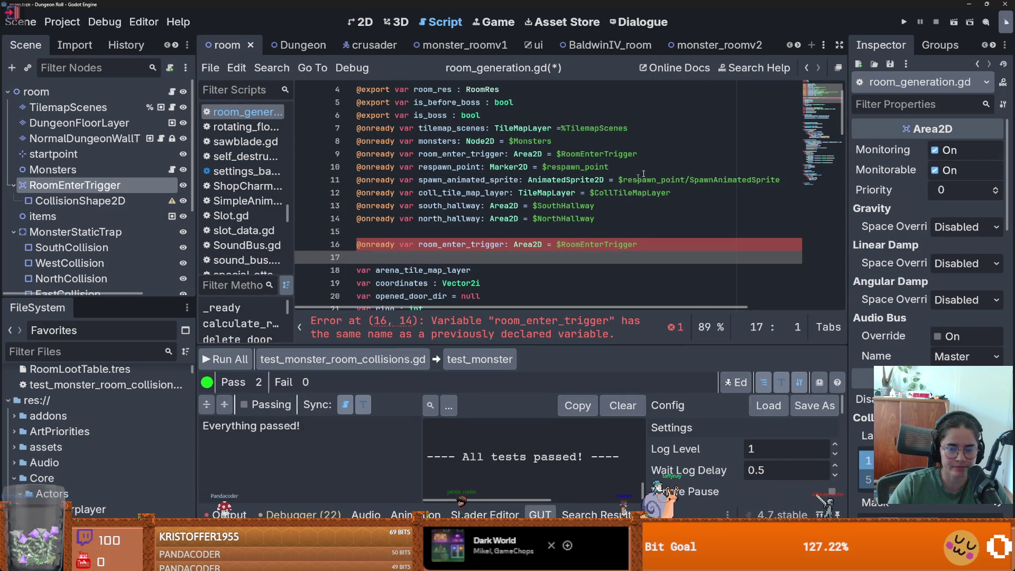
left_click(337, 244)
key("BackSpace")
double_click(460, 154)
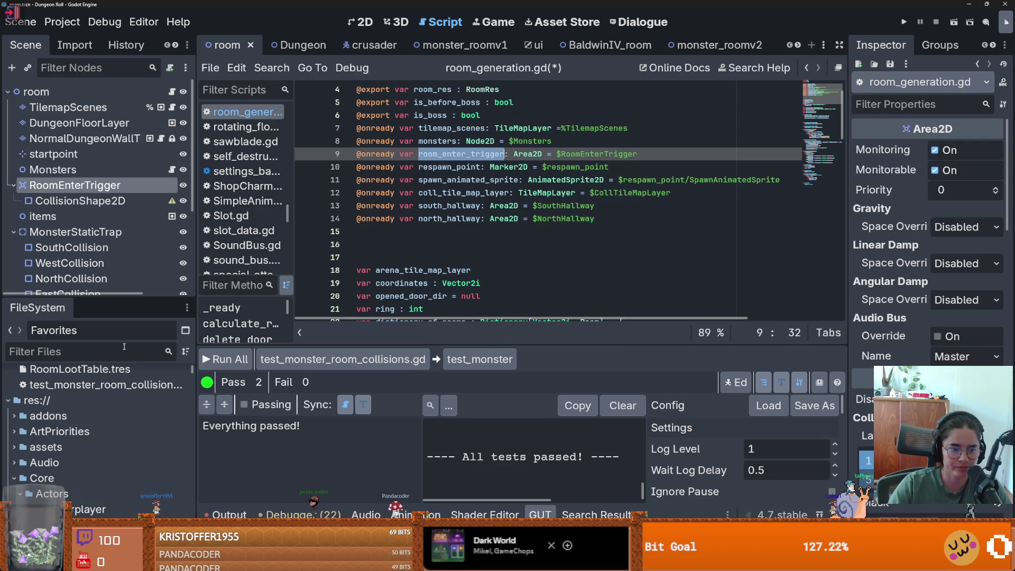
scroll(82, 378, "up", 5)
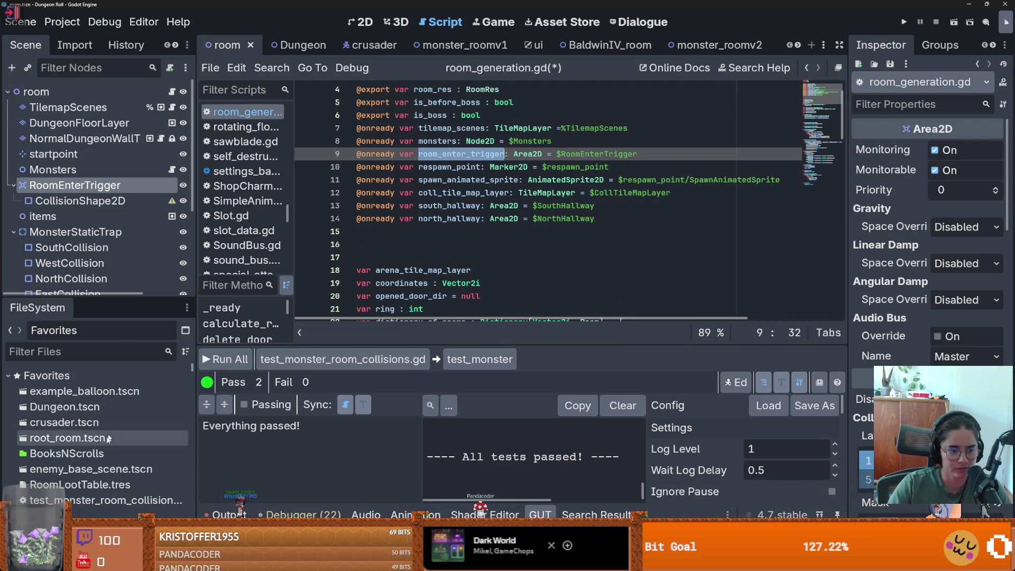
double_click(95, 500)
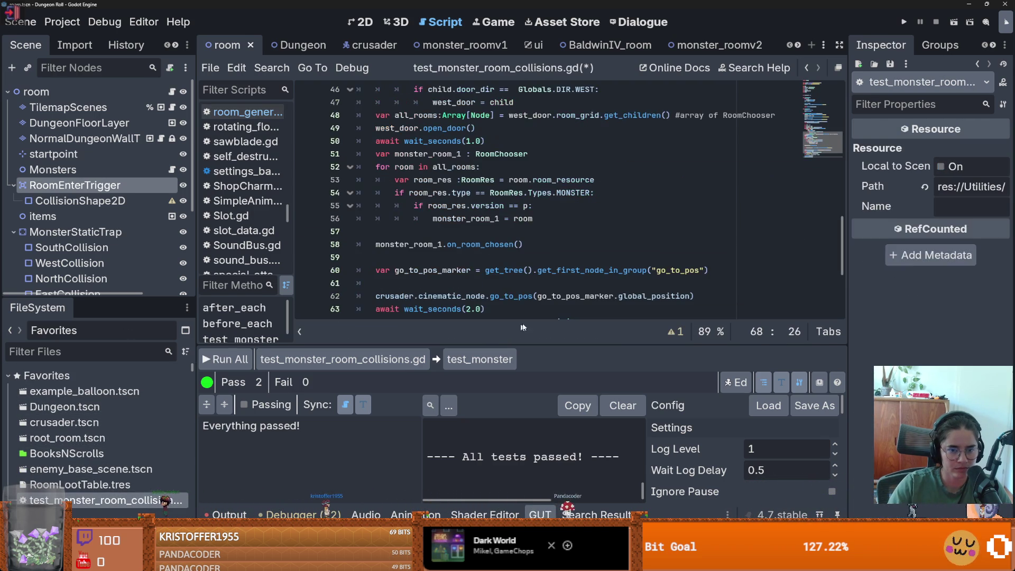
- Write line 68 as var child_count = crusader.current_room.room_enter_trigger.get_child_count()
scroll(512, 280, "down", 3)
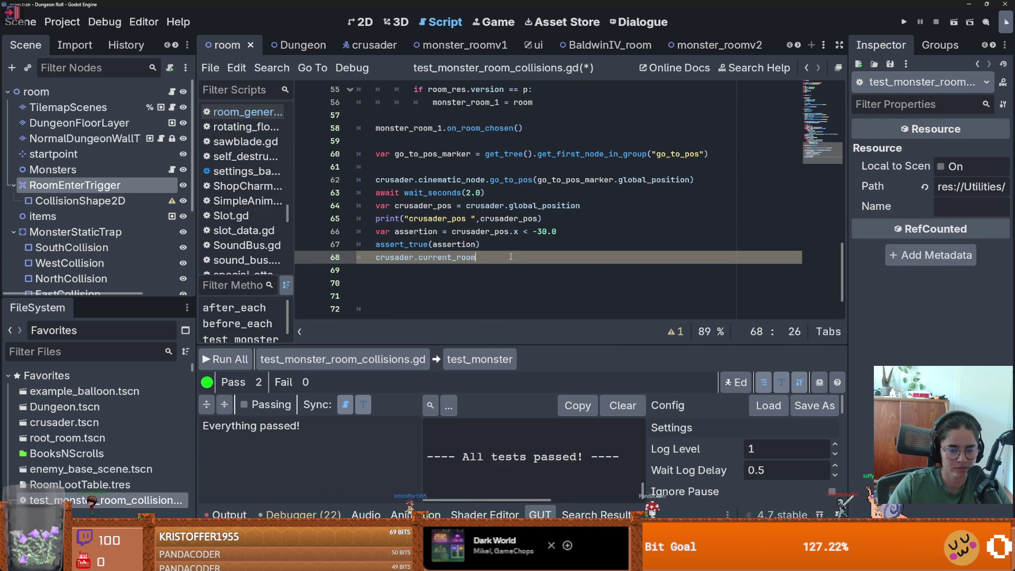
type(".room_enter_trigger.")
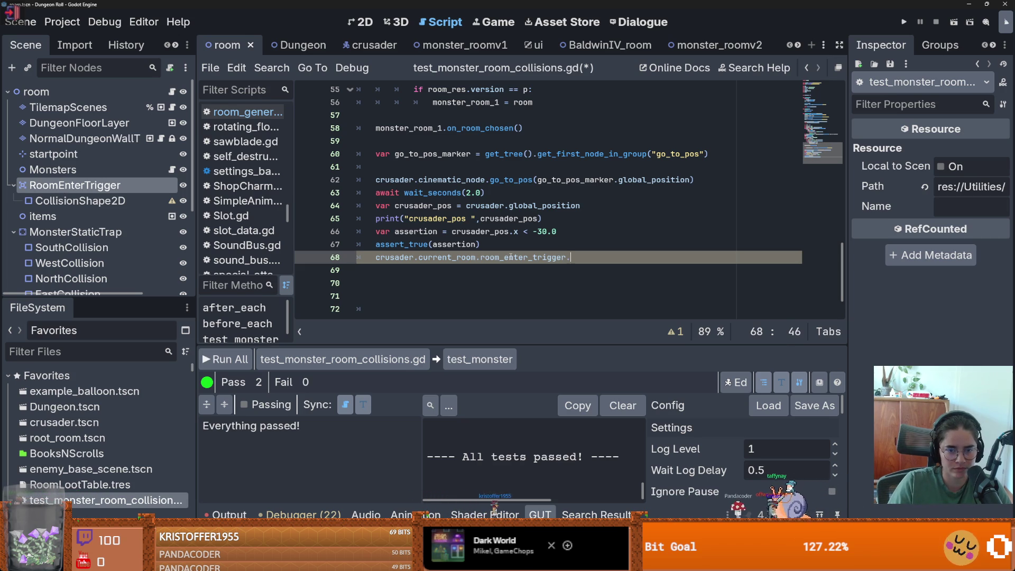
type("get_child_cou")
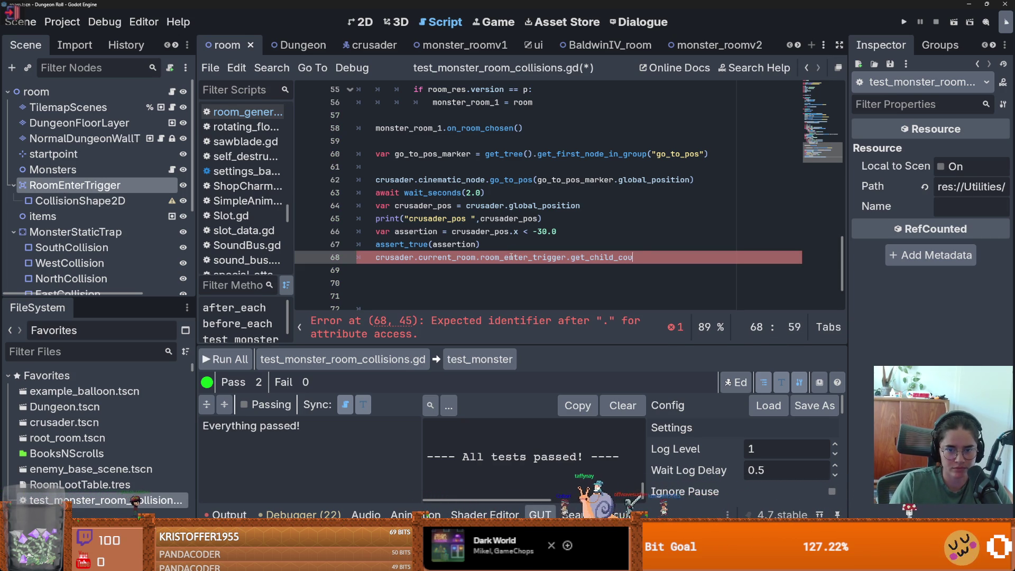
type("nt(")
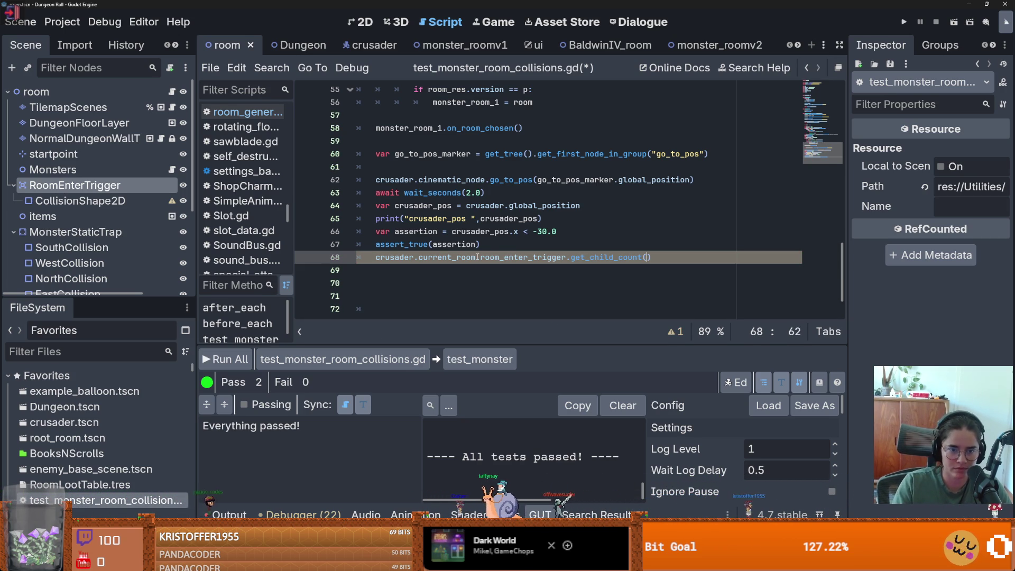
left_click(374, 257)
type("var ")
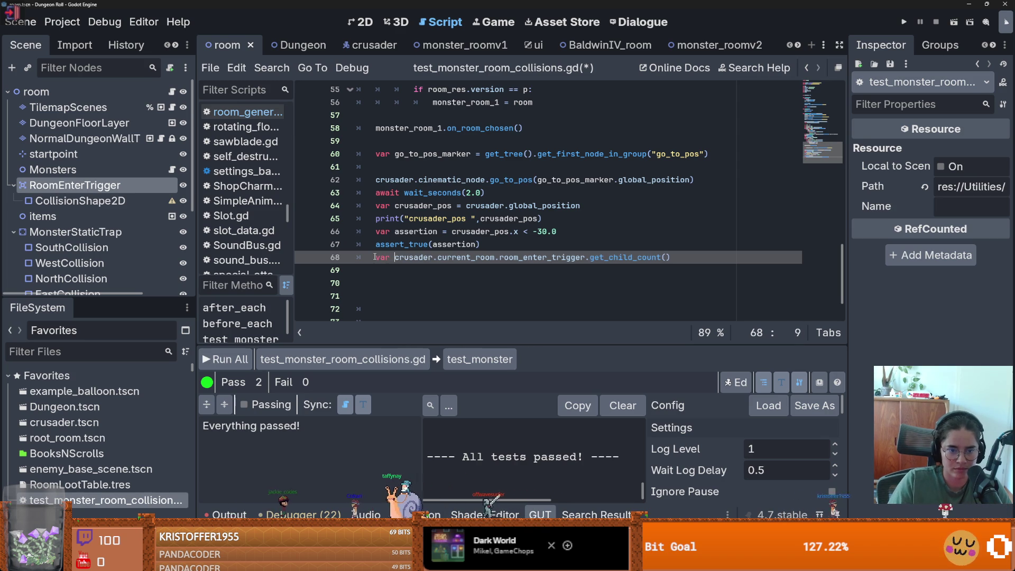
type("child_coun")
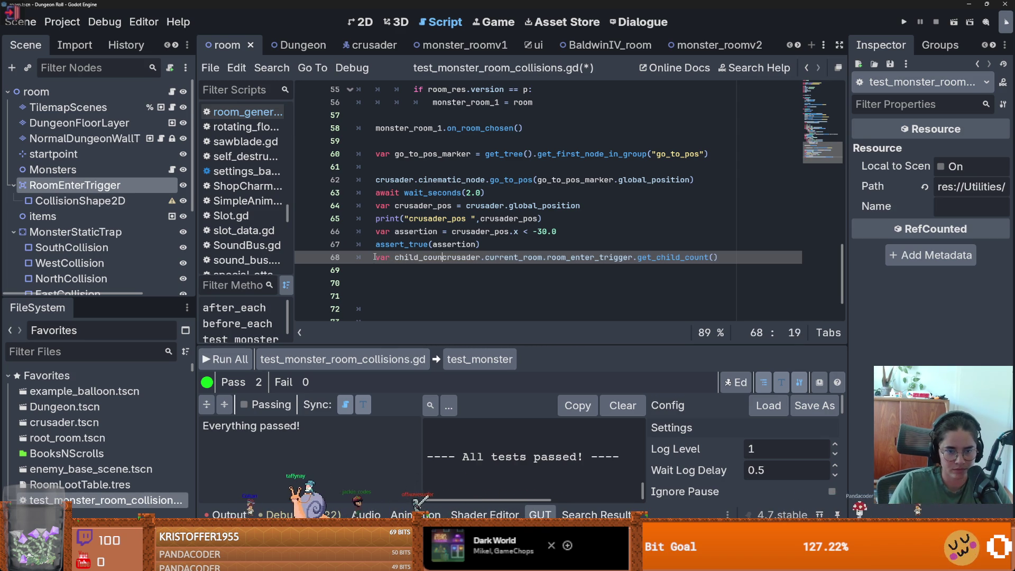
type("t =")
key("Return")
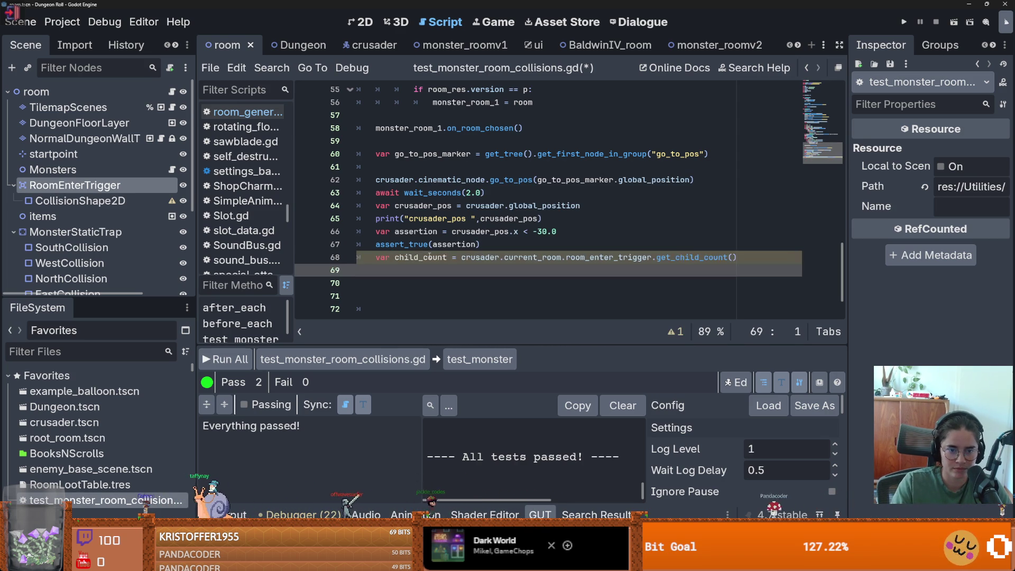
key("Tab")
type("var")
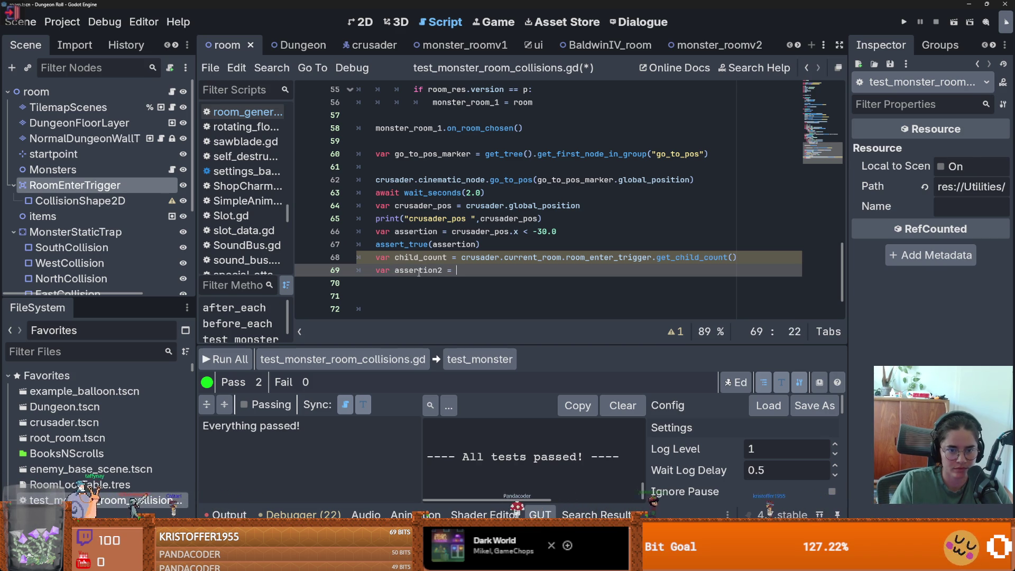
type("child_count == 1")
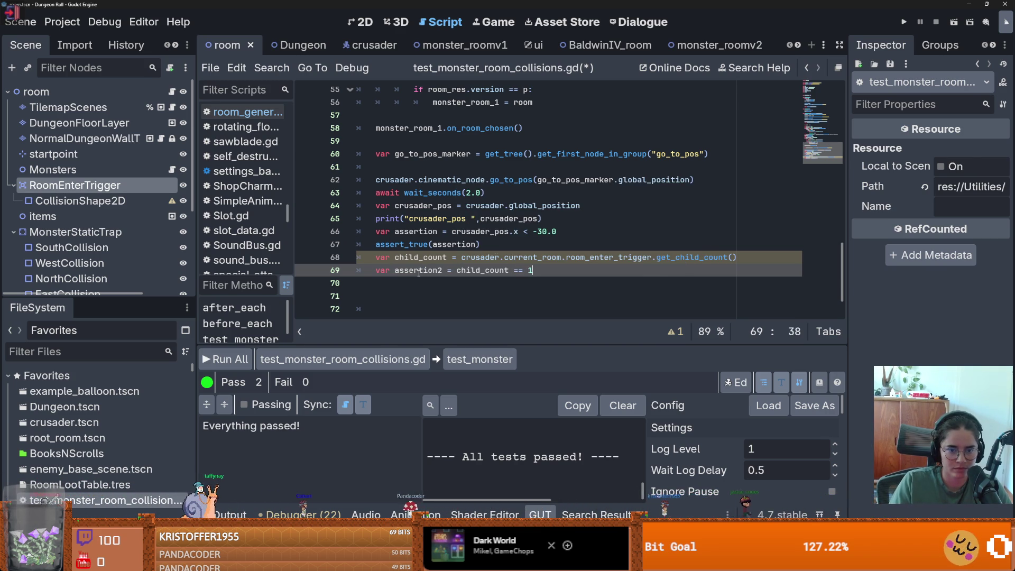
- Add a second assertion, assert_true(assertion2), copied from the first, and save the script
key("Return")
left_click_drag(427, 244, 370, 245)
key("ctrl+c")
left_click(402, 284)
key("ctrl+v")
double_click(457, 283)
key("Right")
type("2")
key("ctrl+s")
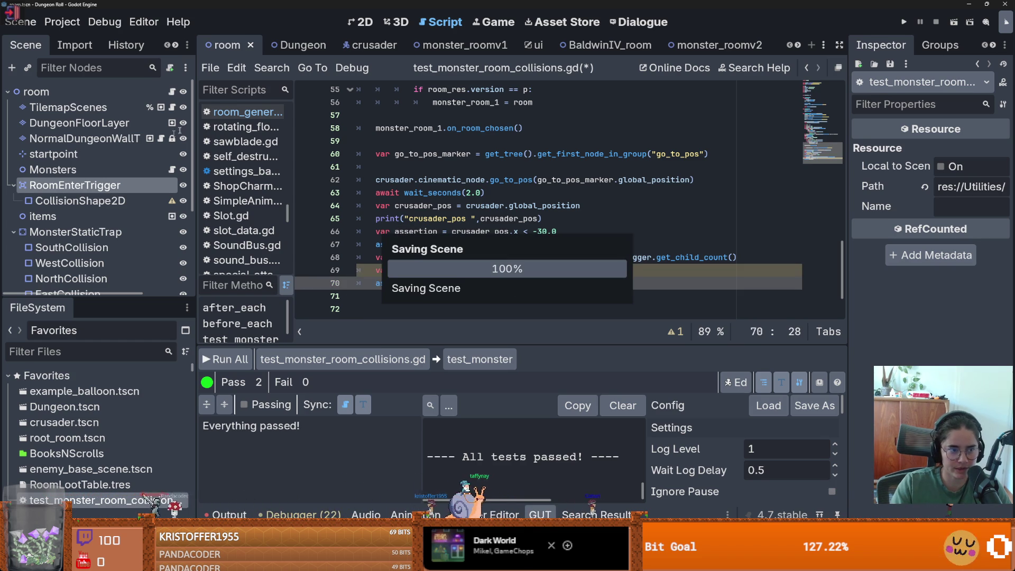
left_click(463, 45)
left_click(365, 21)
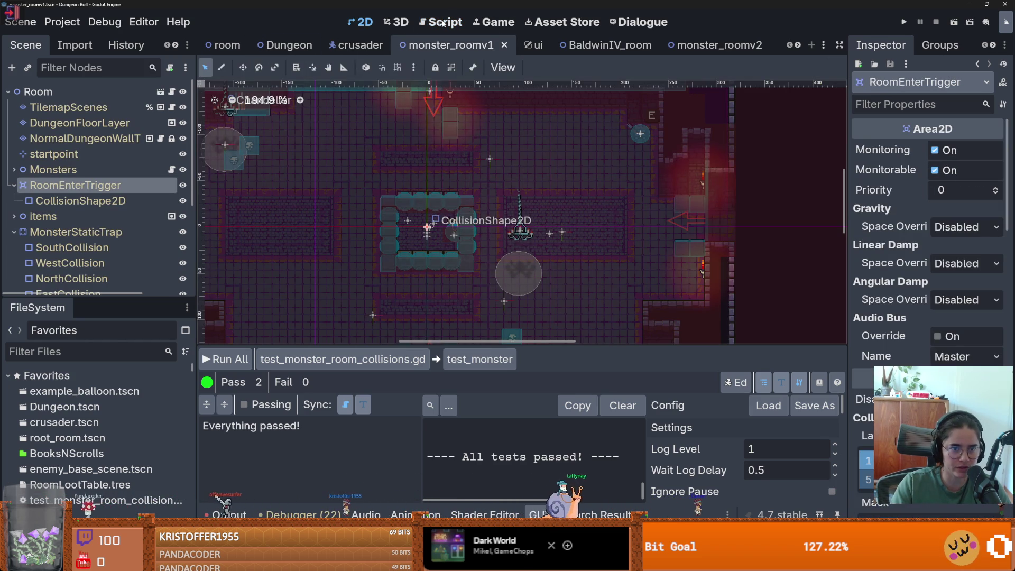
scroll(314, 216, "down", 2)
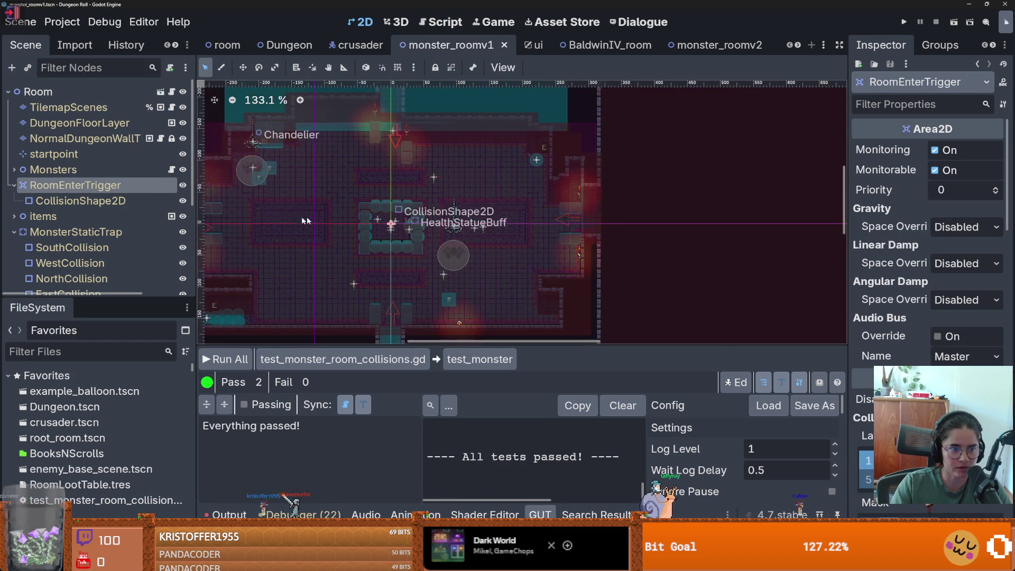
left_click(96, 200)
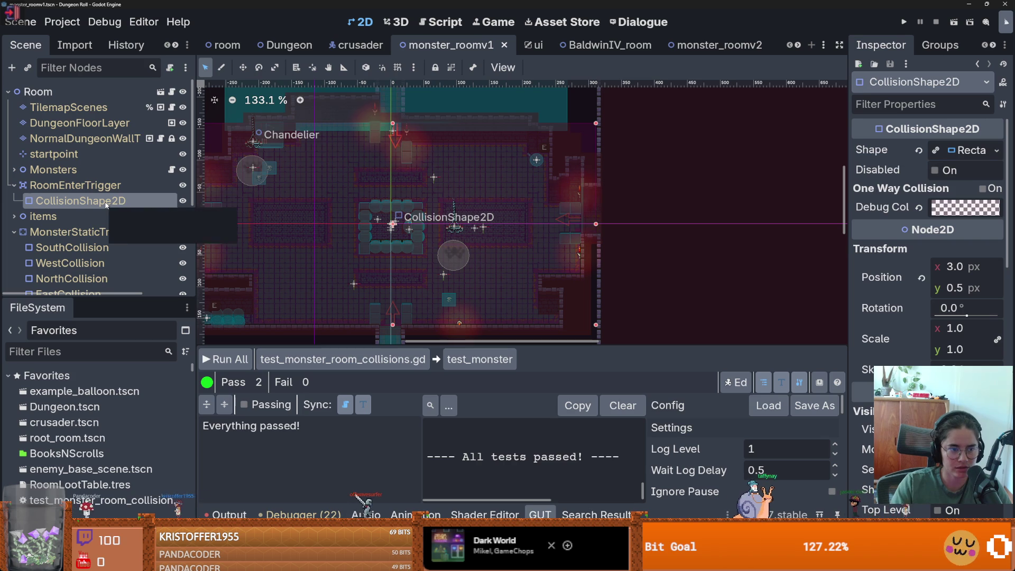
left_click(160, 91)
left_click(77, 198)
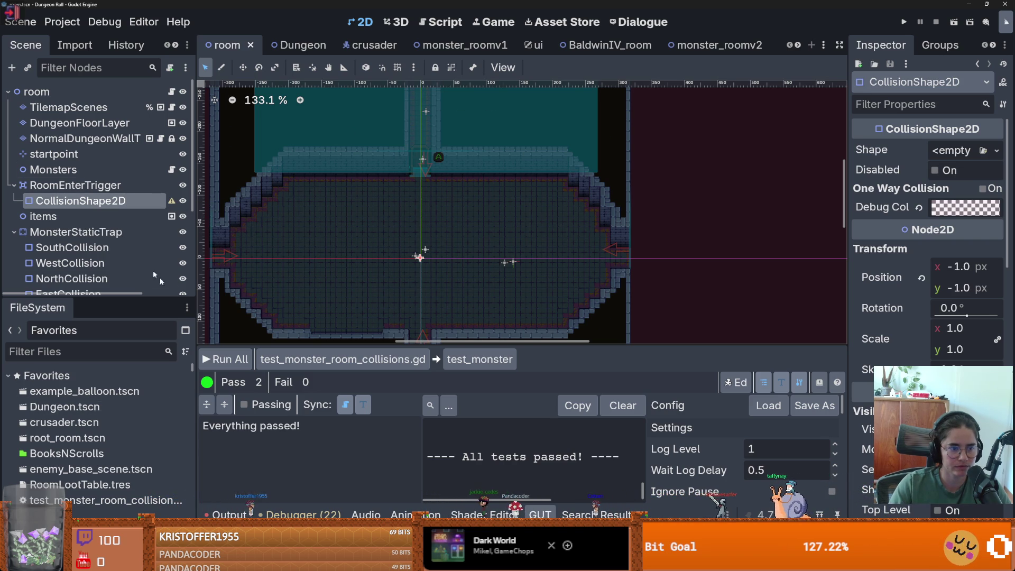
scroll(109, 429, "down", 3)
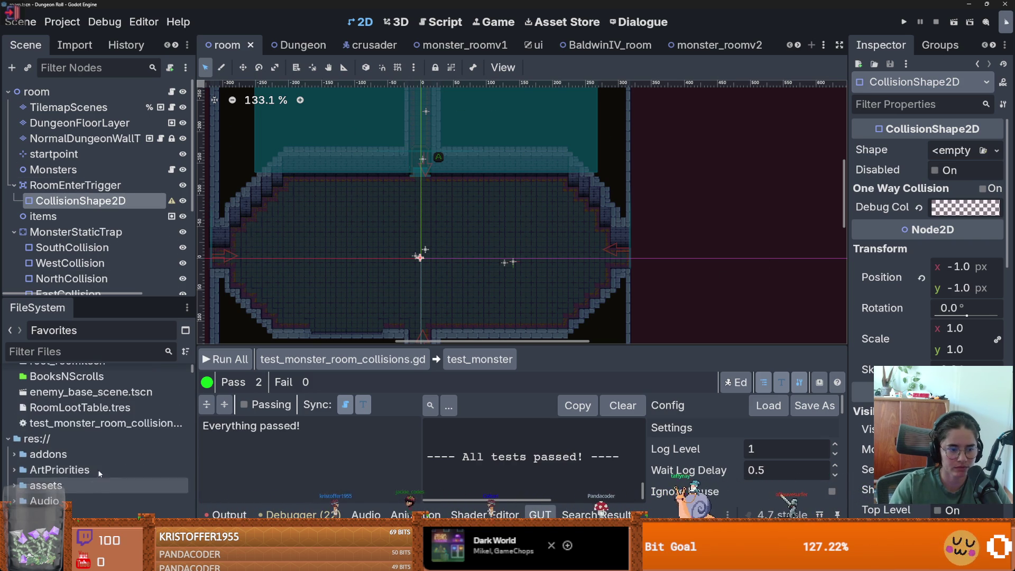
double_click(108, 429)
left_click_drag(691, 267, 656, 257)
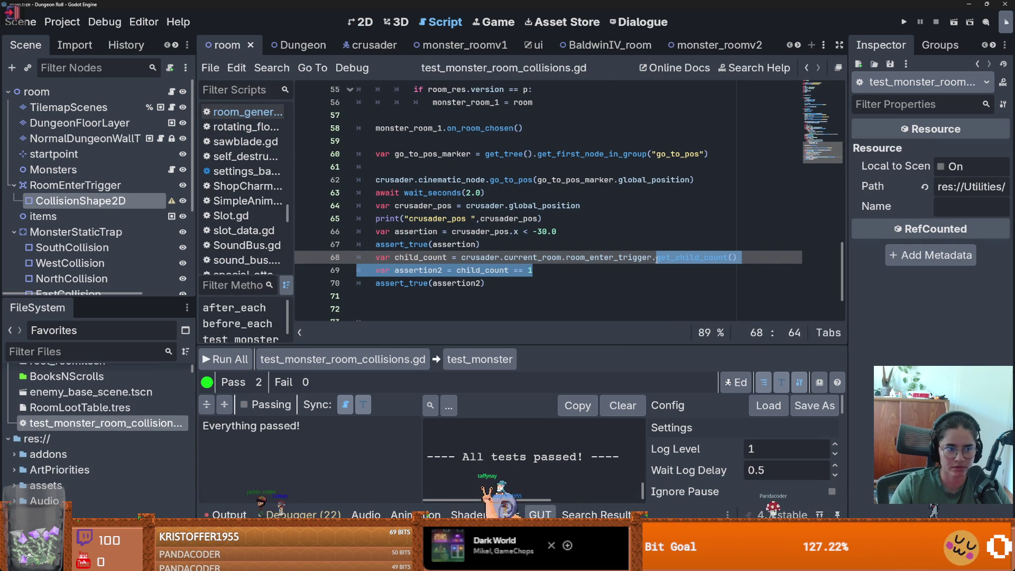
- Rename the child_count variable to room_trigger_col and delete the old child_count assertion
left_click_drag(736, 258, 658, 257)
type("get_")
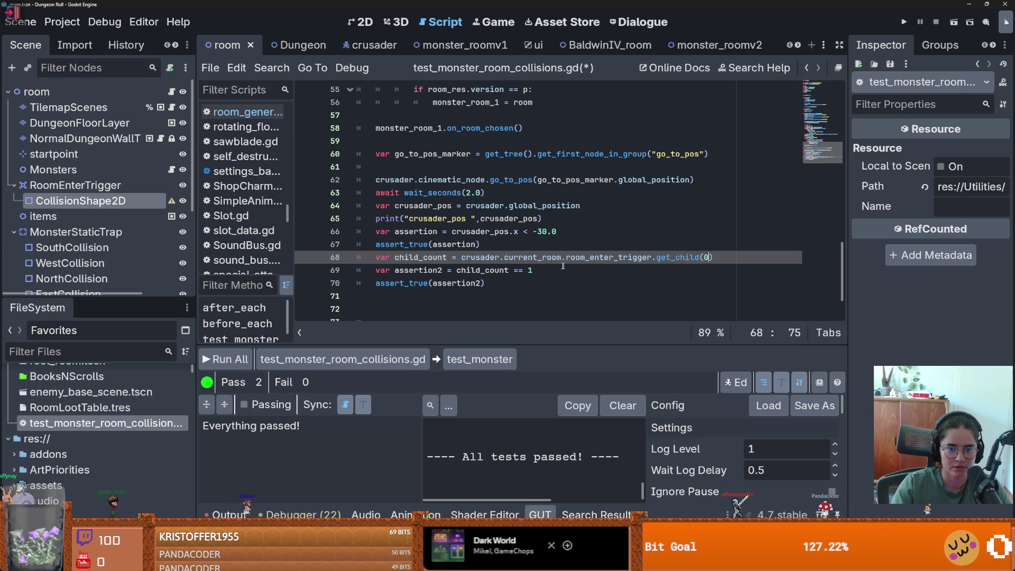
left_click(547, 267)
double_click(446, 257)
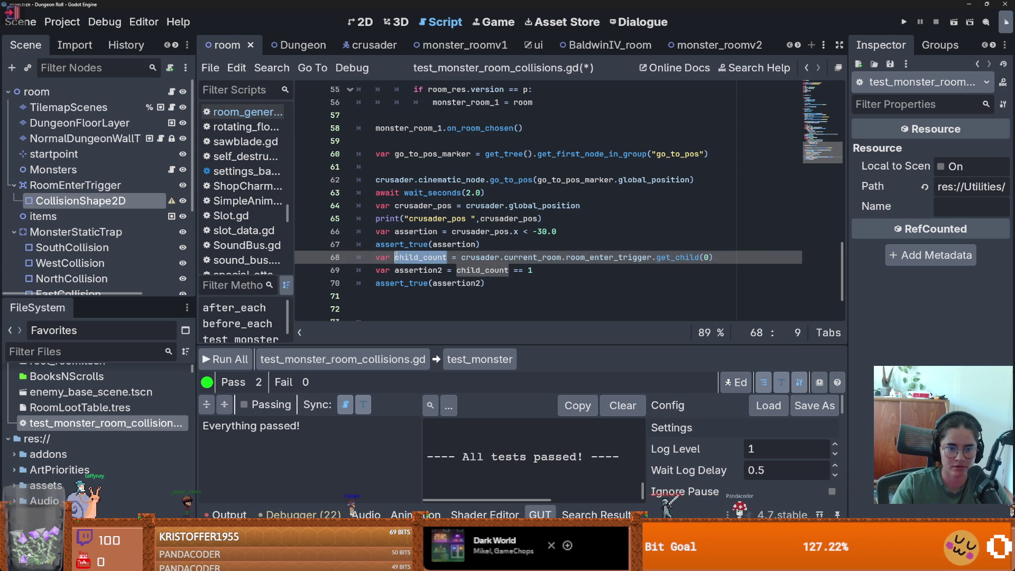
type("ro")
type("om_trigger_co")
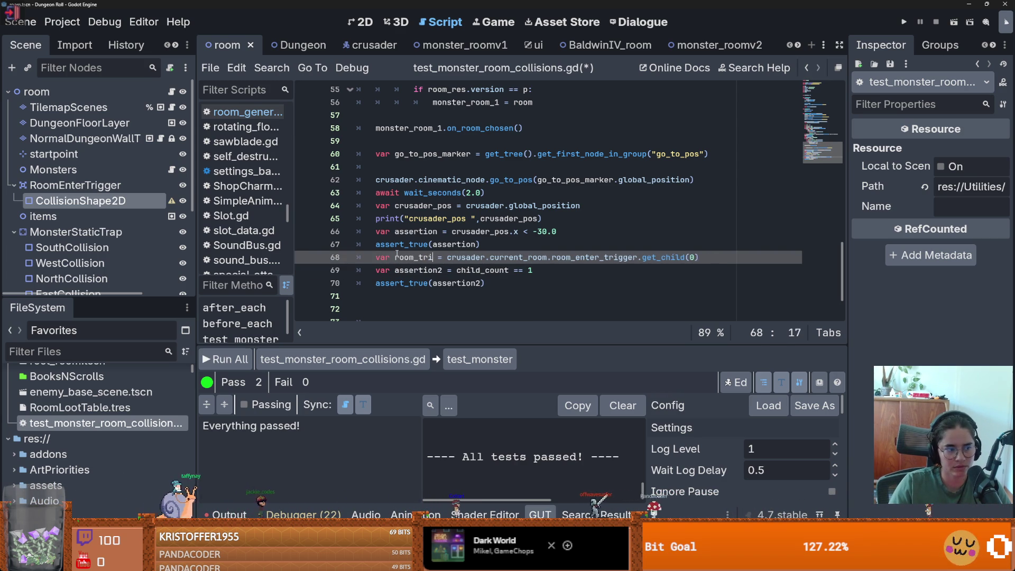
type("l")
key("Delete")
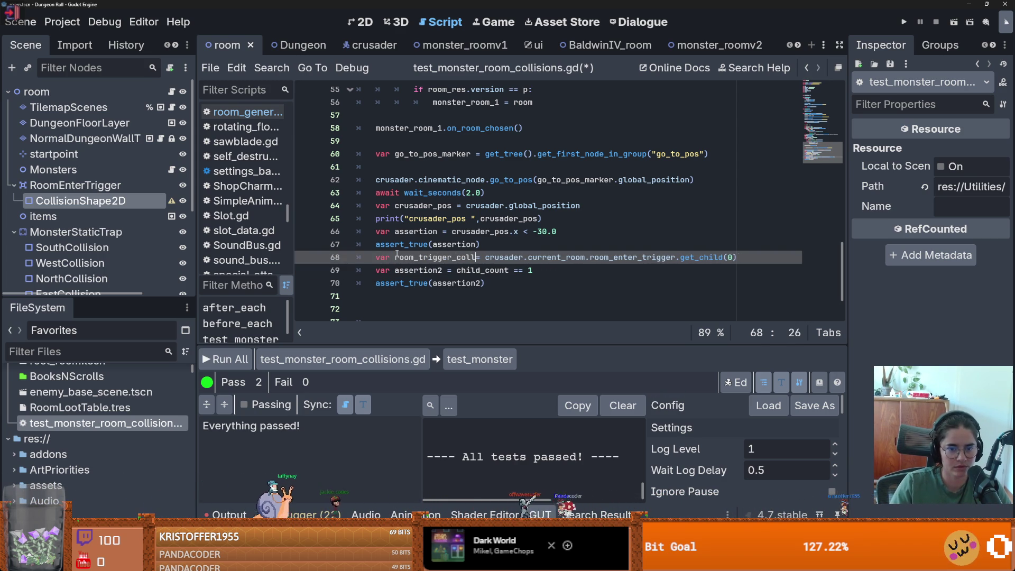
left_click(447, 257)
left_click_drag(532, 270, 376, 270)
key("BackSpace")
- Declare room_trigger_col with the type CollisionShape2D
right_click(134, 202)
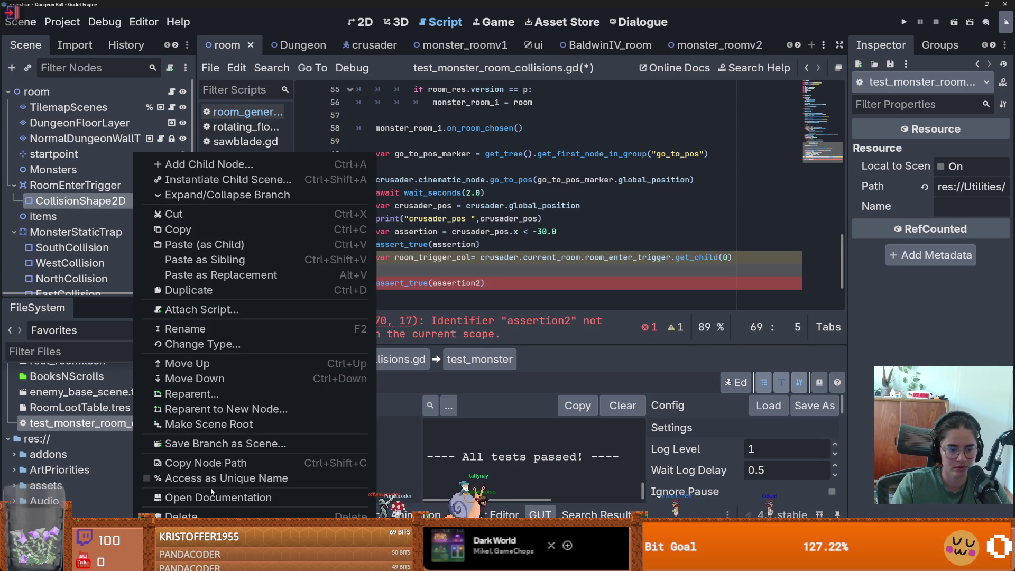
left_click(458, 262)
type("room_trigger_col")
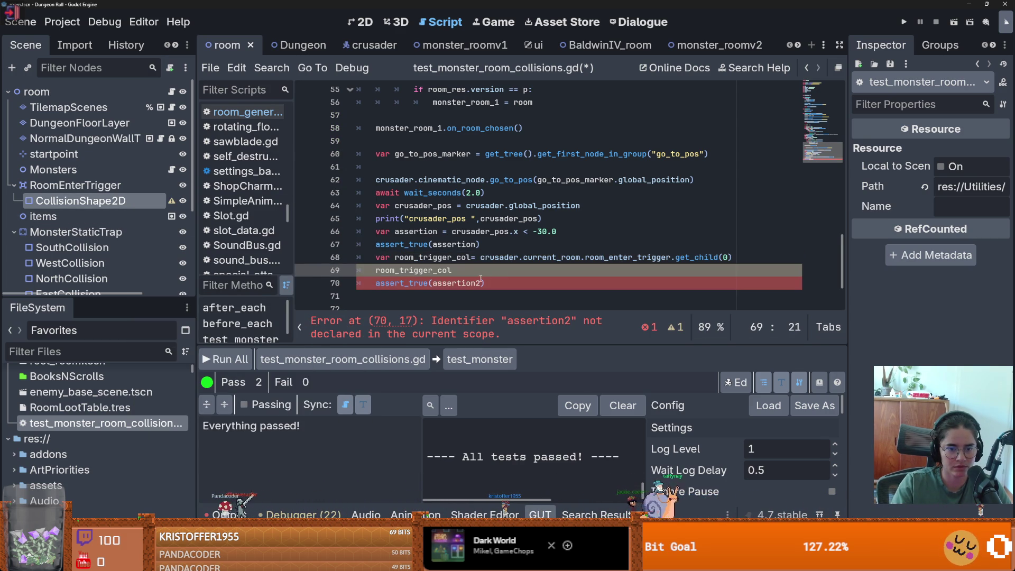
left_click(463, 284)
key("Up")
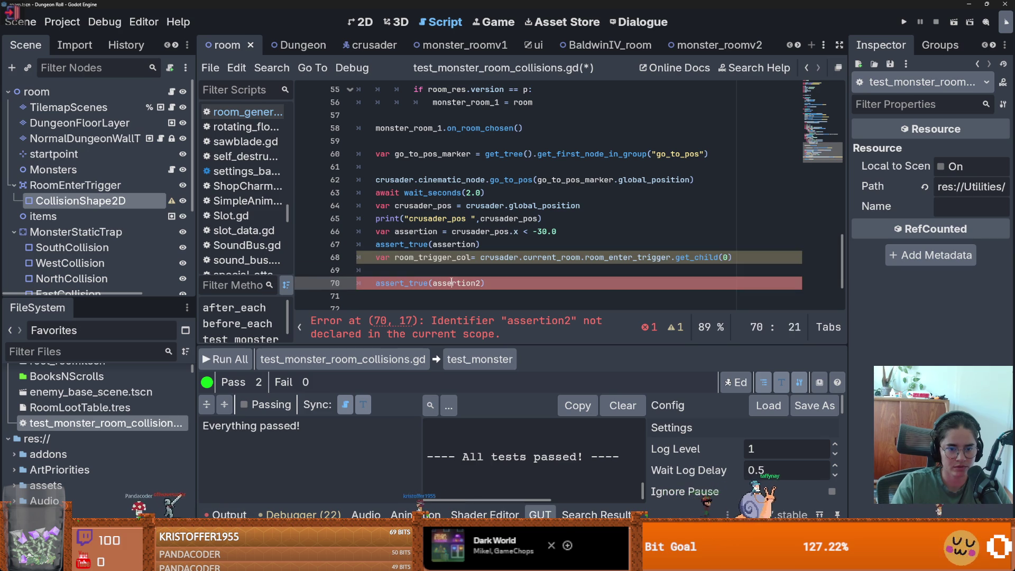
type("var assertion2 =")
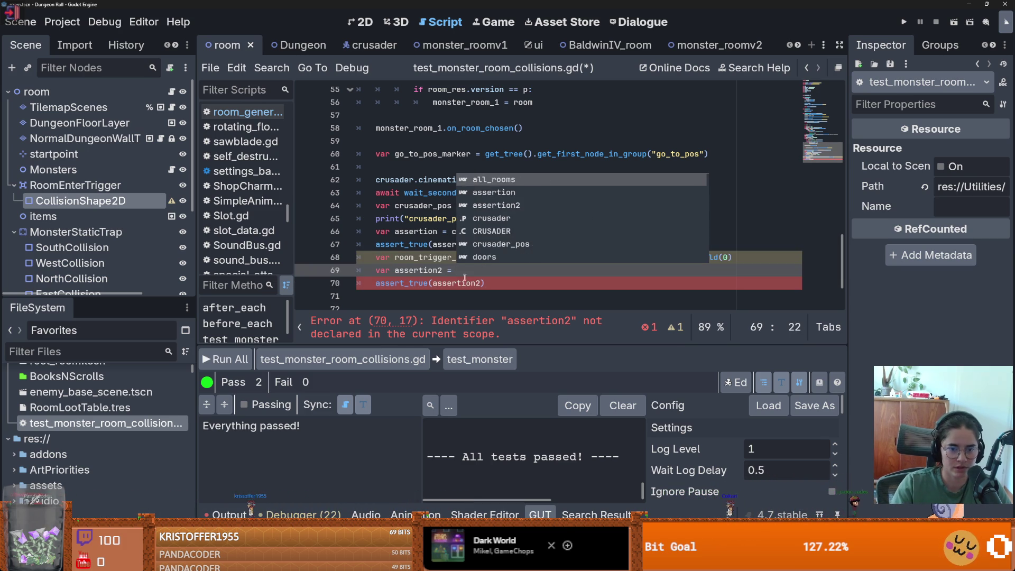
left_click(472, 257)
type(": C")
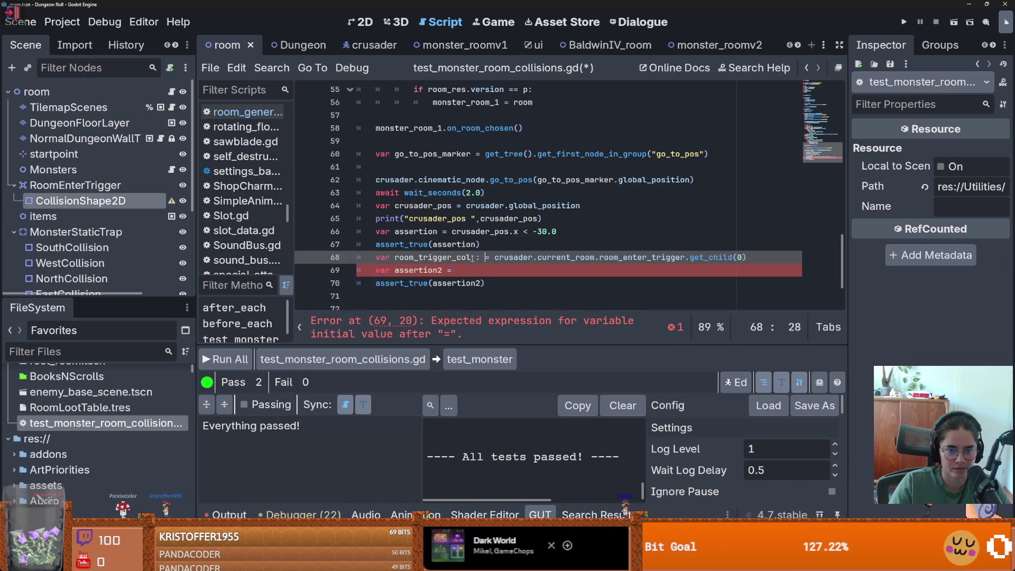
type("ollision")
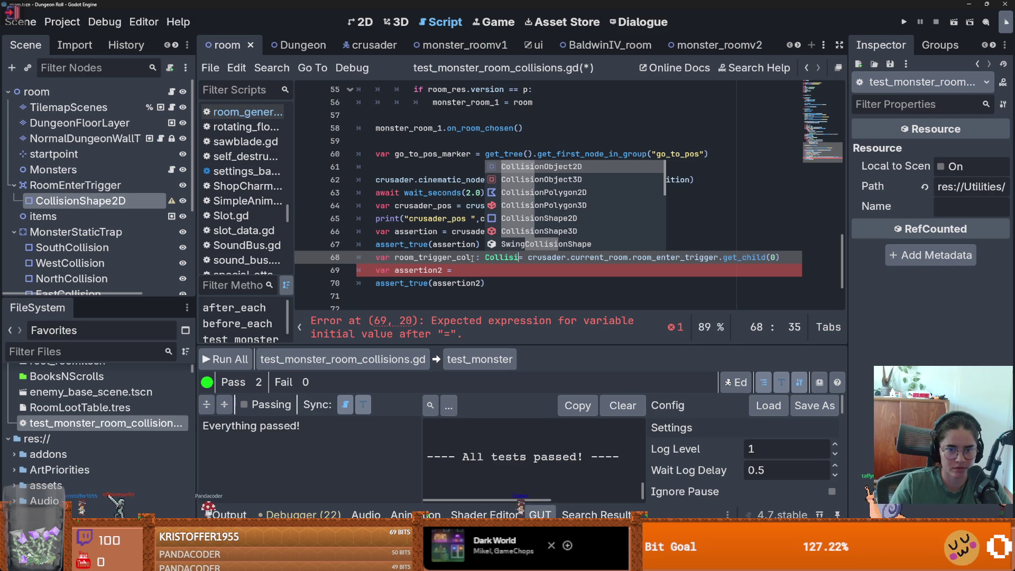
key("Down")
key("Down")
key("Down")
key("Return")
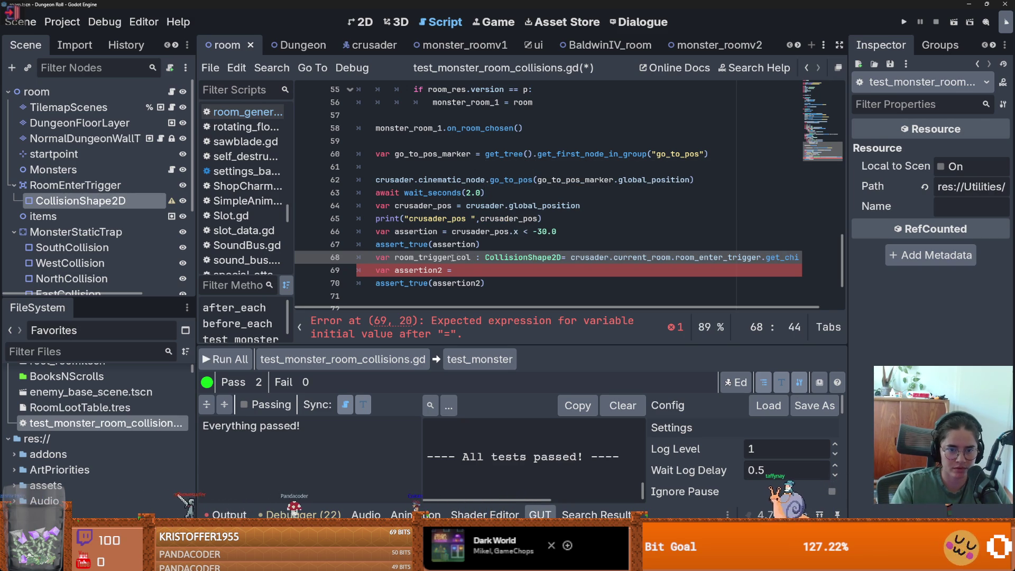
- Set assertion2 to room_trigger_col.shape != null and save the test script
left_click(473, 270)
type("room_trigger_col.sh")
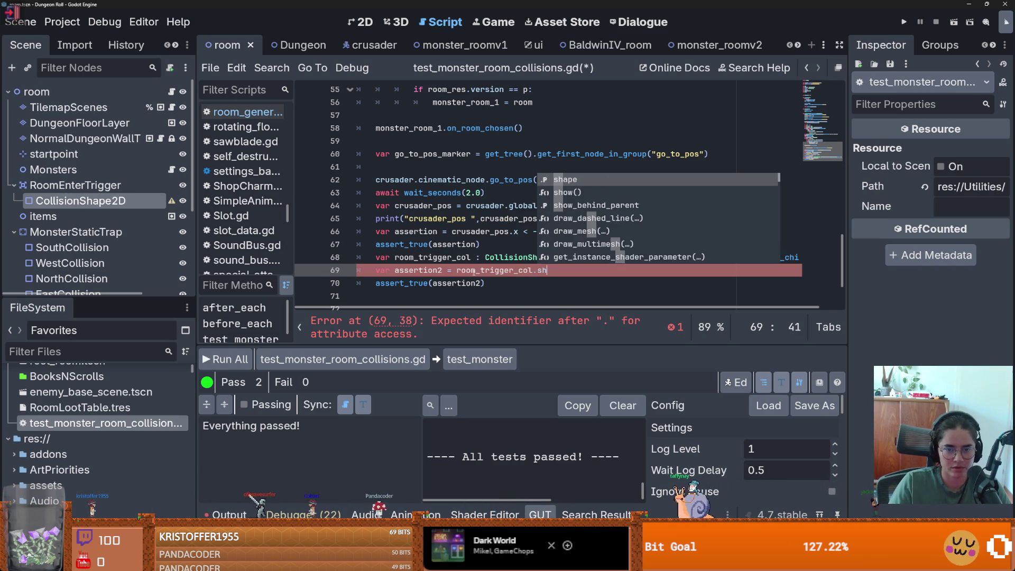
key("Return")
type("!= nul")
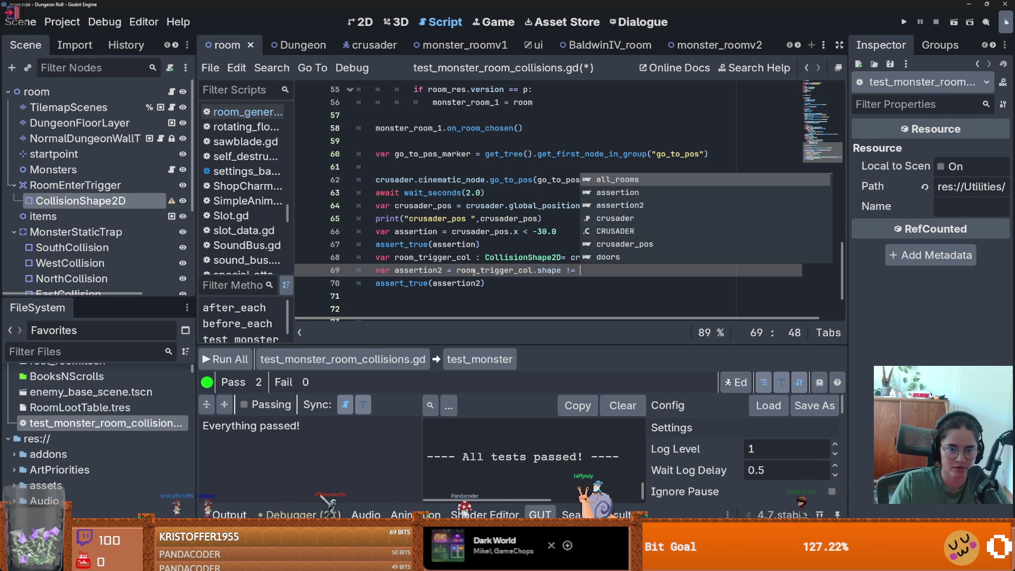
type("l")
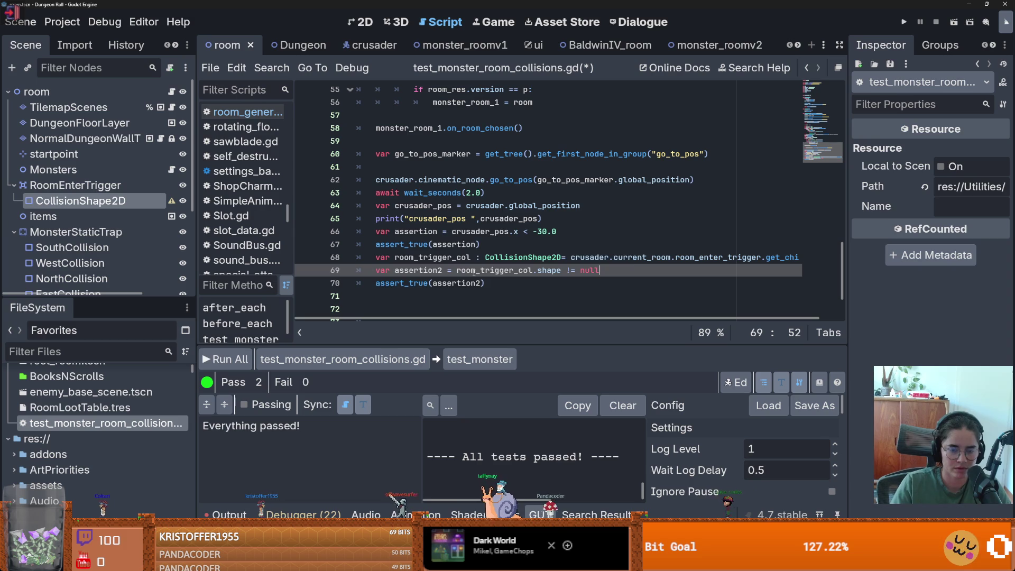
key("ctrl+s")
left_click(79, 200)
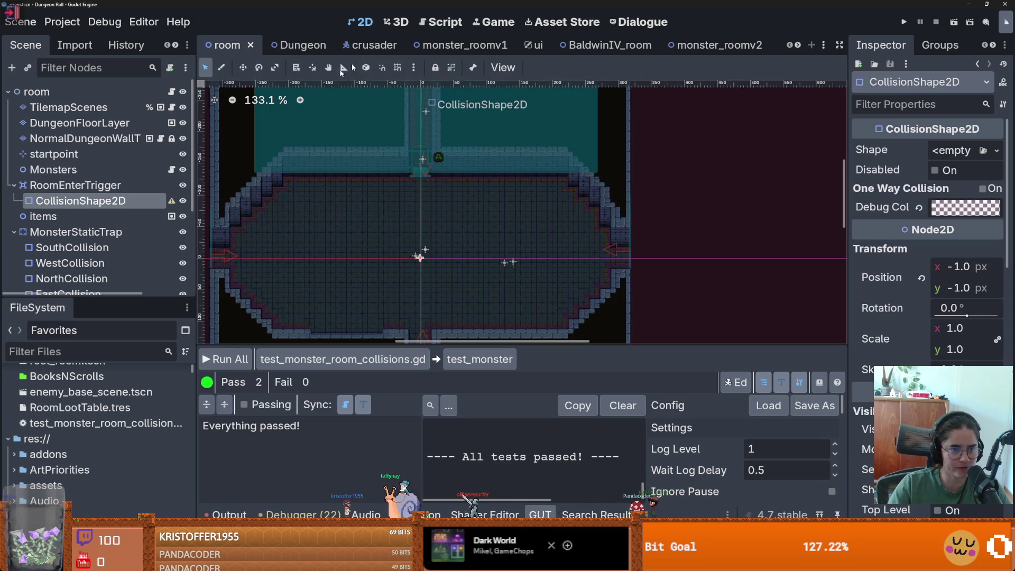
- Clear the CollisionShape2D Shape in monster_roomv1, save the scene, and run the project
left_click(443, 52)
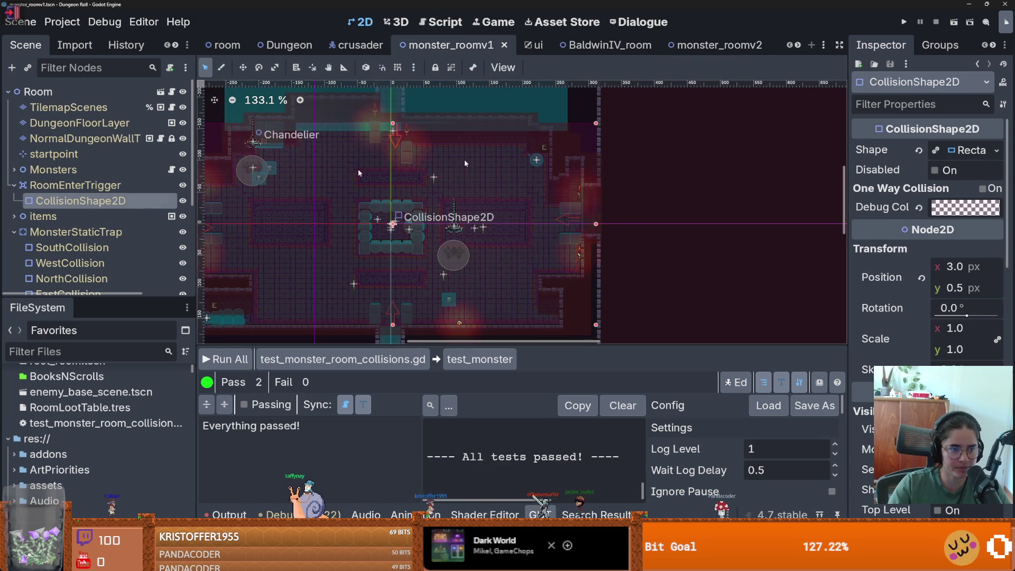
left_click(996, 150)
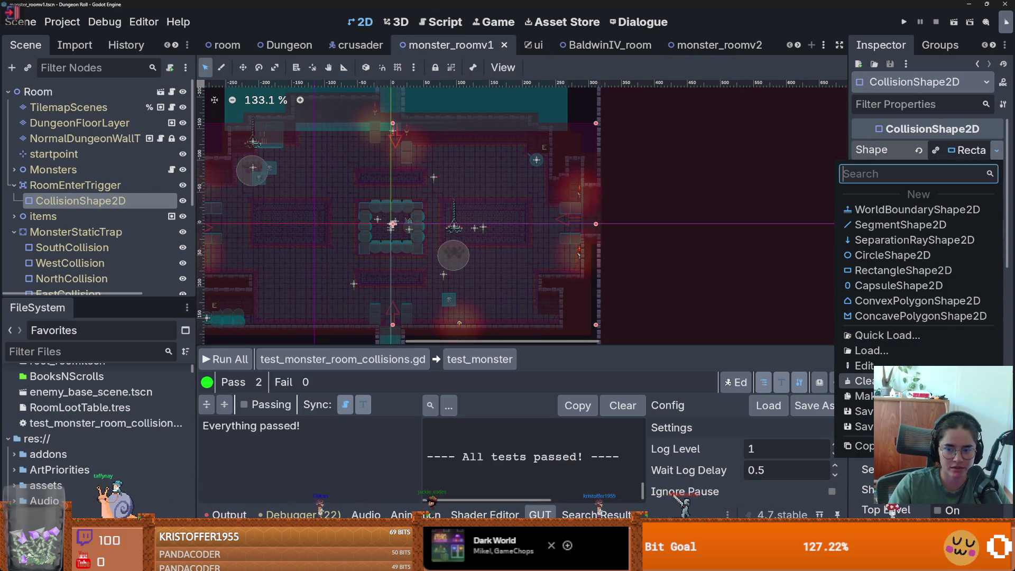
key("Escape")
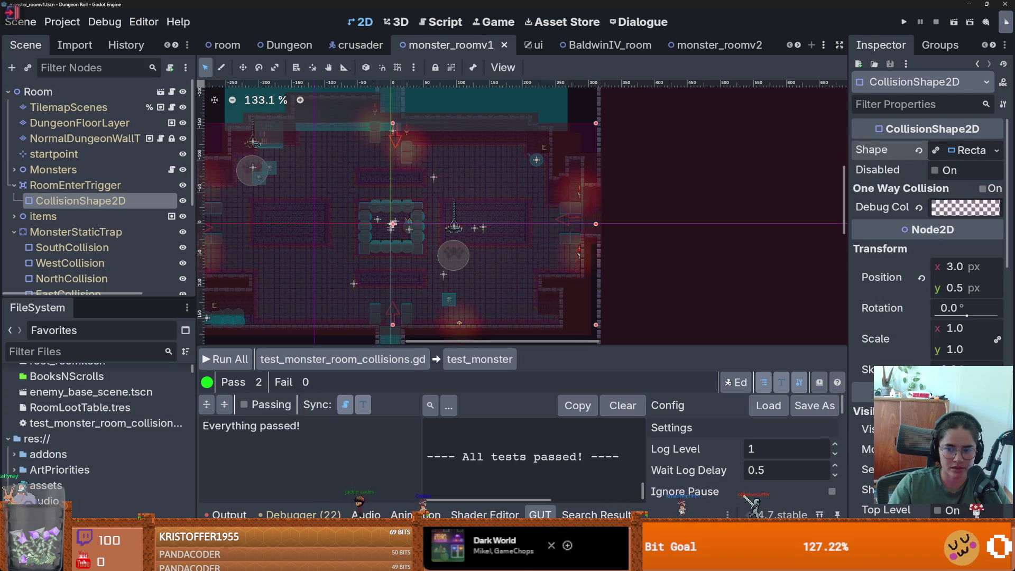
left_click(996, 150)
left_click(851, 401)
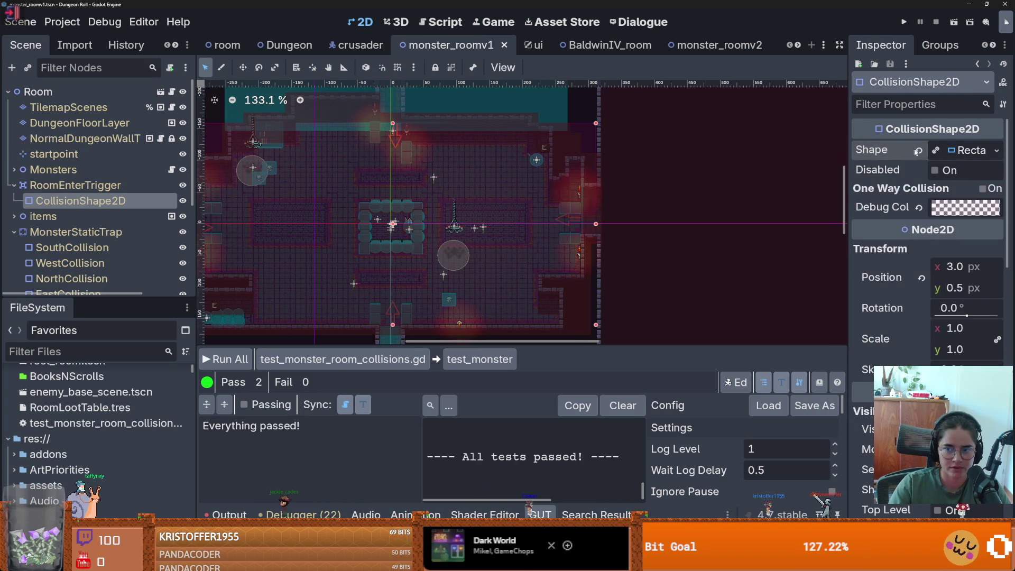
key("ctrl+s")
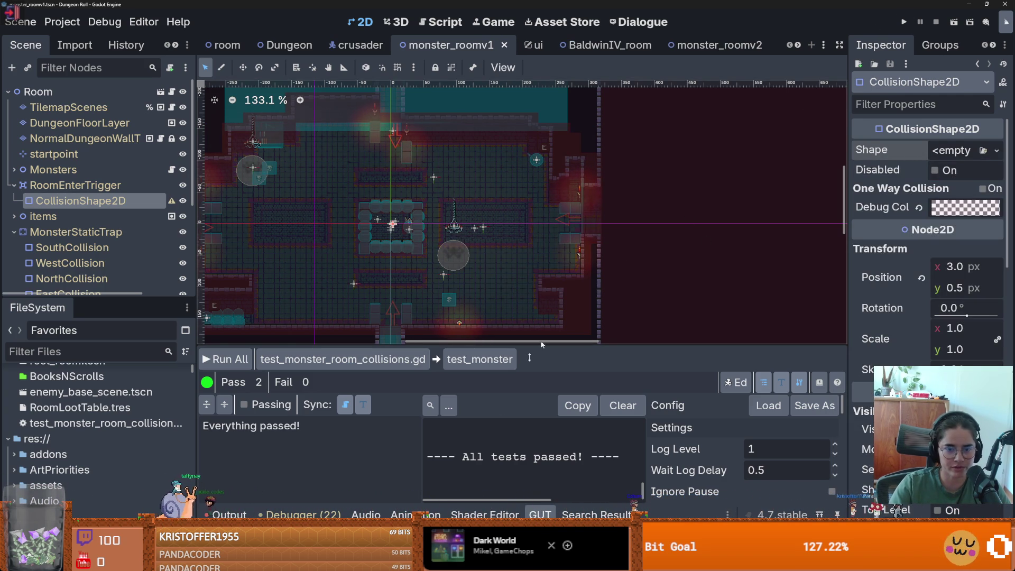
key("F6")
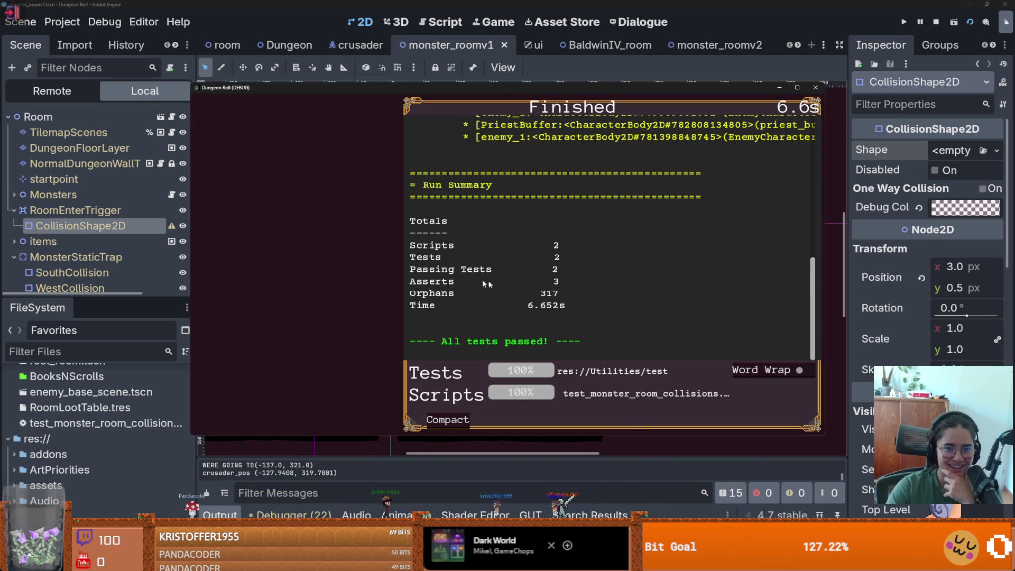
- Scroll through the GUT results showing all tests passed with 317 orphans
scroll(585, 297, "up", 5)
scroll(584, 300, "down", 2)
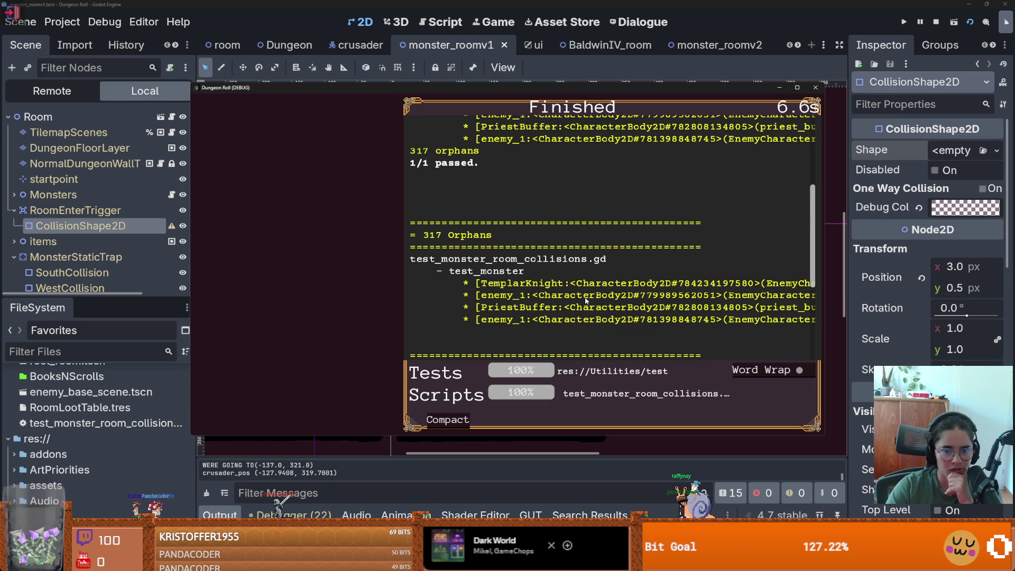
scroll(584, 300, "up", 8)
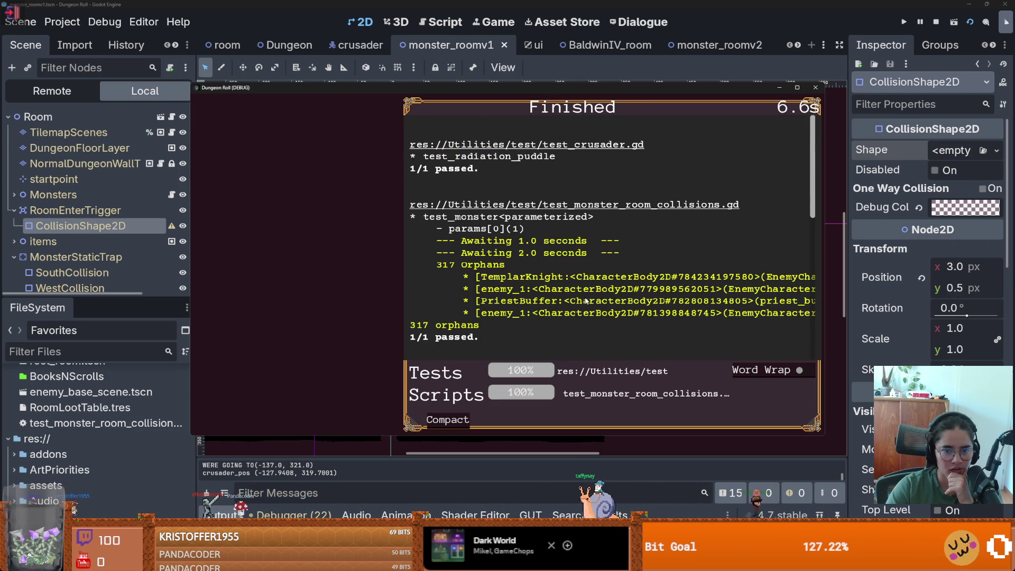
scroll(584, 300, "down", 2)
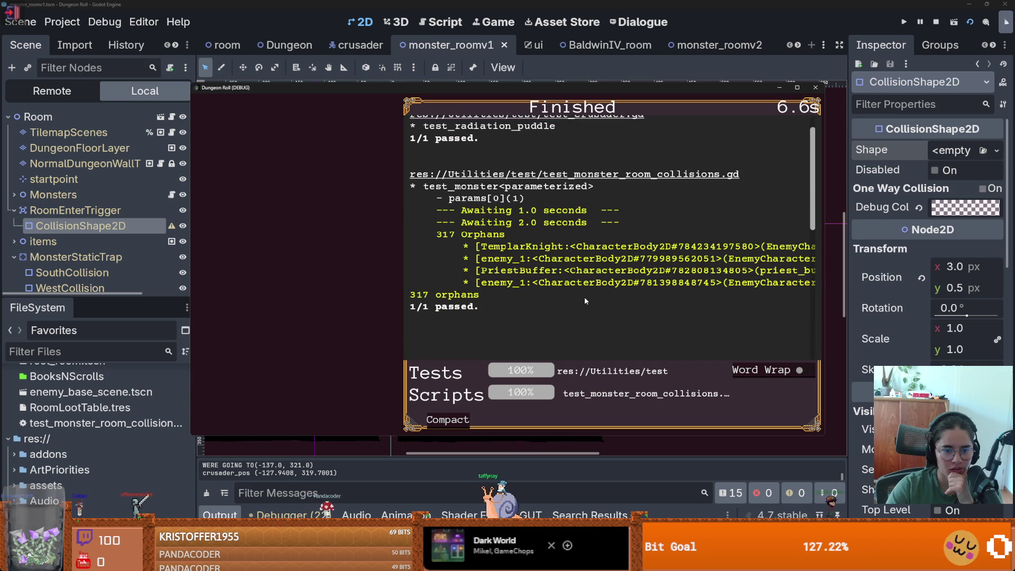
- Close the game window and open test_monster_room_collisions.gd
key("alt+F4")
double_click(100, 422)
scroll(618, 248, "down", 1)
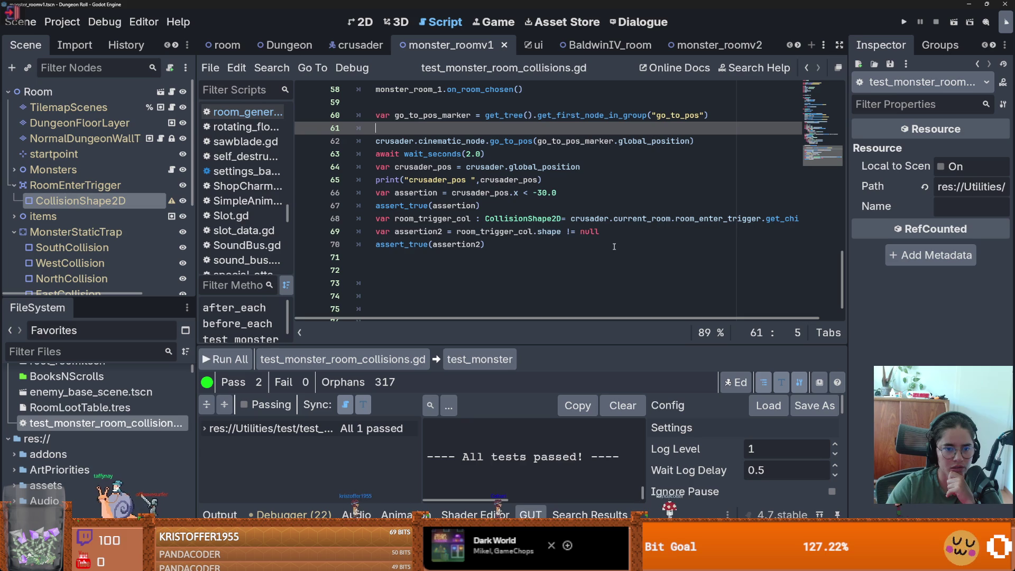
- Check the room_trigger_col and assertion2 lines, then rerun all GUT tests with the line 68 breakpoint
double_click(458, 219)
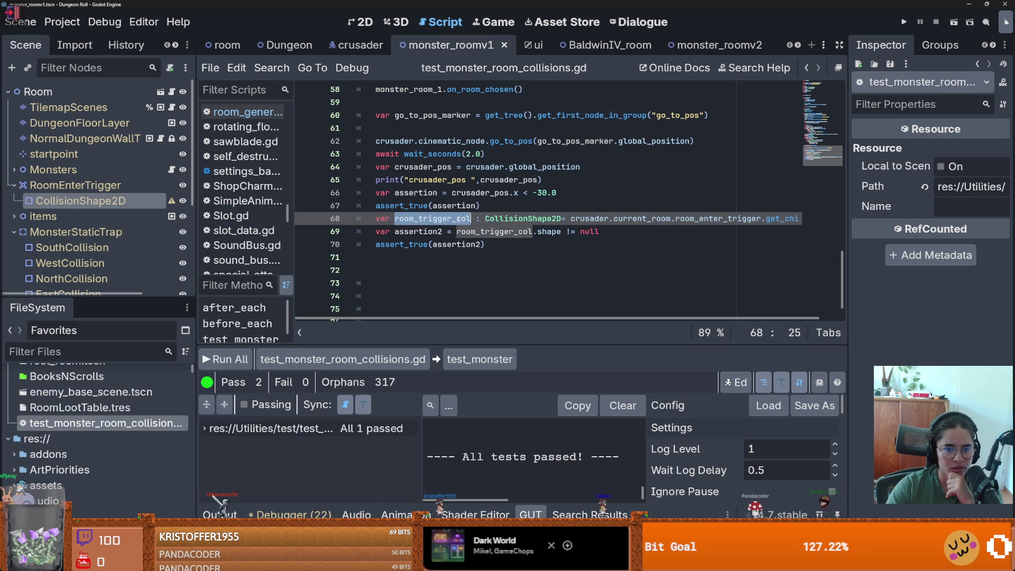
double_click(413, 245)
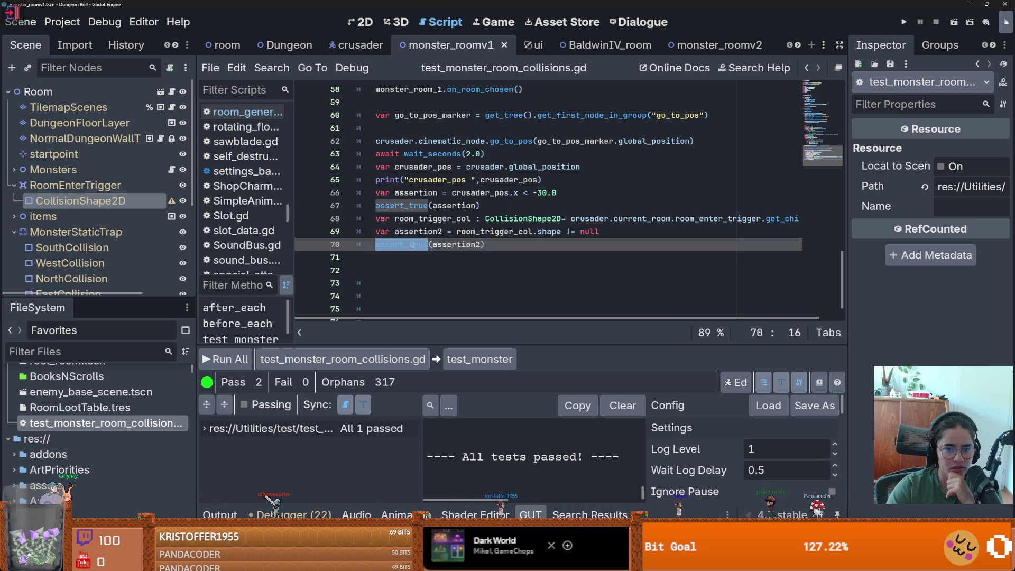
double_click(452, 246)
left_click(448, 234)
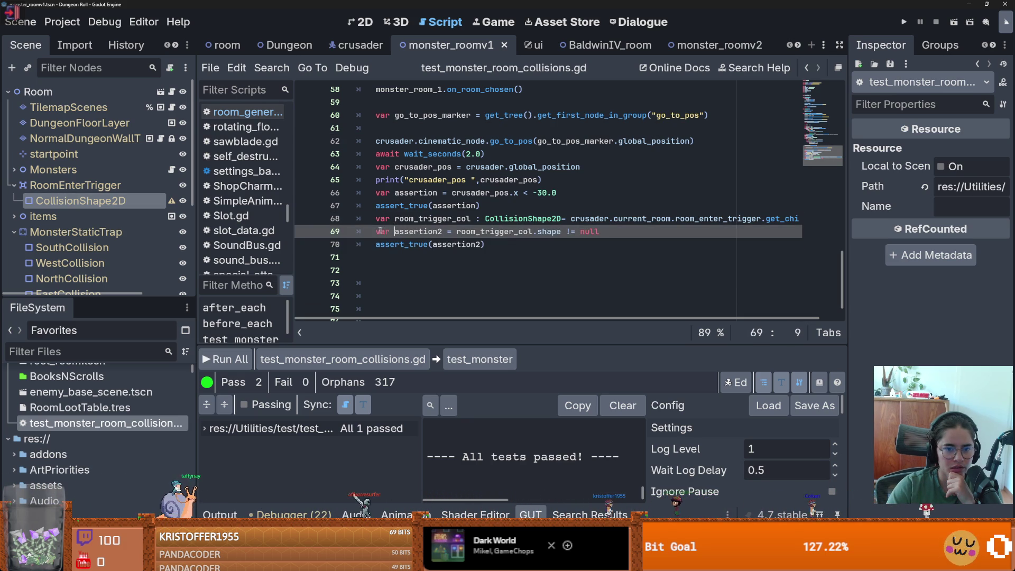
double_click(505, 233)
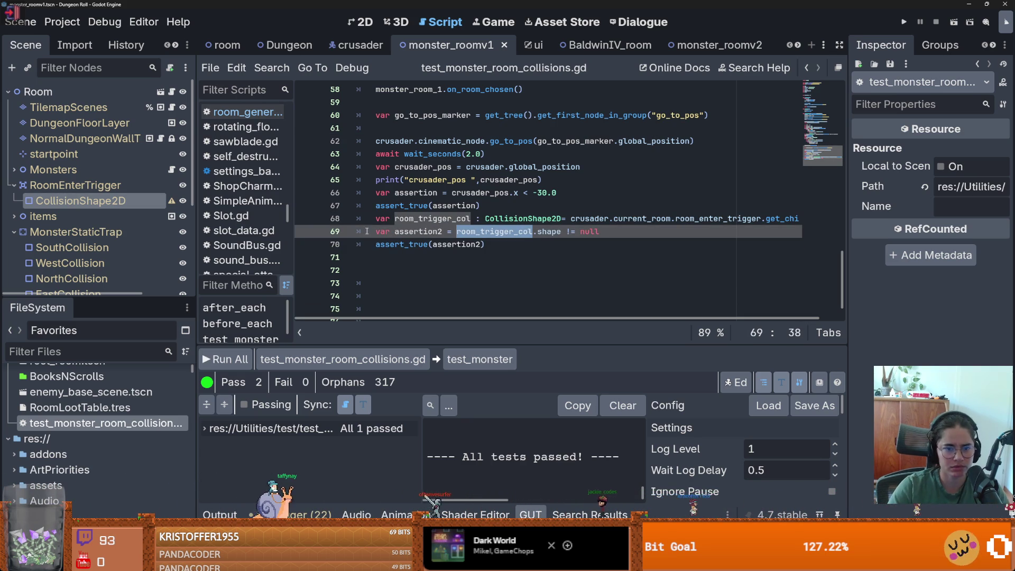
left_click(224, 359)
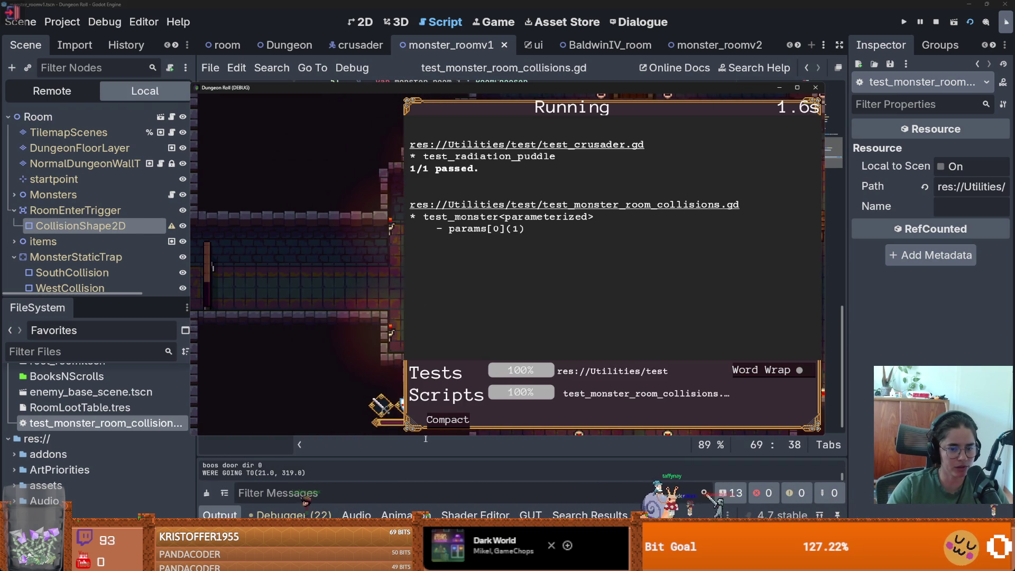
left_click(447, 419)
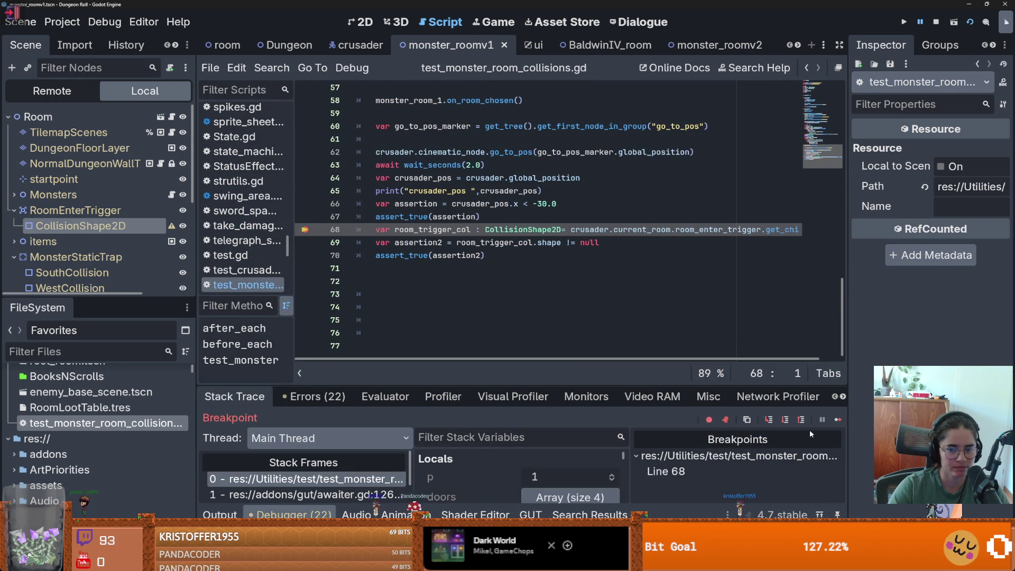
- Step to line 69, inspect room_trigger_col's properties in the debugger, then continue the run
left_click(770, 419)
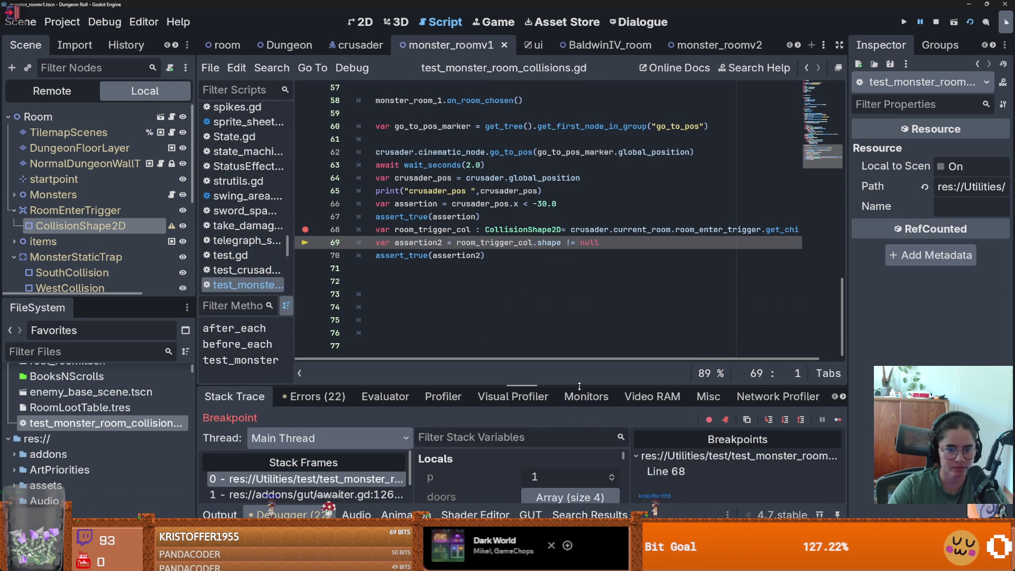
left_click_drag(579, 386, 579, 186)
scroll(563, 392, "down", 3)
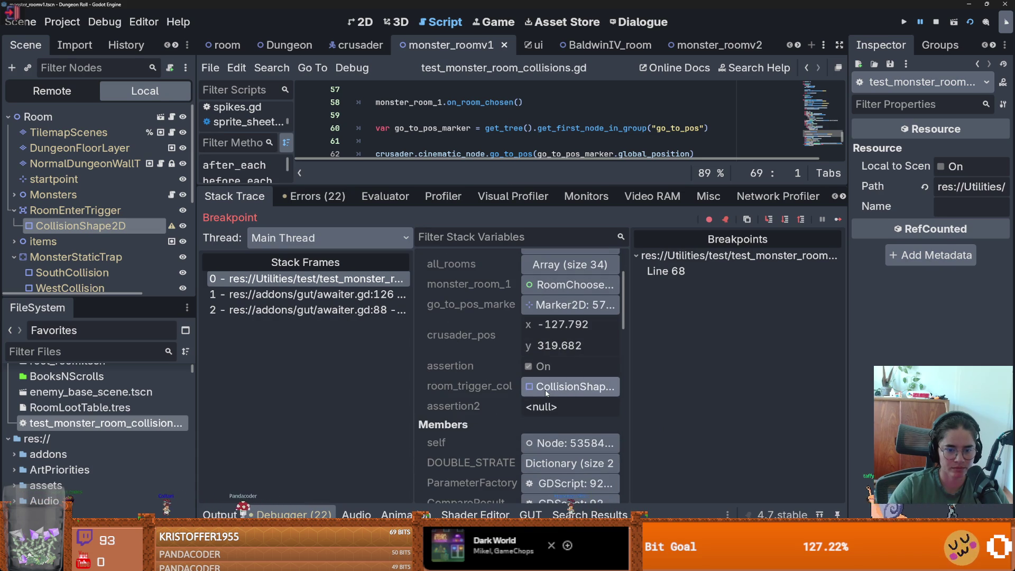
left_click(546, 391)
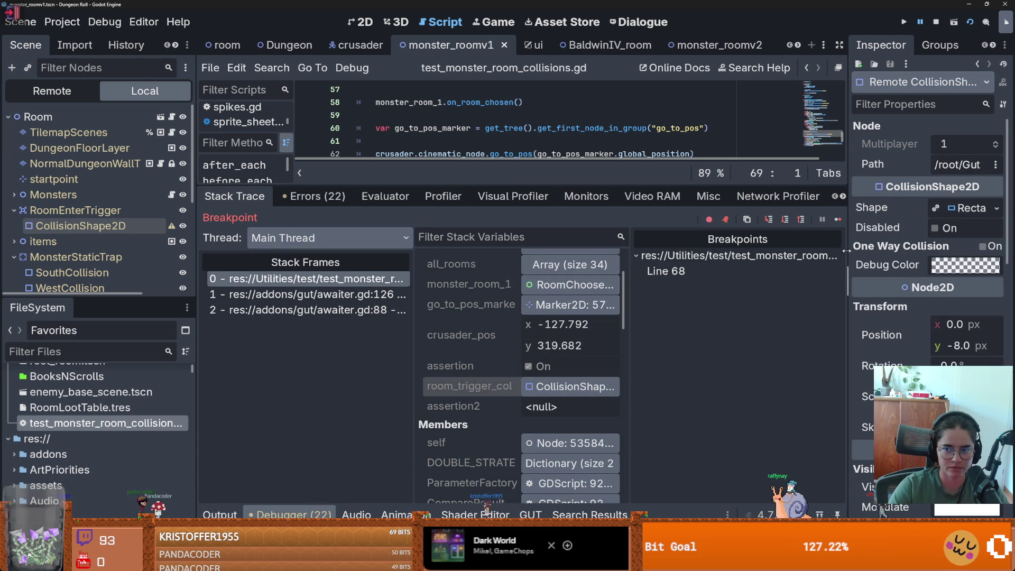
left_click_drag(846, 252, 680, 253)
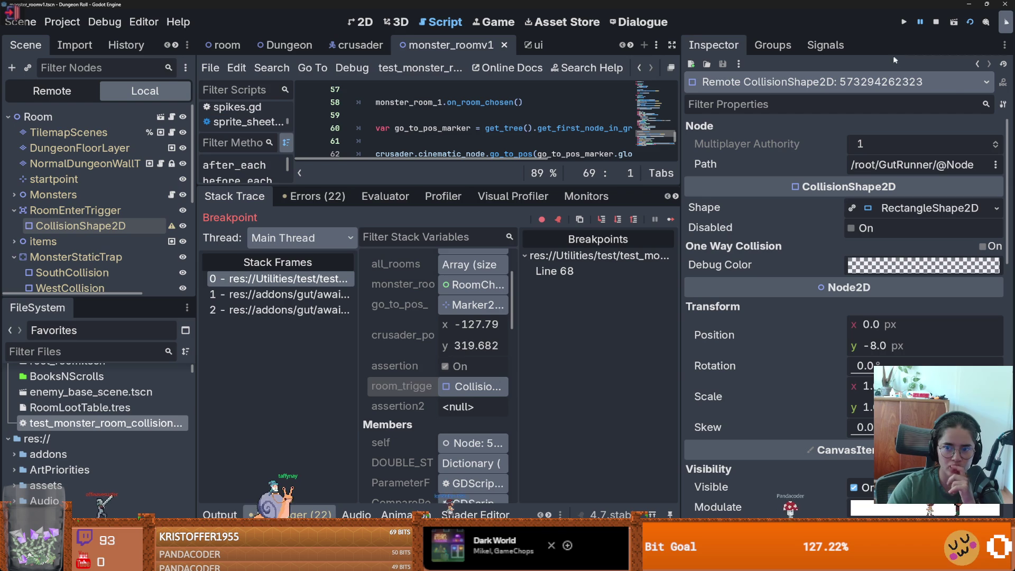
left_click(922, 21)
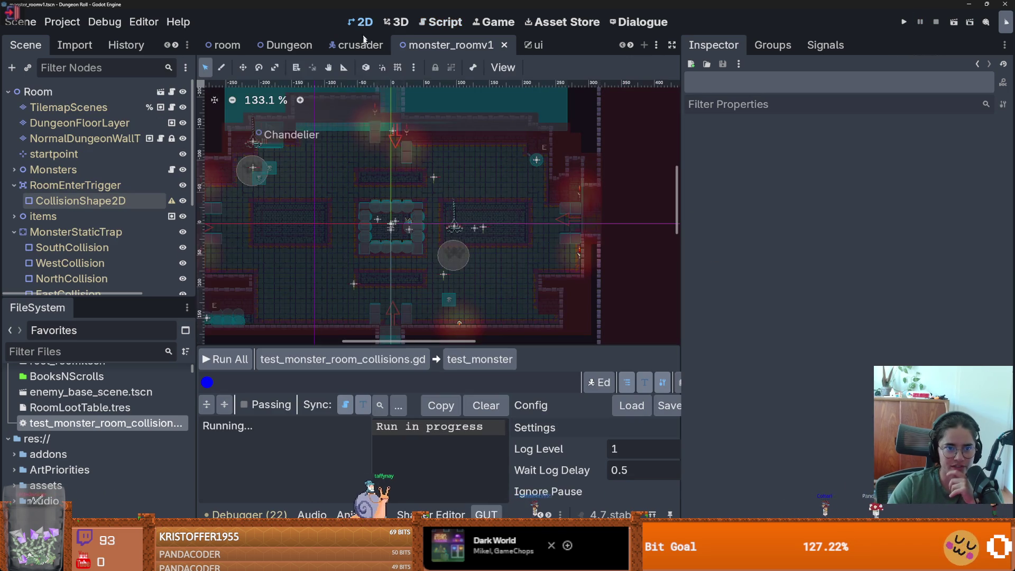
- Glance at the Dungeon scene, then select monster_roomv1's RoomEnterTrigger CollisionShape2D with its empty Shape
scroll(403, 166, "down", 5)
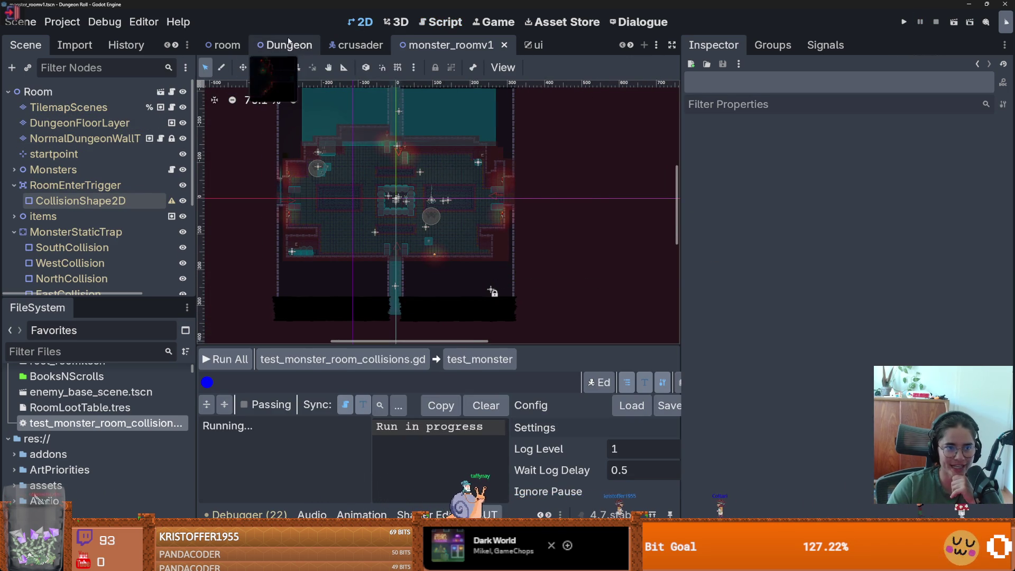
left_click(289, 45)
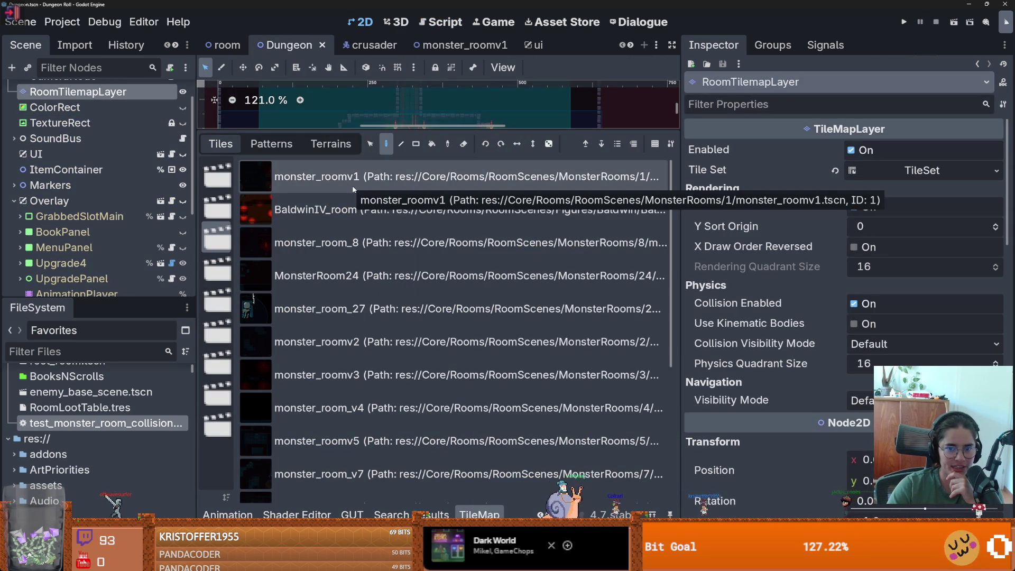
left_click(422, 45)
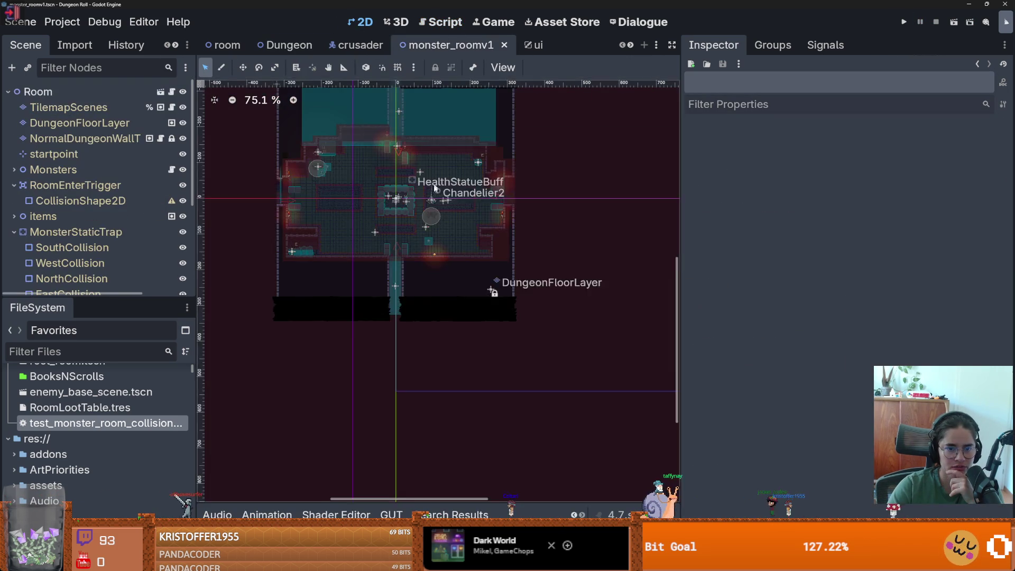
scroll(394, 213, "down", 2)
left_click(81, 201)
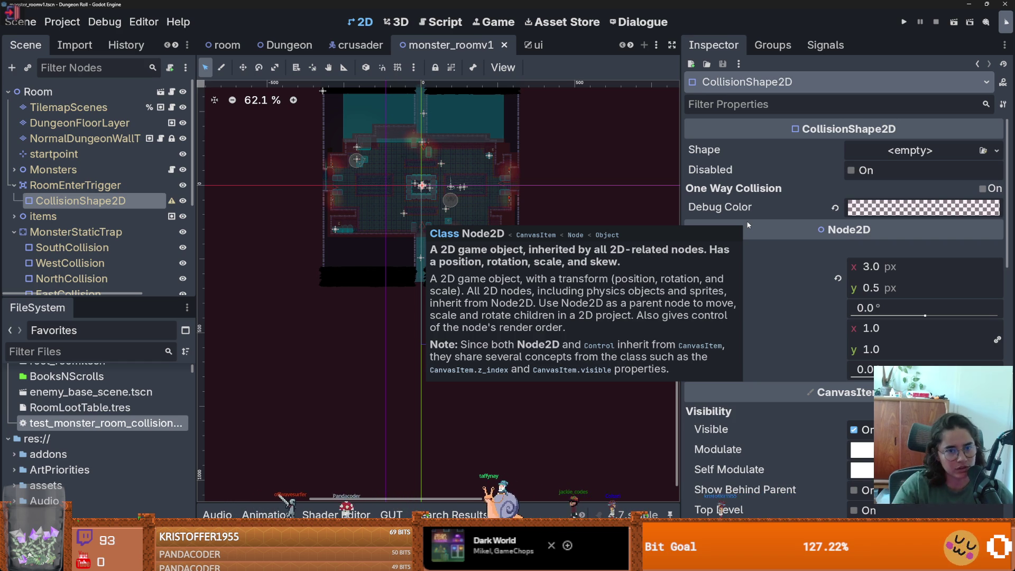
right_click(122, 202)
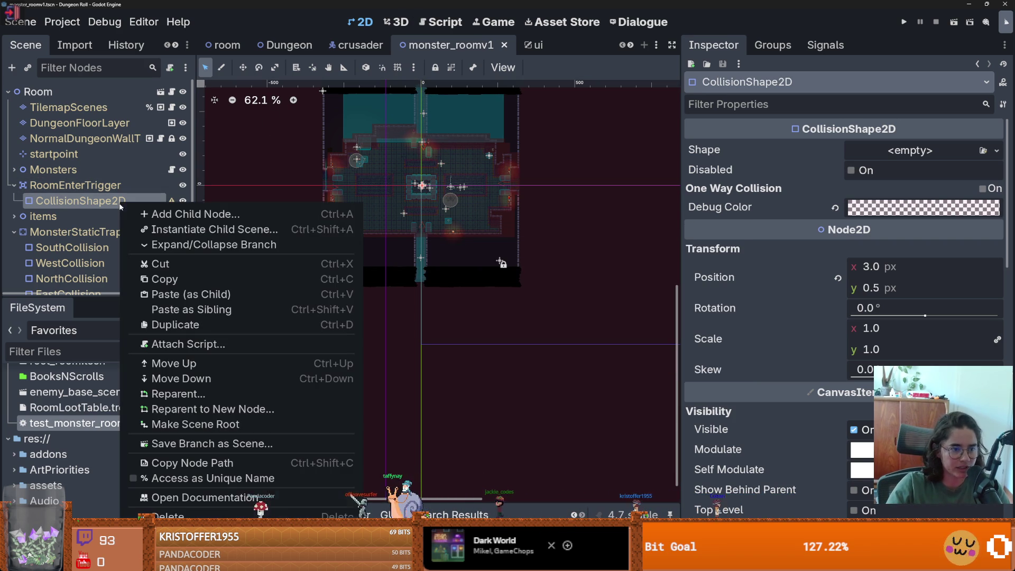
- Read the CollisionShape2D class reference and its property descriptions, then add a new scene tab
left_click(205, 498)
scroll(411, 237, "down", 5)
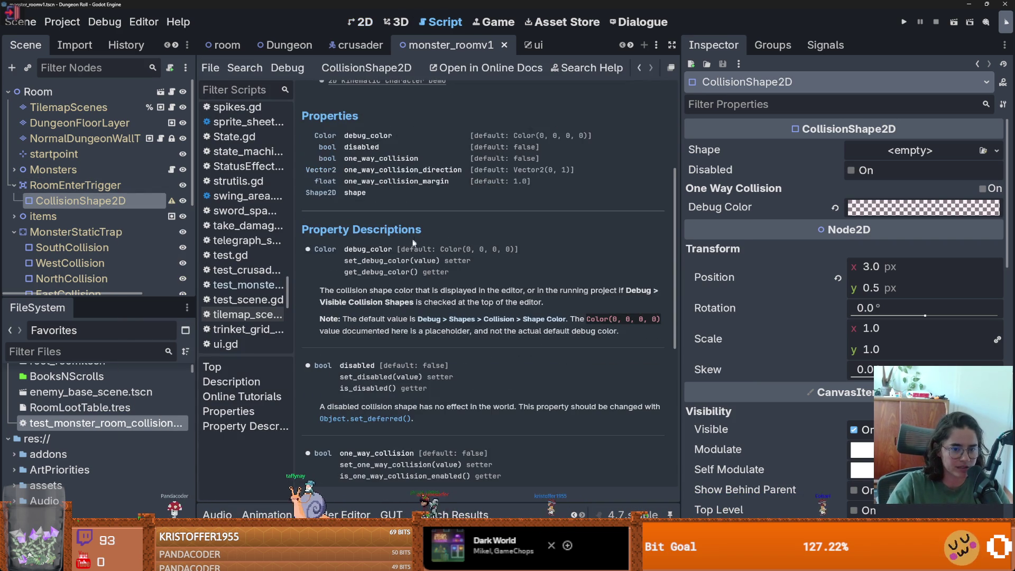
scroll(356, 206, "up", 2)
scroll(356, 205, "down", 4)
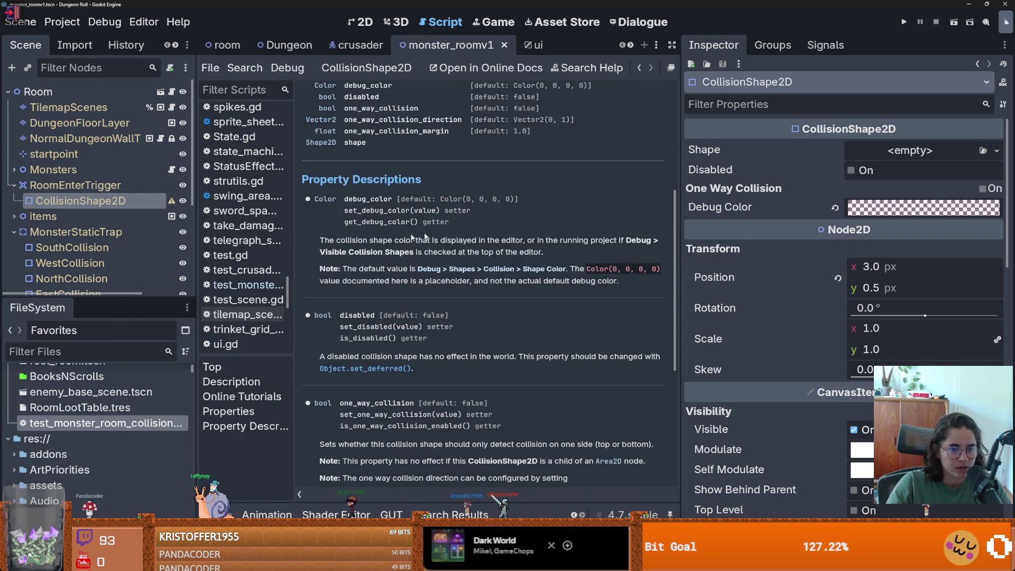
left_click_drag(676, 197, 898, 207)
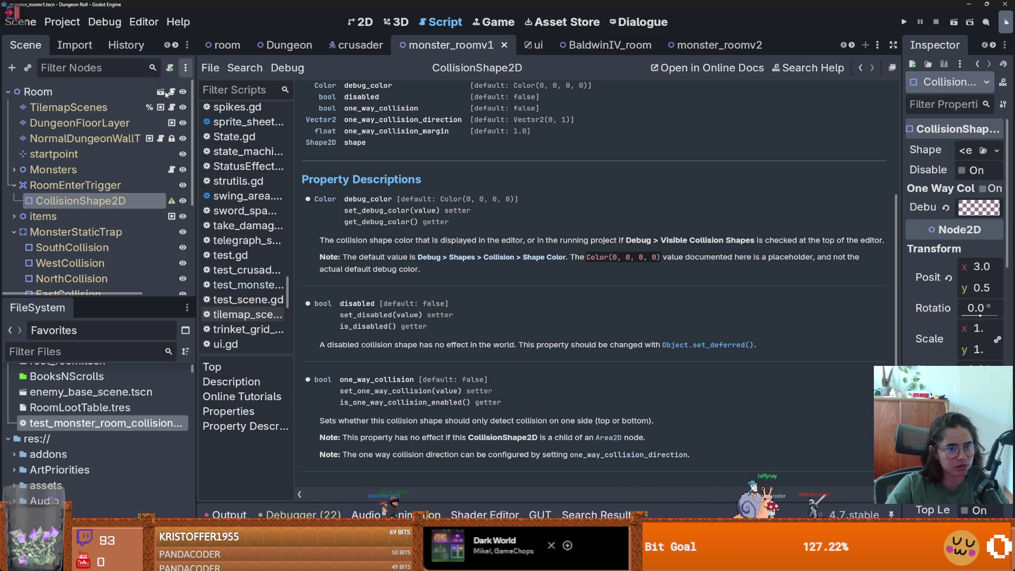
left_click(864, 46)
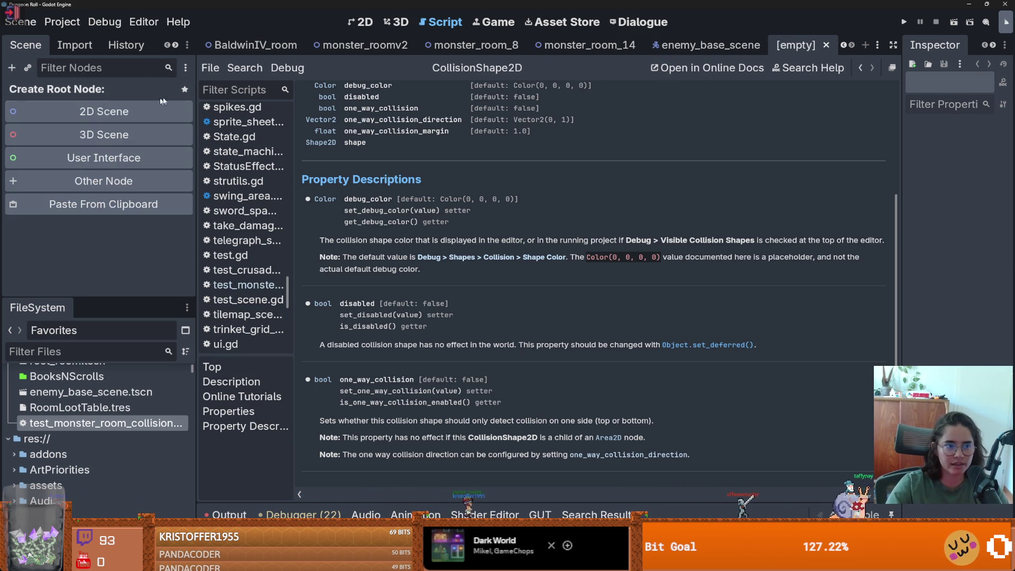
- Create a ColorRect scene root and browse its class reference and the Color page
left_click(129, 183)
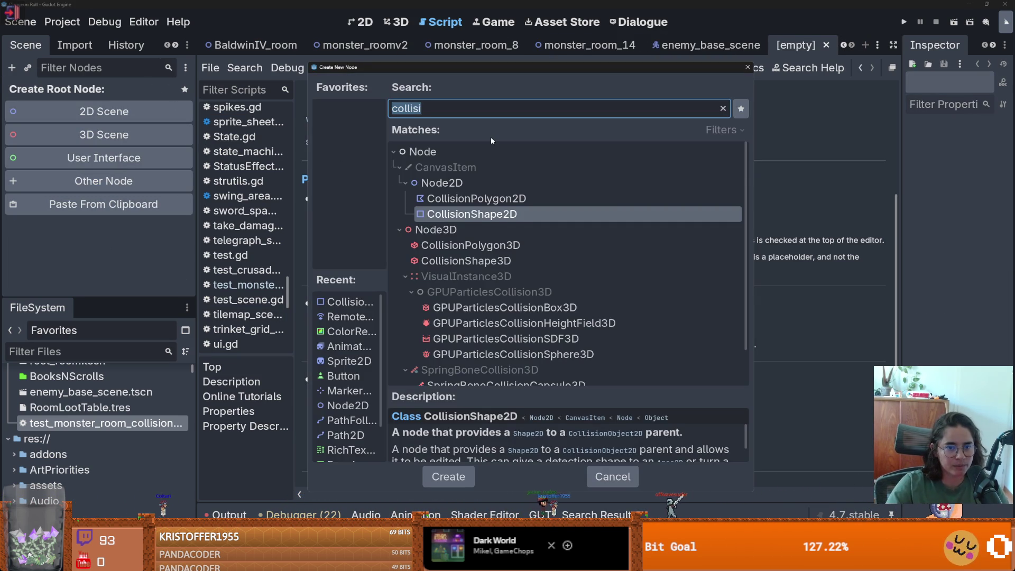
type("colo")
key("Return")
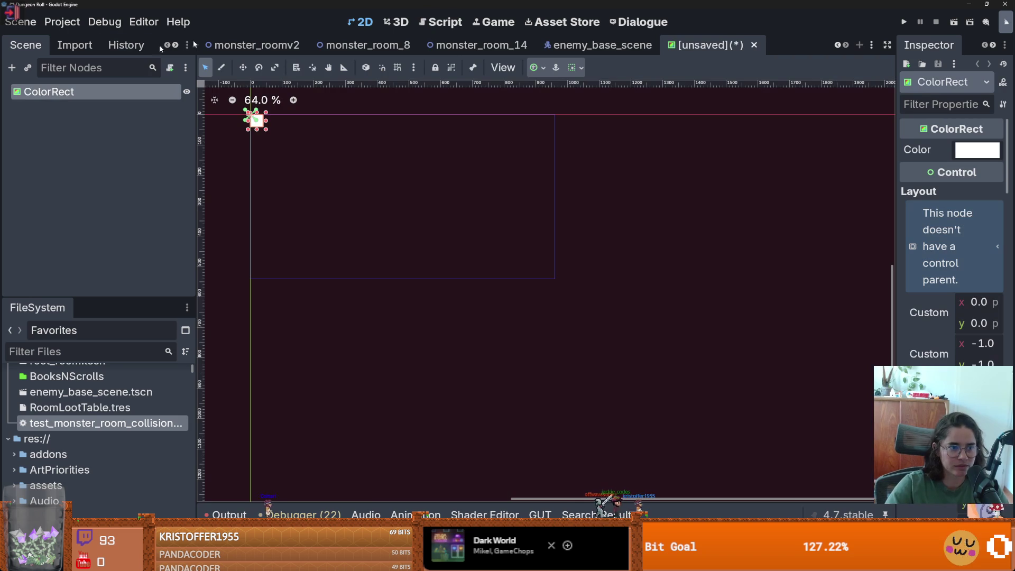
scroll(396, 210, "up", 5)
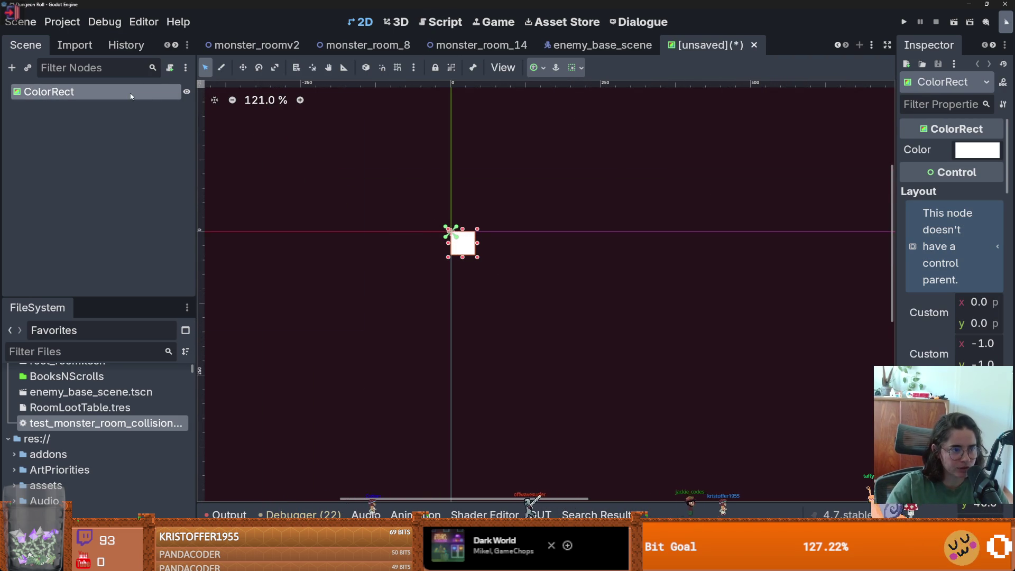
right_click(131, 96)
left_click(182, 298)
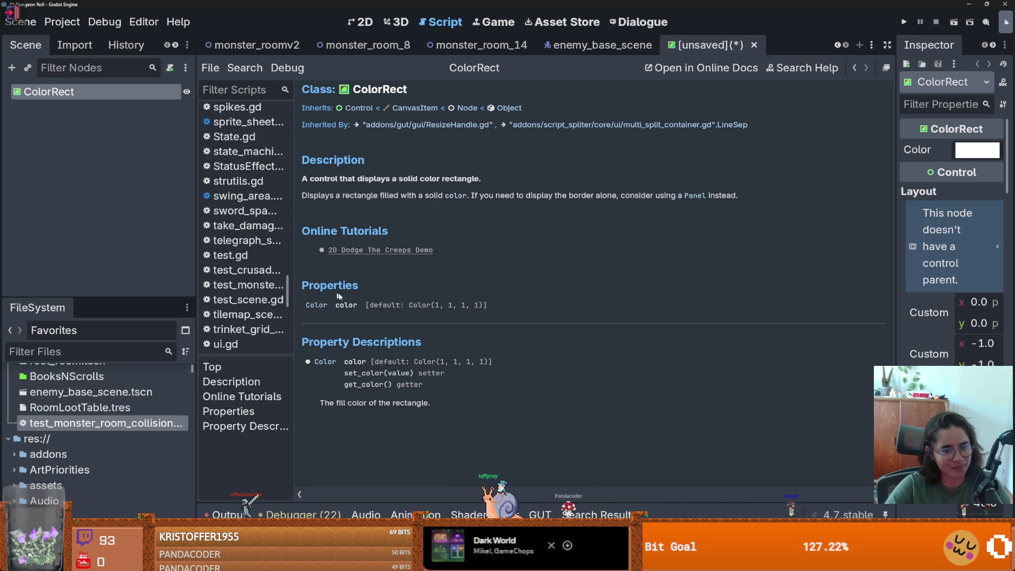
left_click(317, 305)
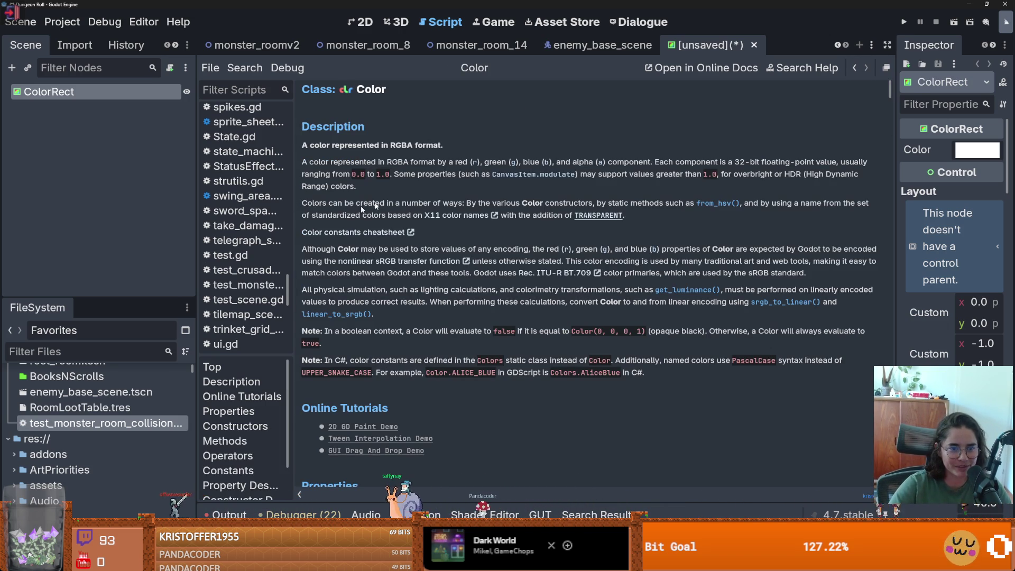
left_click(854, 68)
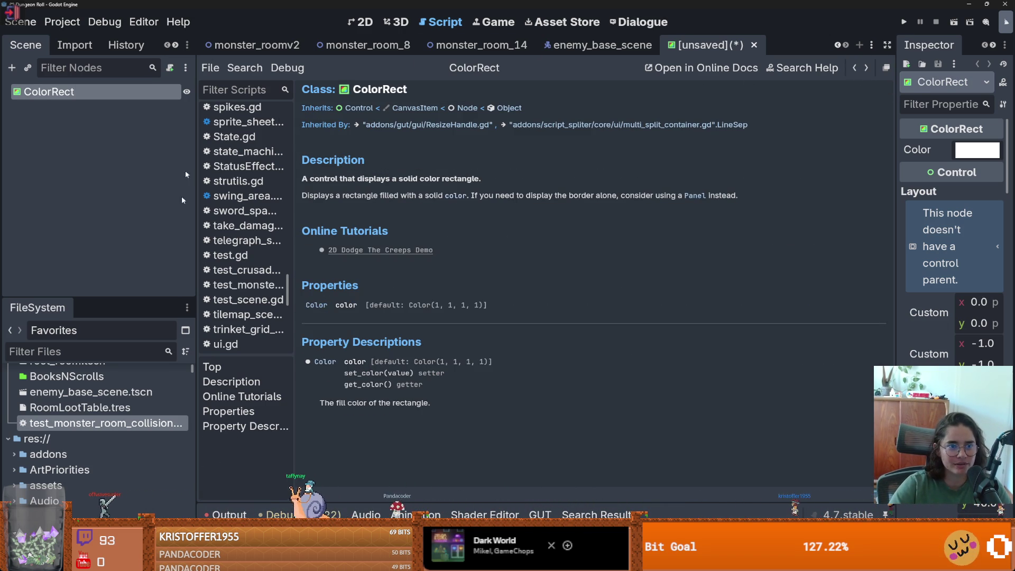
- Change the root node's type to Sprite2D and read the Sprite2D class reference
right_click(129, 93)
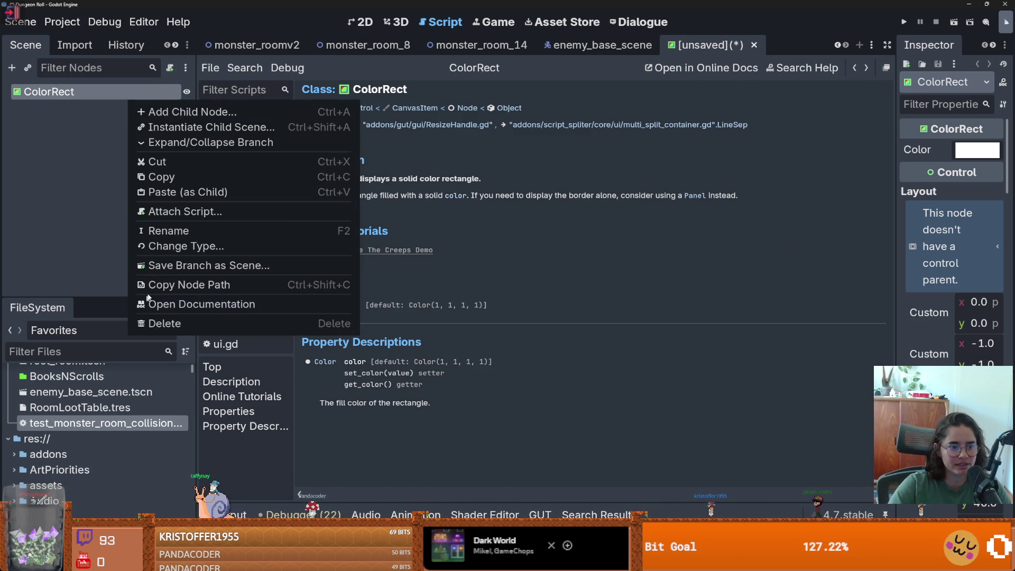
left_click(163, 245)
type("sprt")
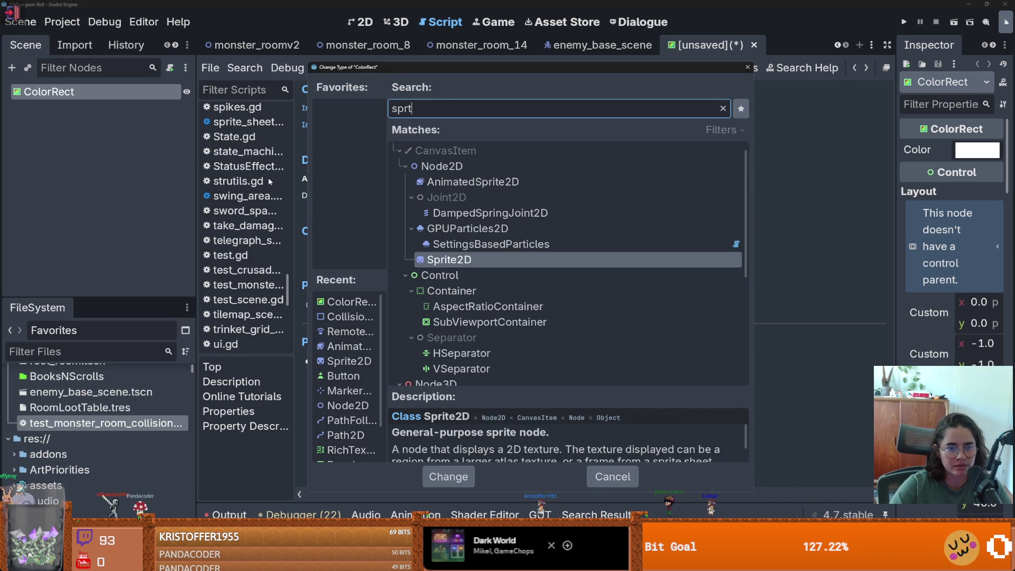
key("Return")
right_click(119, 93)
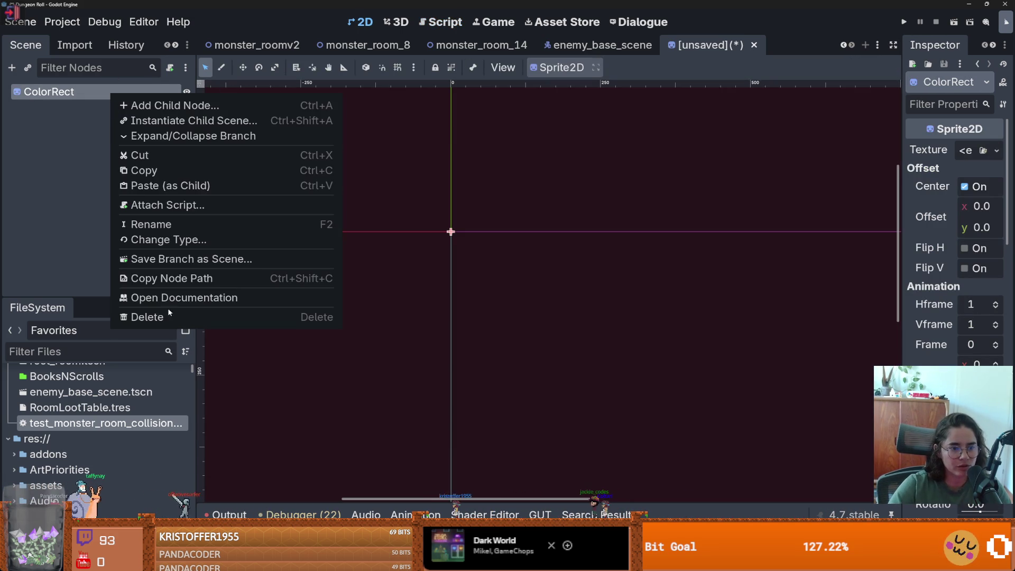
left_click(167, 305)
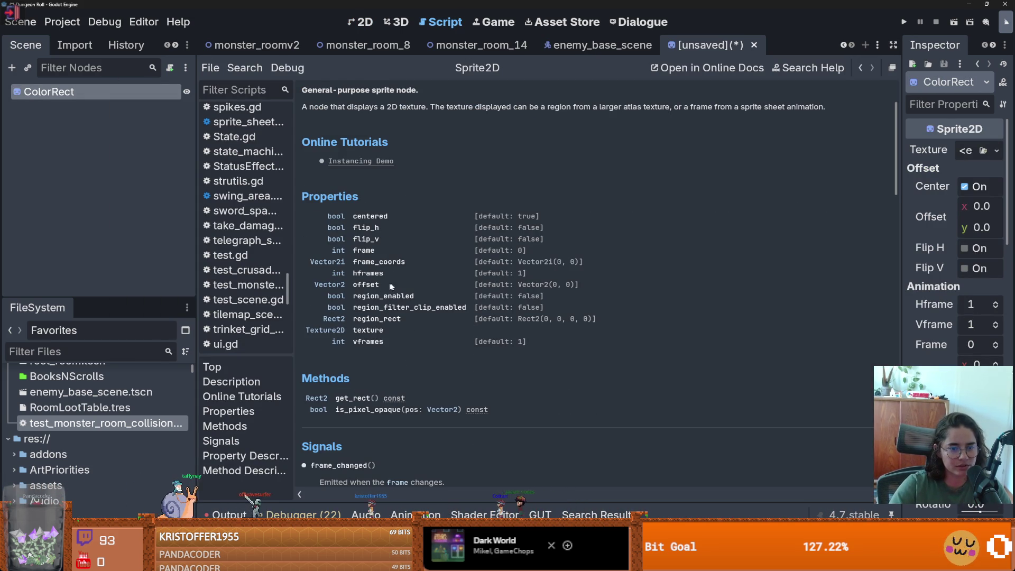
scroll(395, 325, "down", 10)
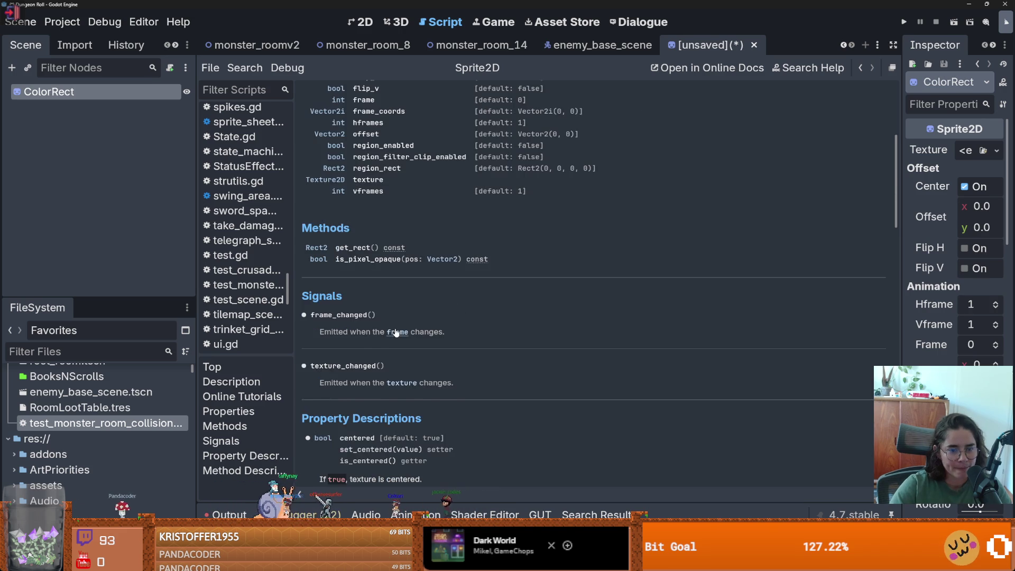
scroll(391, 335, "up", 10)
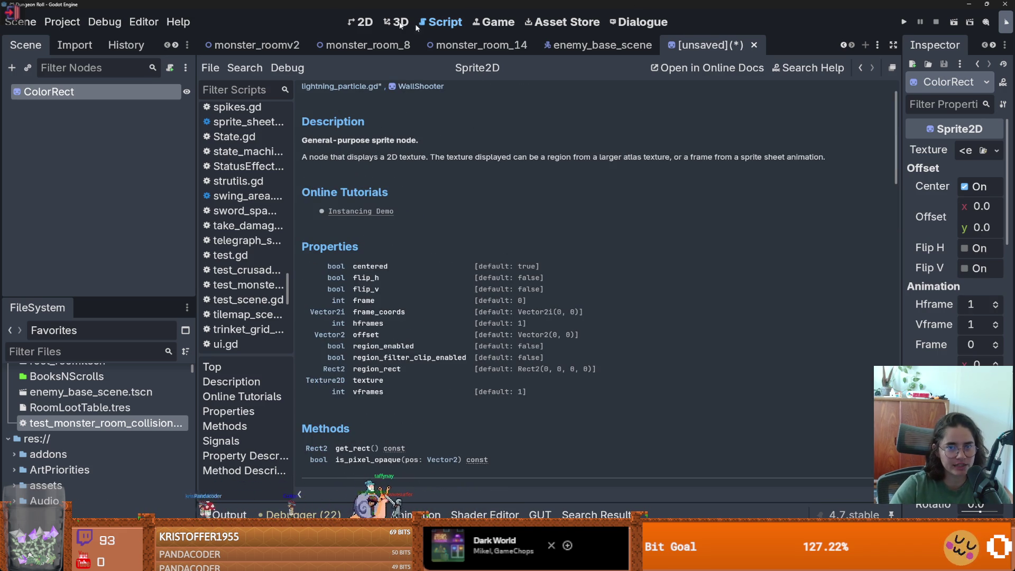
- Return to the 2D view and close the scratch scene without saving
left_click(353, 22)
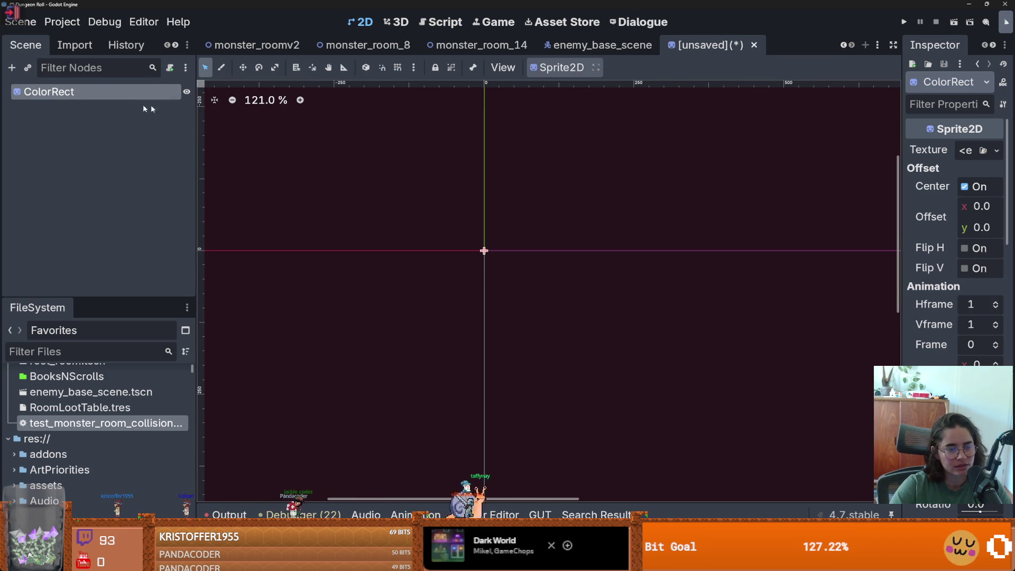
right_click(83, 90)
key("Escape")
left_click(753, 44)
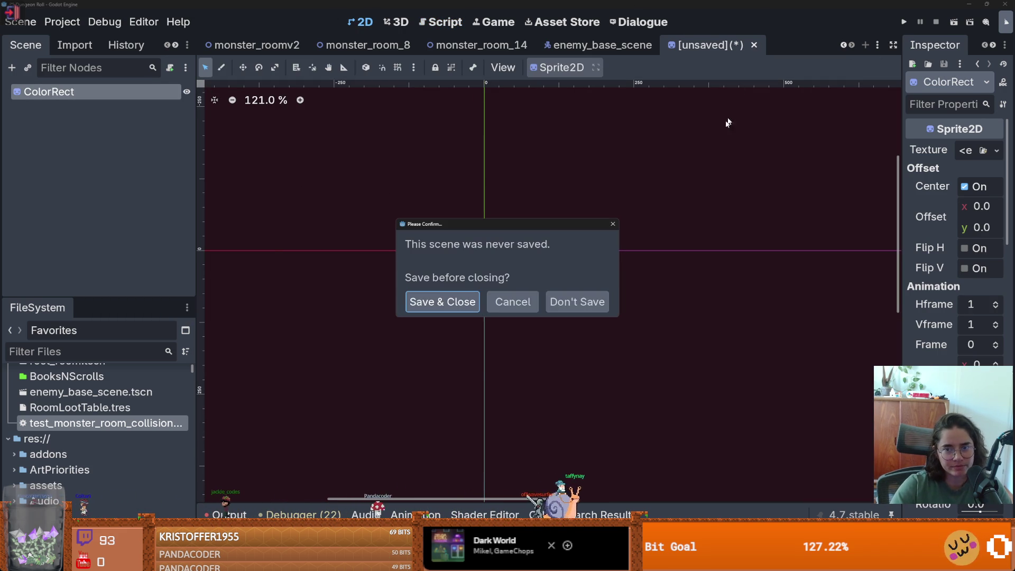
left_click(584, 304)
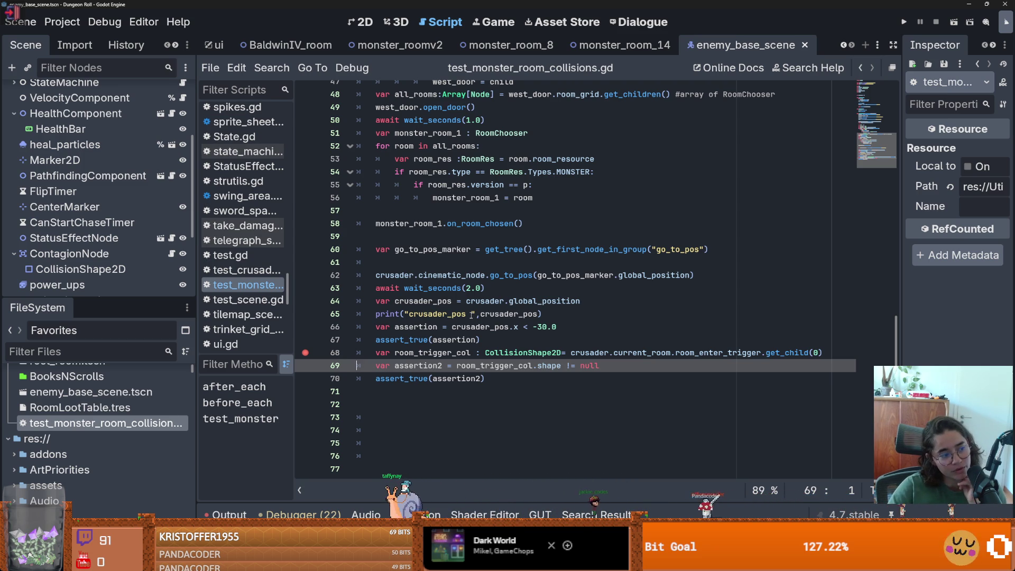
mouse_move(480, 308)
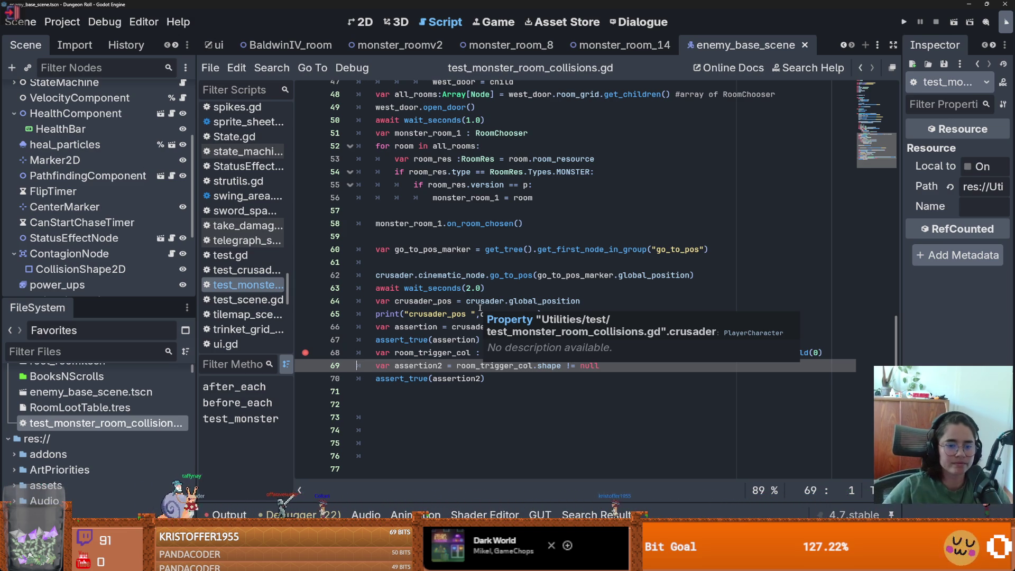
left_click(476, 262)
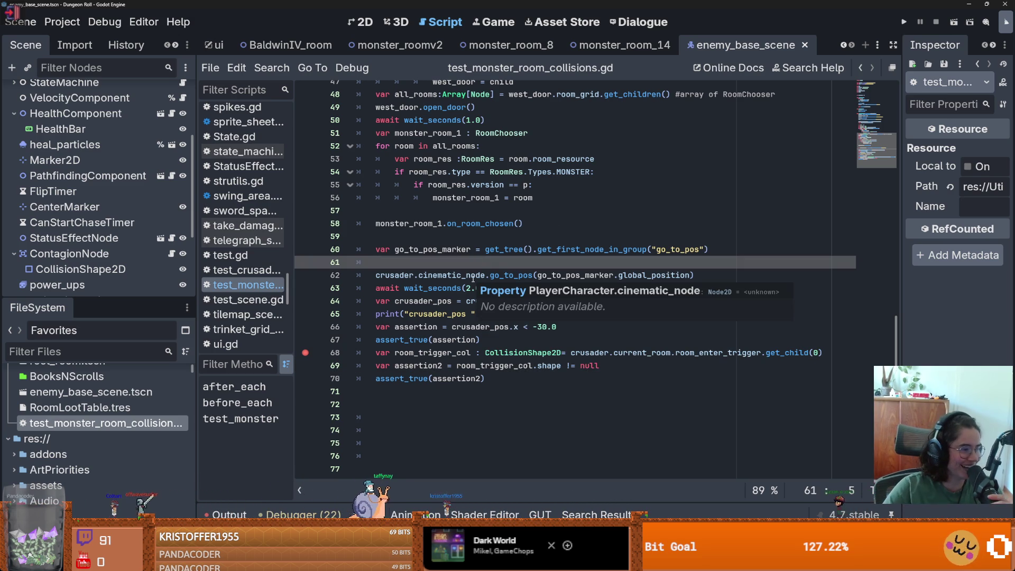
left_click(418, 354)
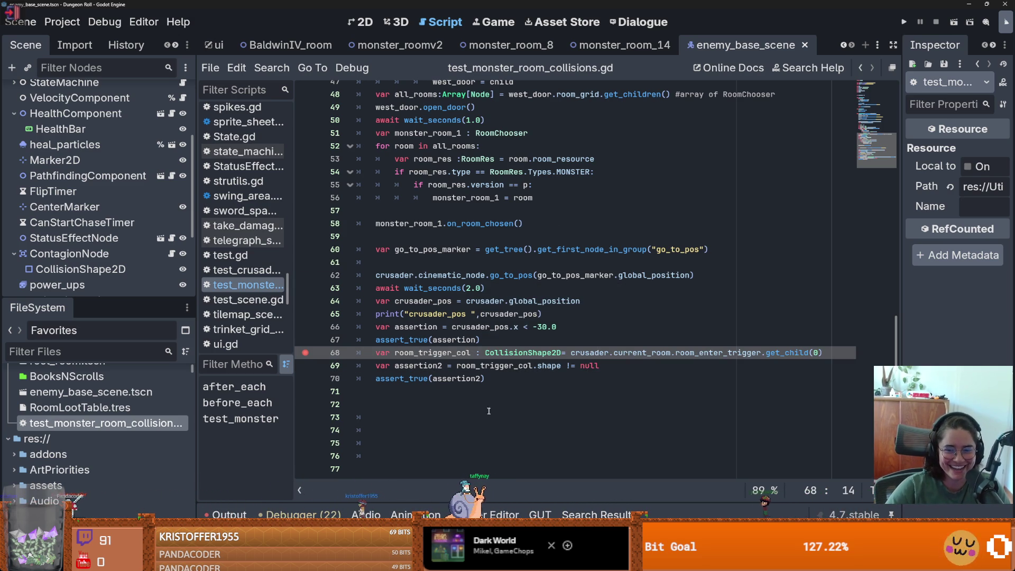
scroll(560, 394, "up", 5)
scroll(580, 387, "down", 5)
double_click(705, 355)
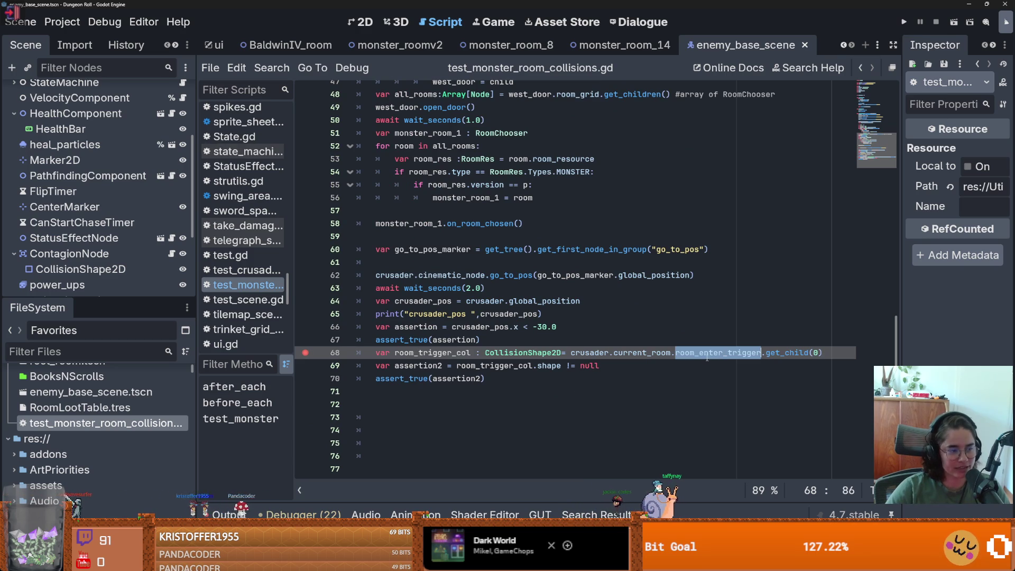
key("ctrl+s")
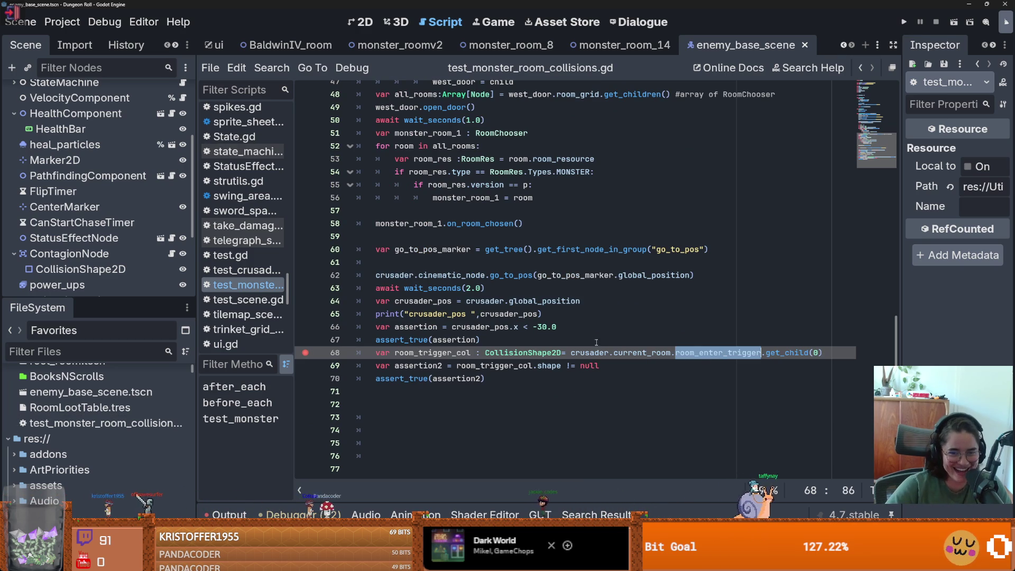
left_click(594, 352)
double_click(642, 354)
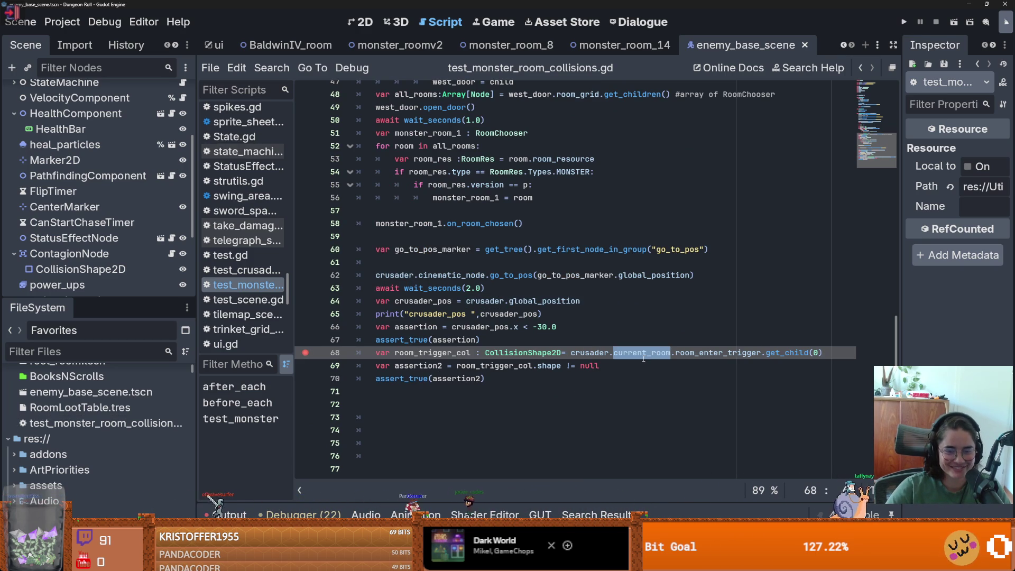
left_click(622, 373)
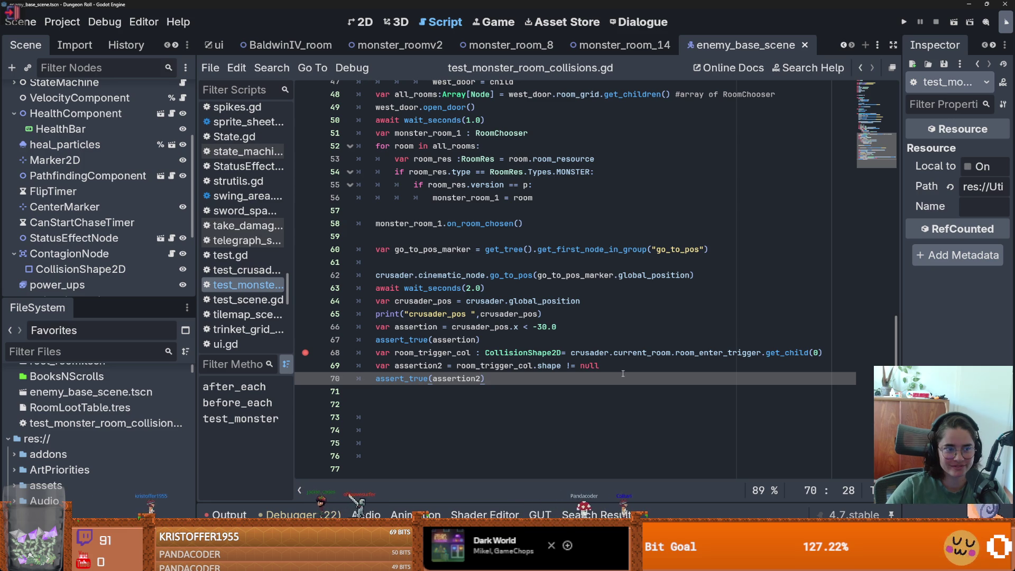
left_click(616, 353)
left_click(596, 353)
left_click(499, 353)
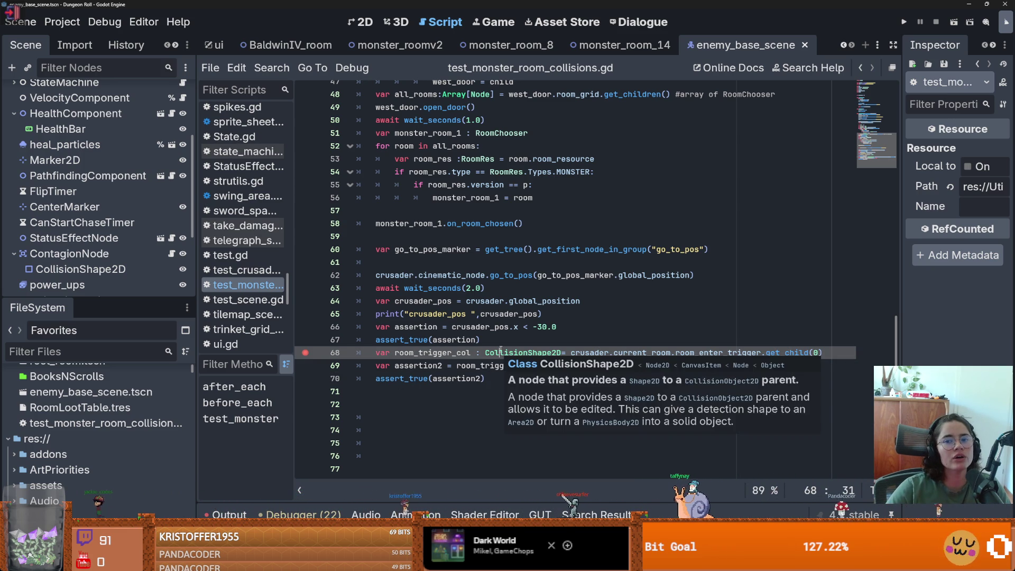
double_click(445, 353)
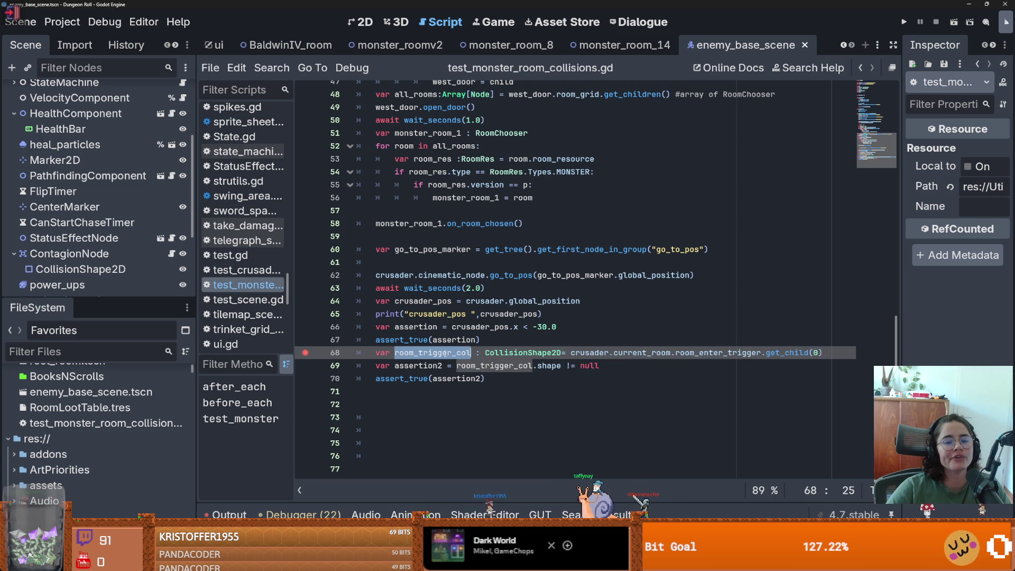
left_click(416, 353)
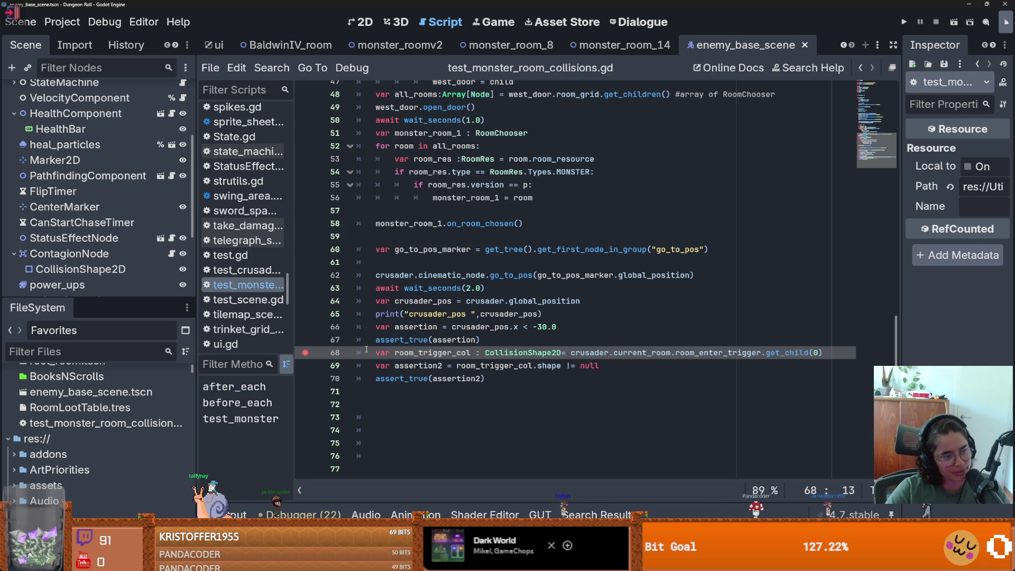
left_click(578, 352)
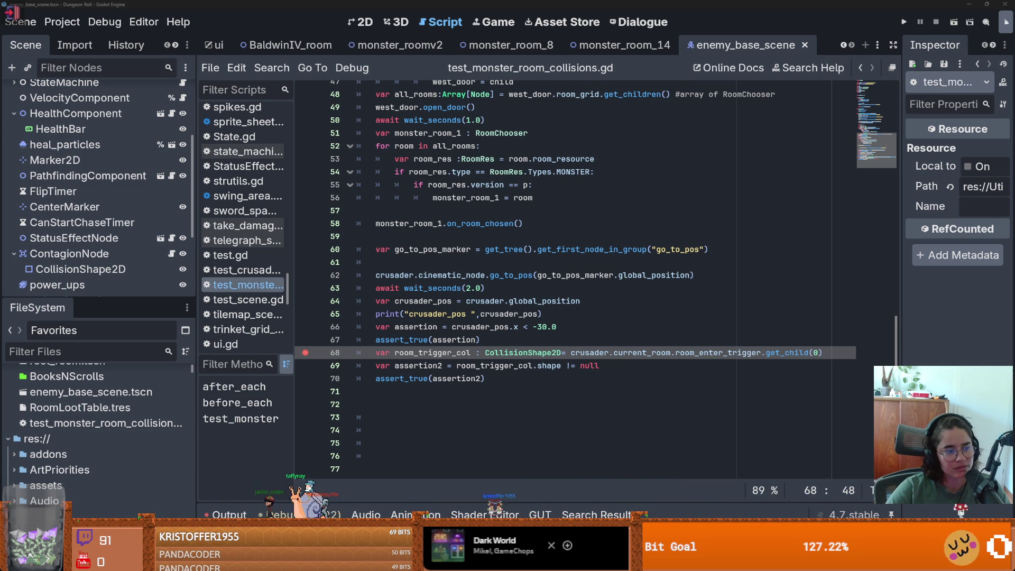
left_click(561, 327)
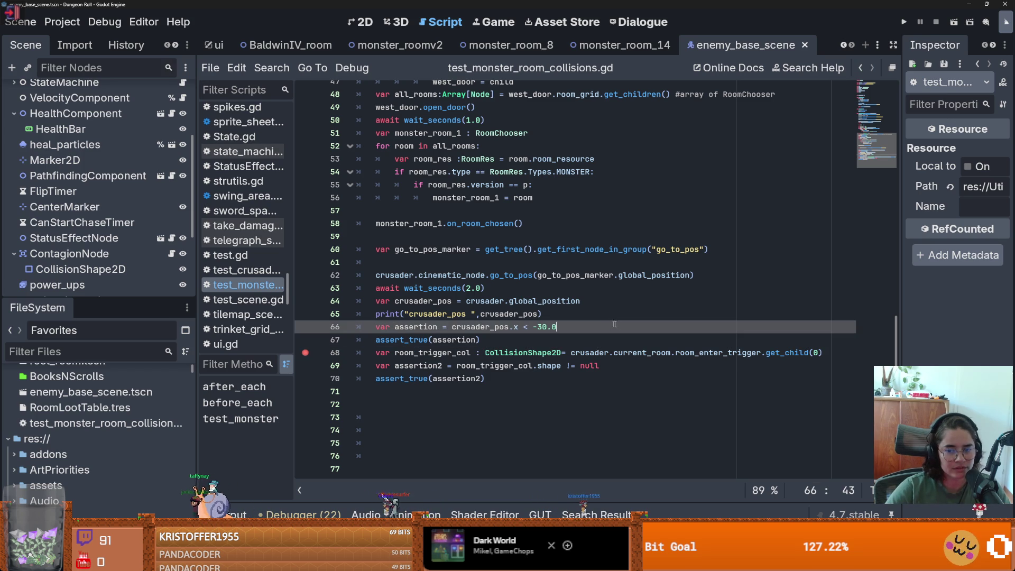
- Remove the line 68 breakpoint with F9 and save
left_click(563, 352)
key("F9")
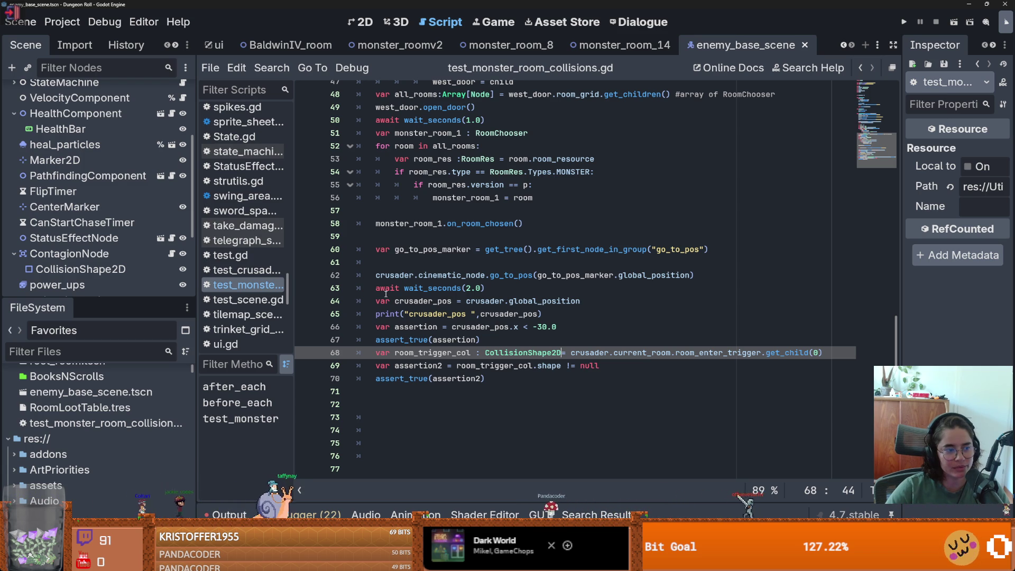
left_click(508, 327)
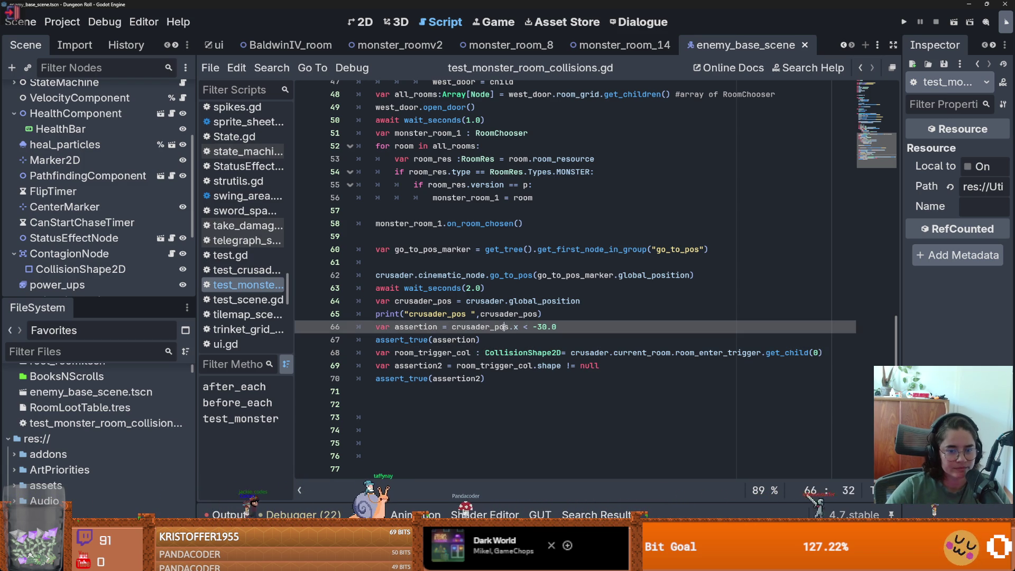
key("ctrl+s")
left_click(550, 344)
key("ctrl+s")
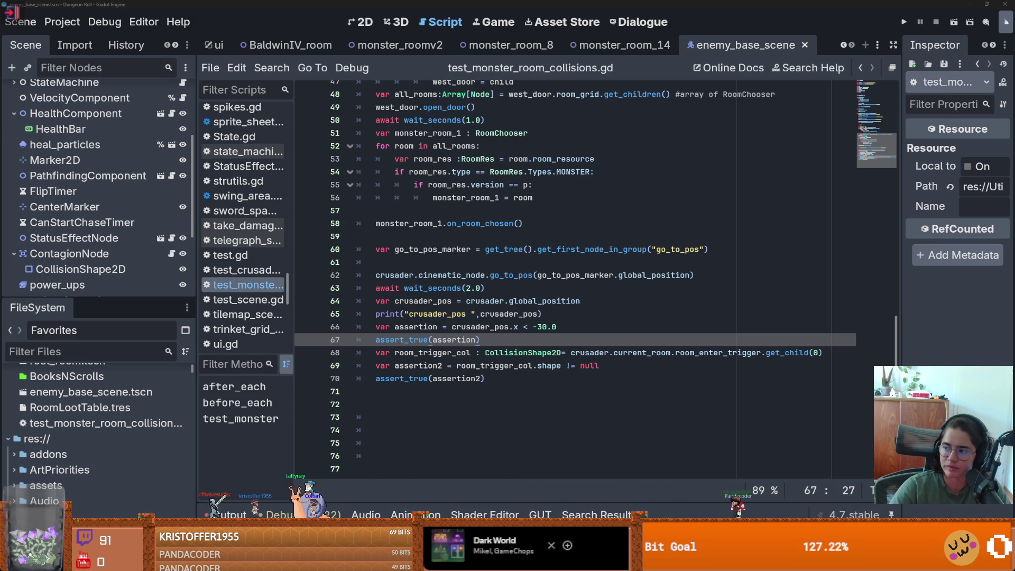
- Review the test lines, highlighting every use of assertion2, and save again
left_click(410, 290)
key("ctrl+s")
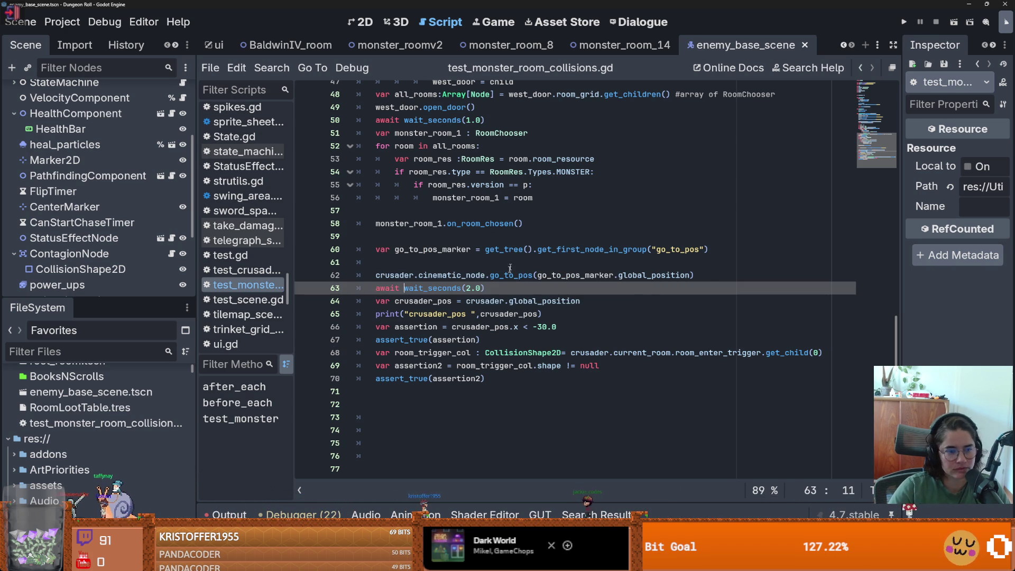
left_click(460, 327)
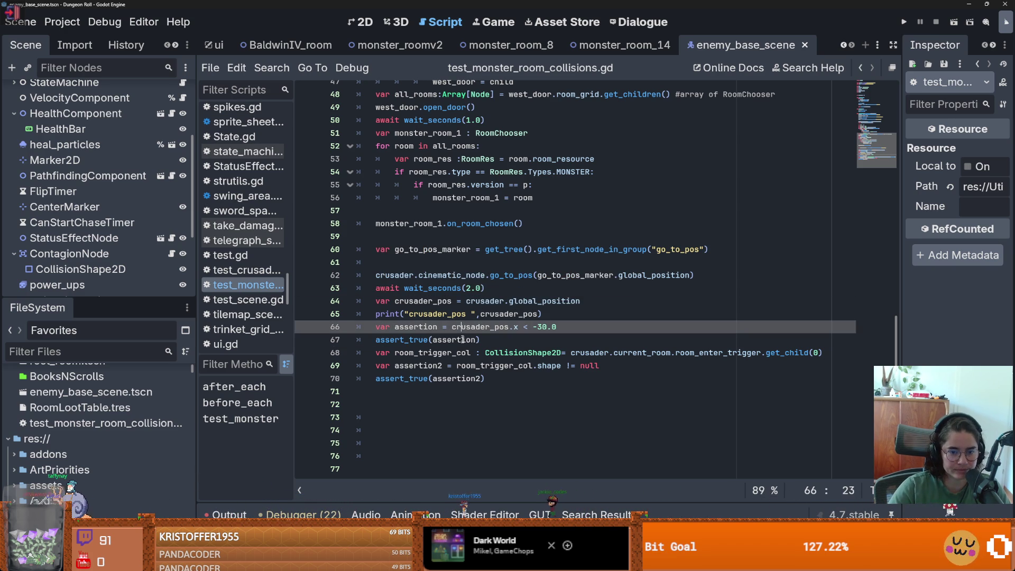
left_click(474, 376)
double_click(474, 377)
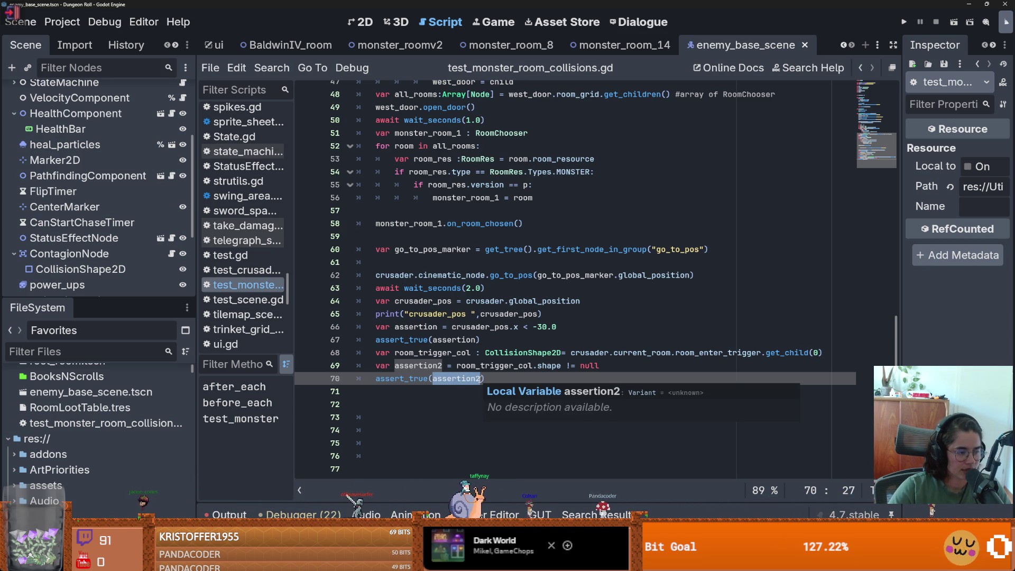
scroll(460, 378, "up", 2)
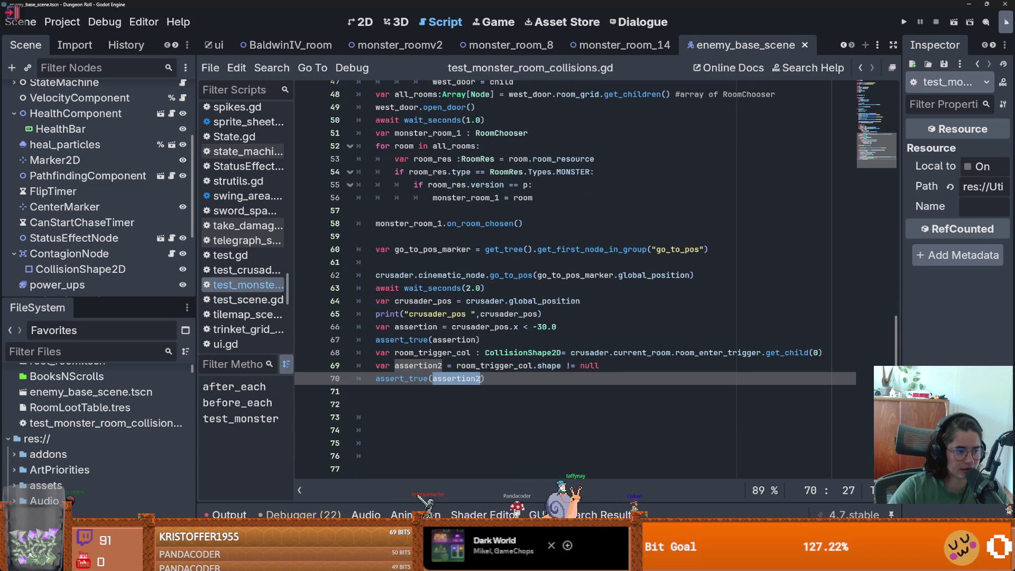
scroll(460, 378, "down", 2)
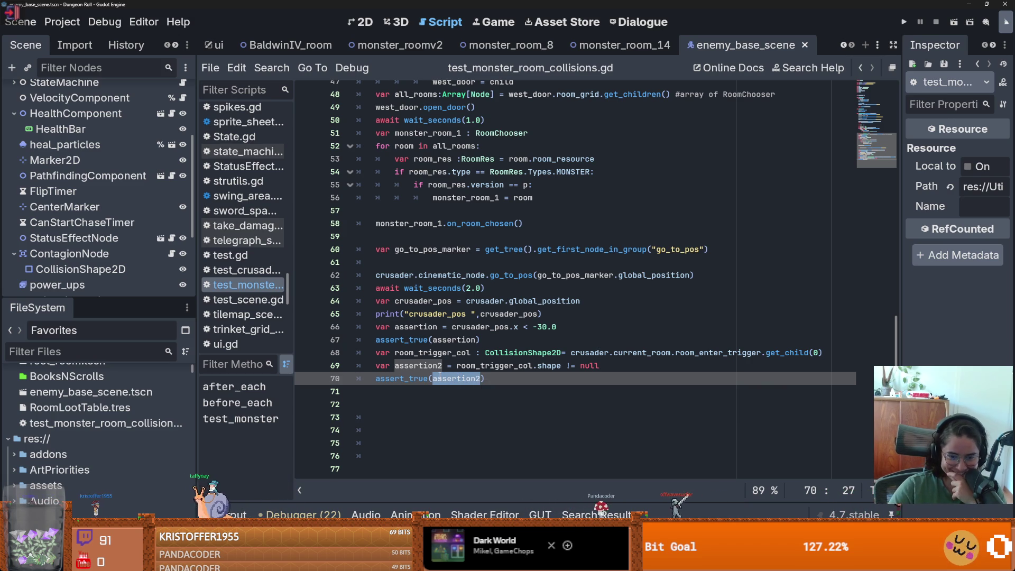
left_click(440, 376)
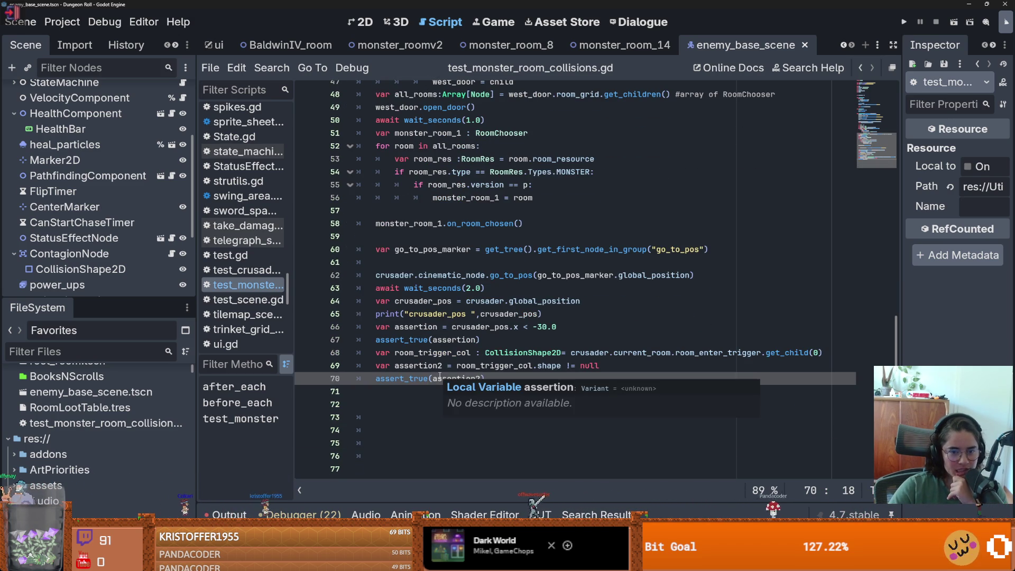
scroll(440, 376, "up", 2)
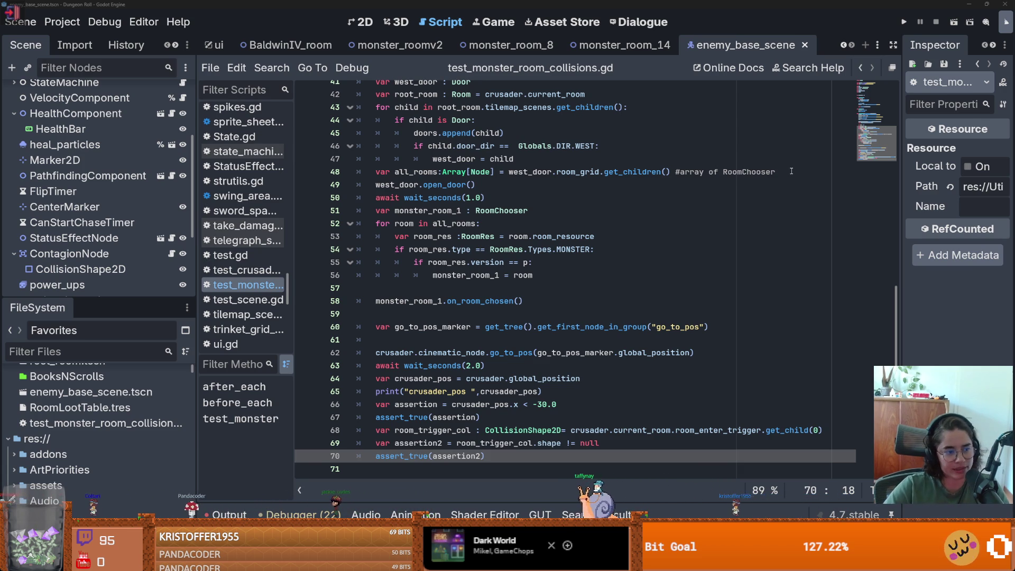
left_click(560, 341)
scroll(436, 304, "down", 1)
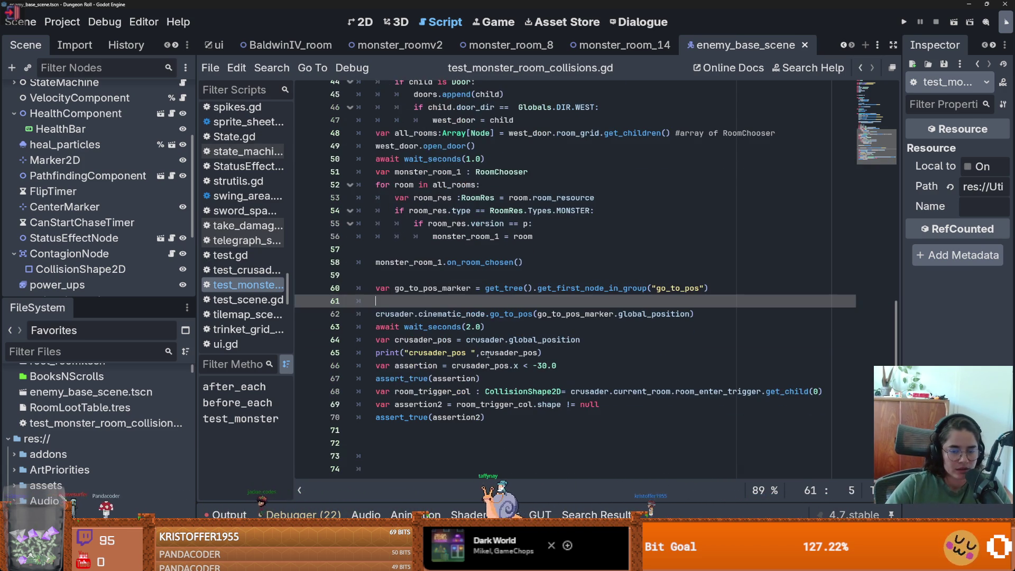
key("ctrl+s")
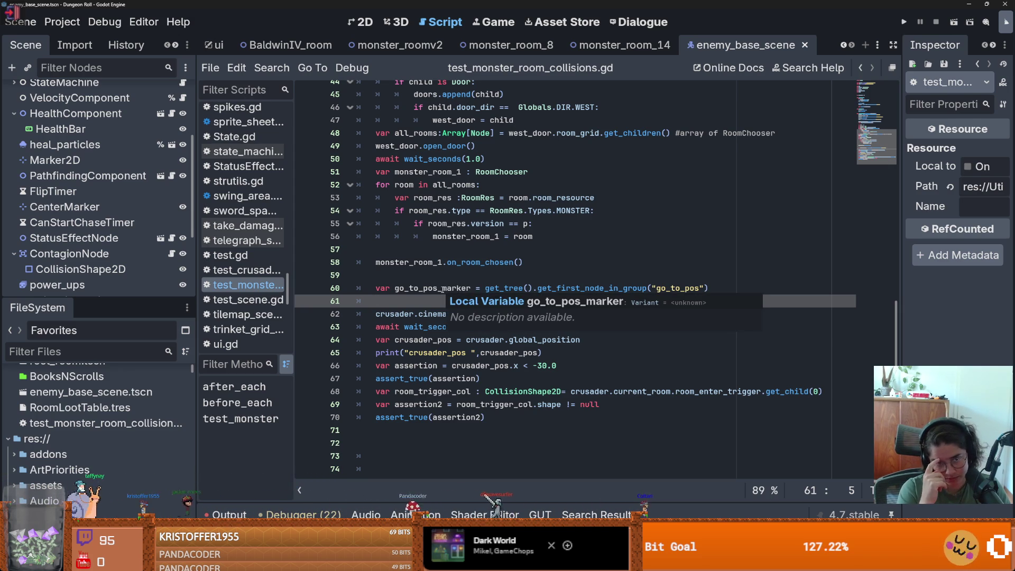
left_click(458, 262, "ctrl")
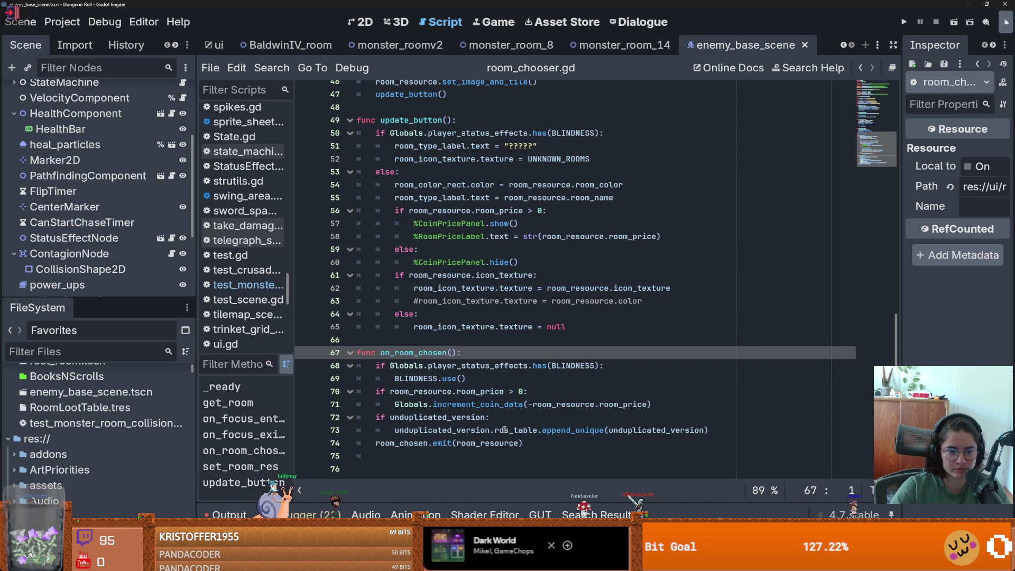
left_click(487, 444)
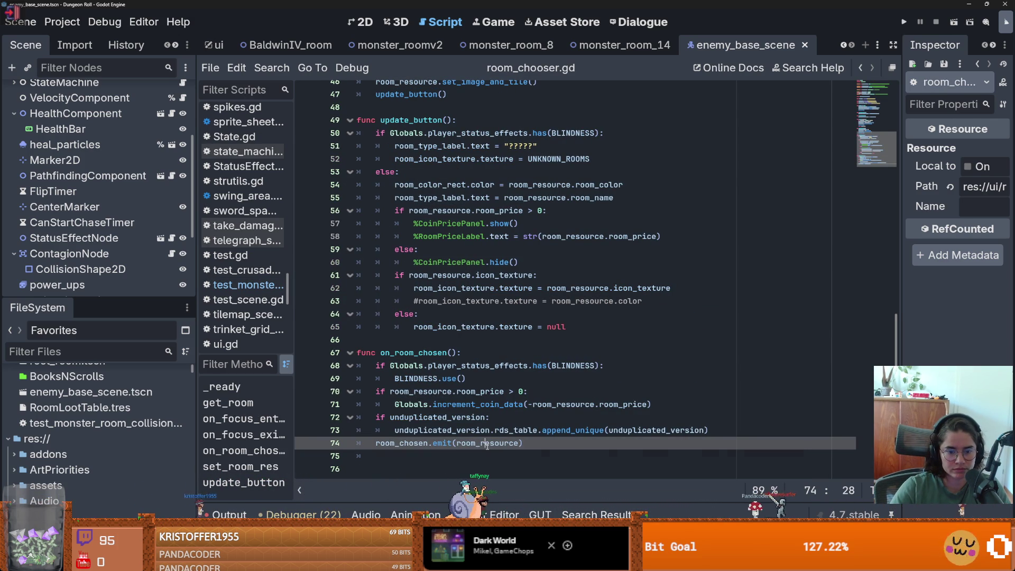
double_click(487, 444)
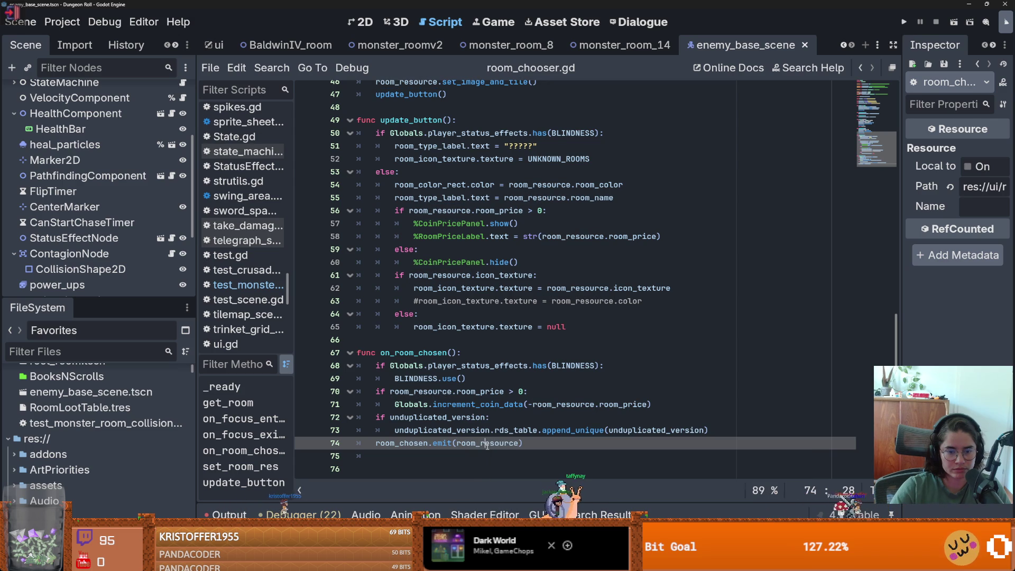
double_click(486, 443)
left_click(487, 443)
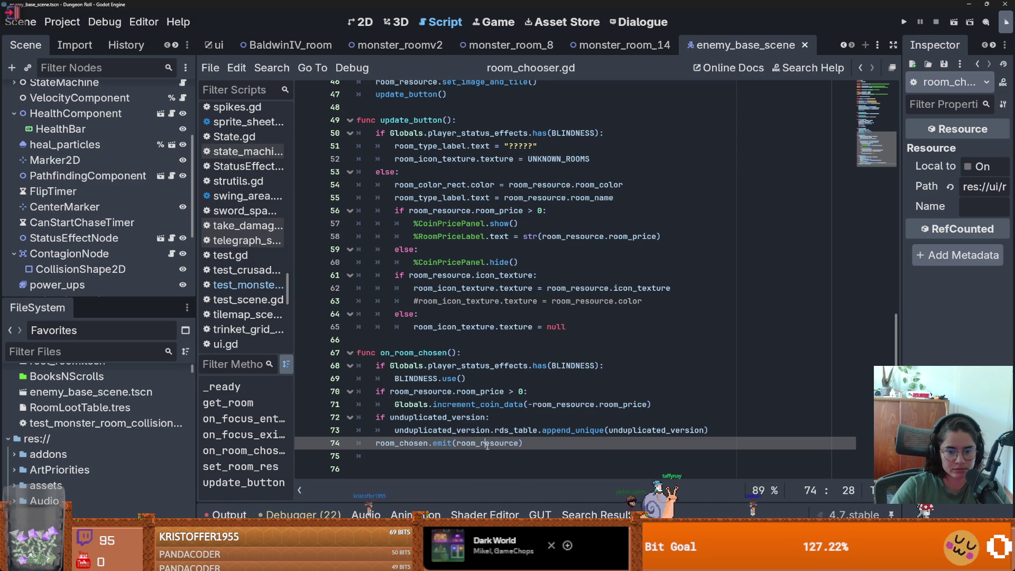
double_click(487, 443)
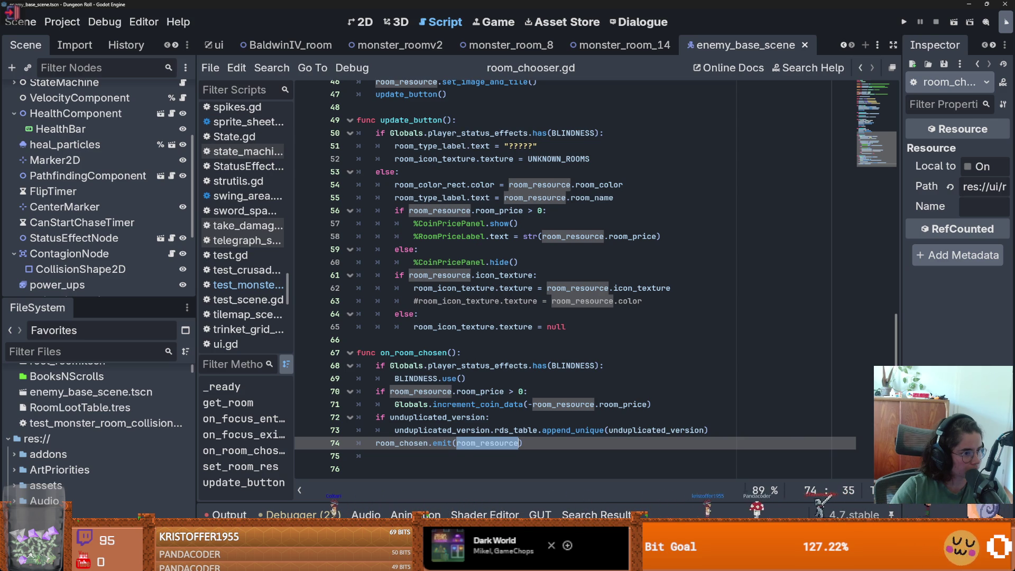
left_click(433, 417)
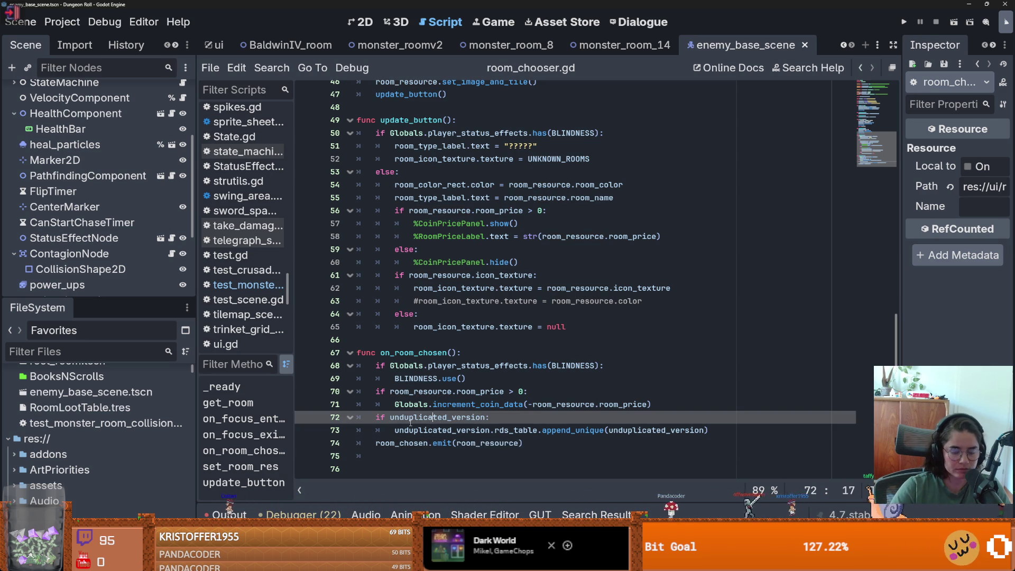
double_click(106, 423)
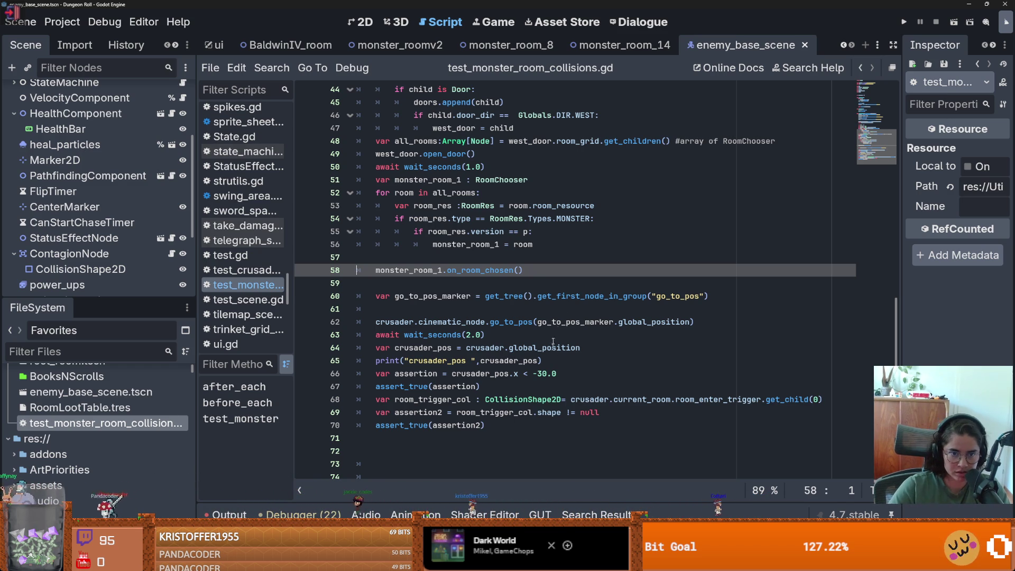
- Trace the monster_room_1, on_room_chosen and go_to_pos_marker lines, leaving the caret on empty line 59
double_click(466, 244)
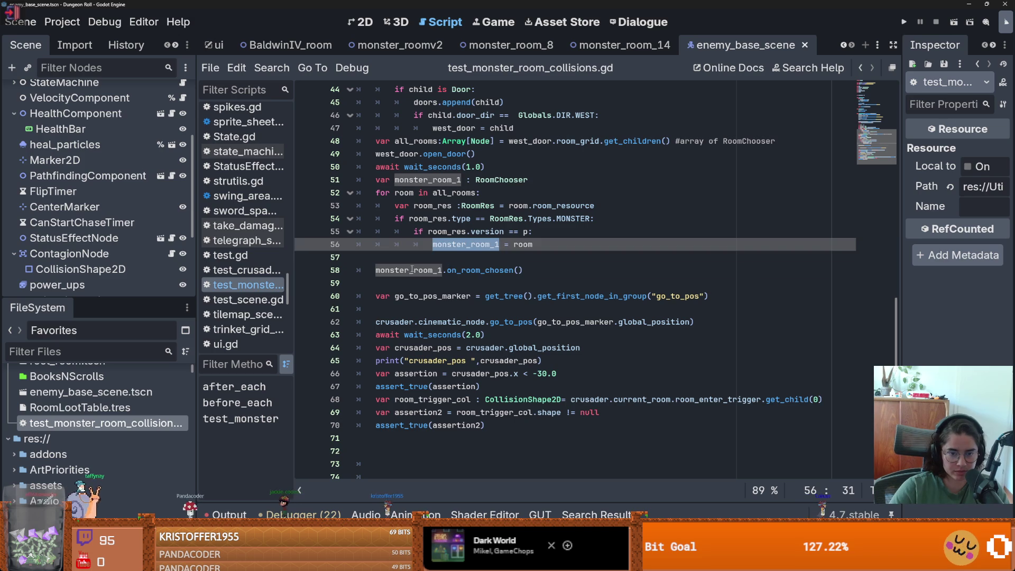
left_click(474, 270)
double_click(474, 271)
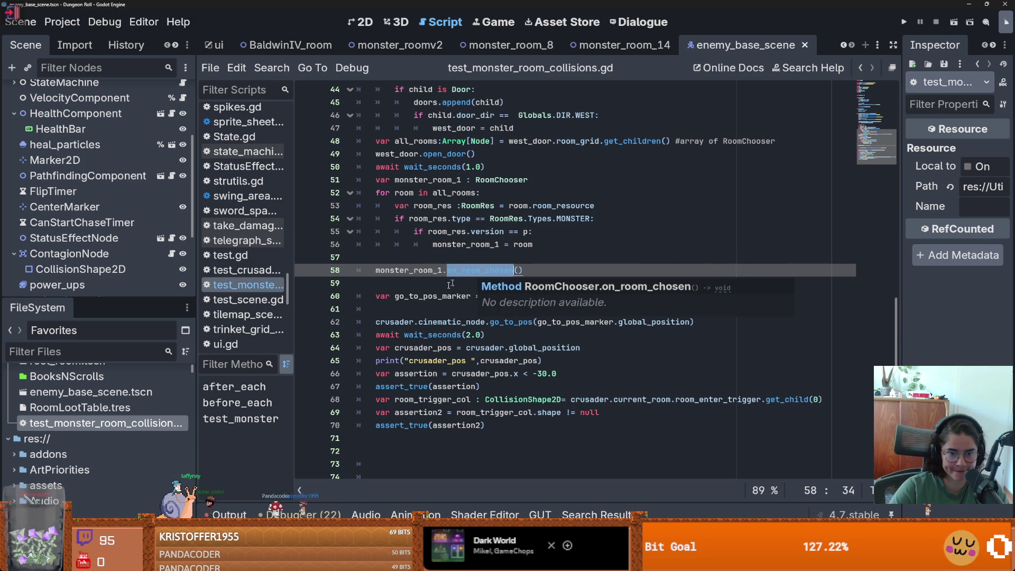
double_click(434, 297)
left_click(433, 323)
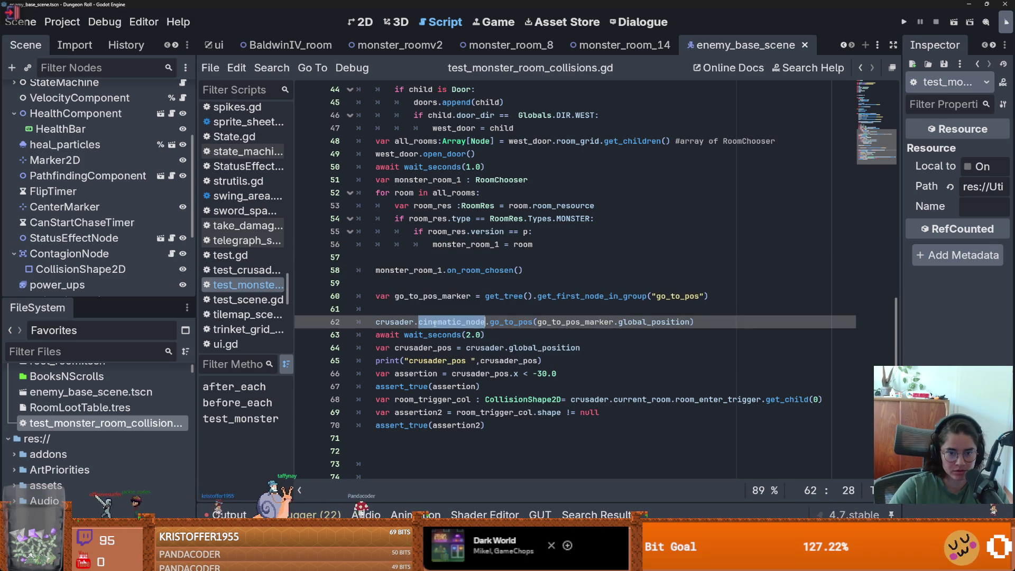
left_click(422, 334)
left_click(426, 321)
left_click(429, 283)
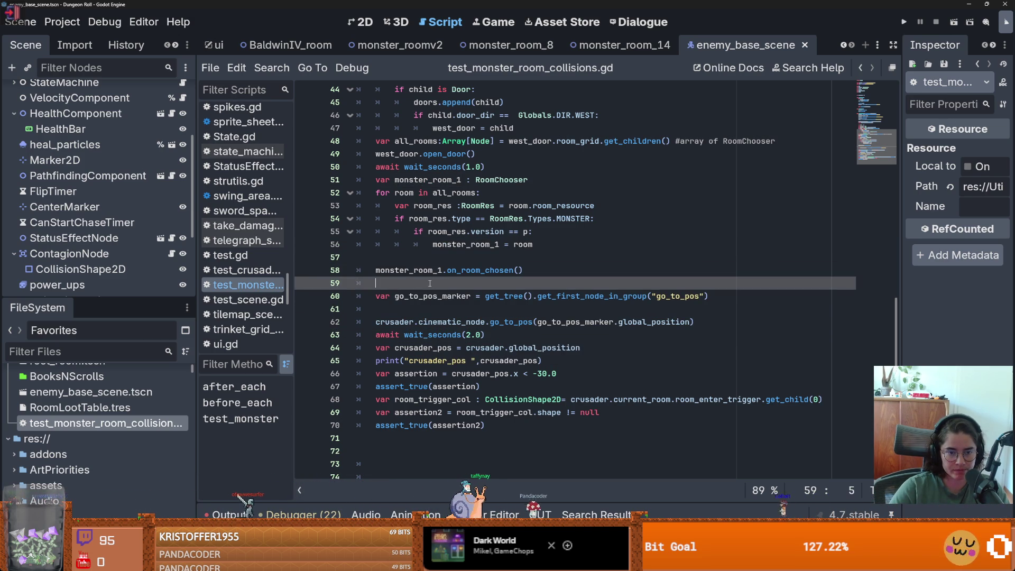
- Scroll down and select the room_trigger_col variable on line 68
scroll(430, 283, "up", 7)
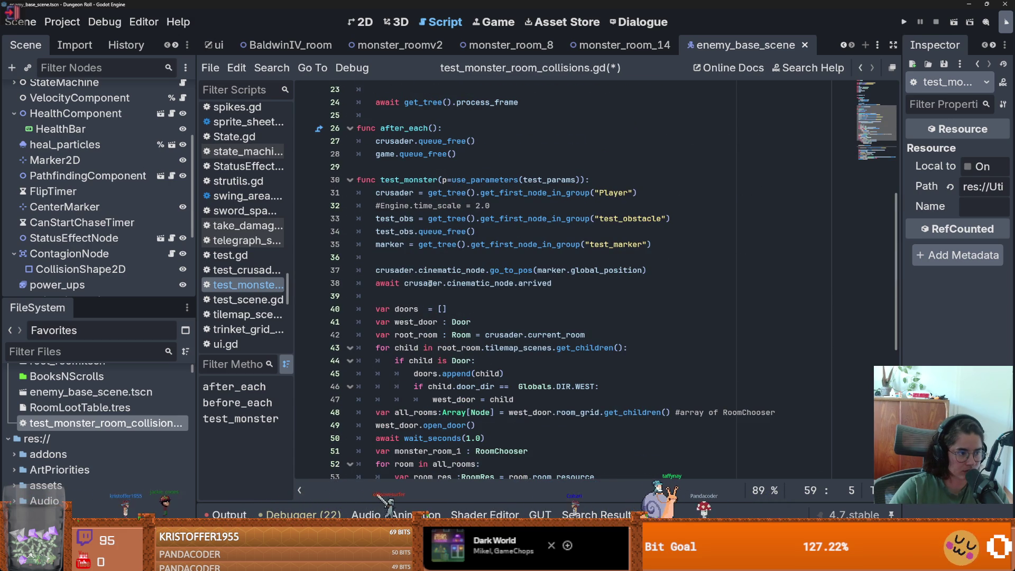
scroll(429, 283, "down", 6)
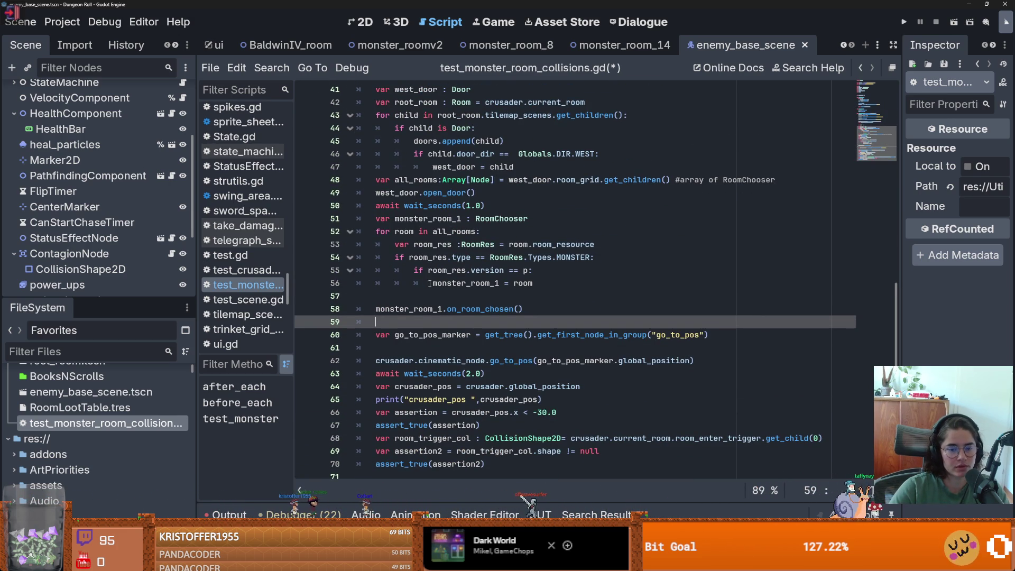
scroll(429, 283, "down", 2)
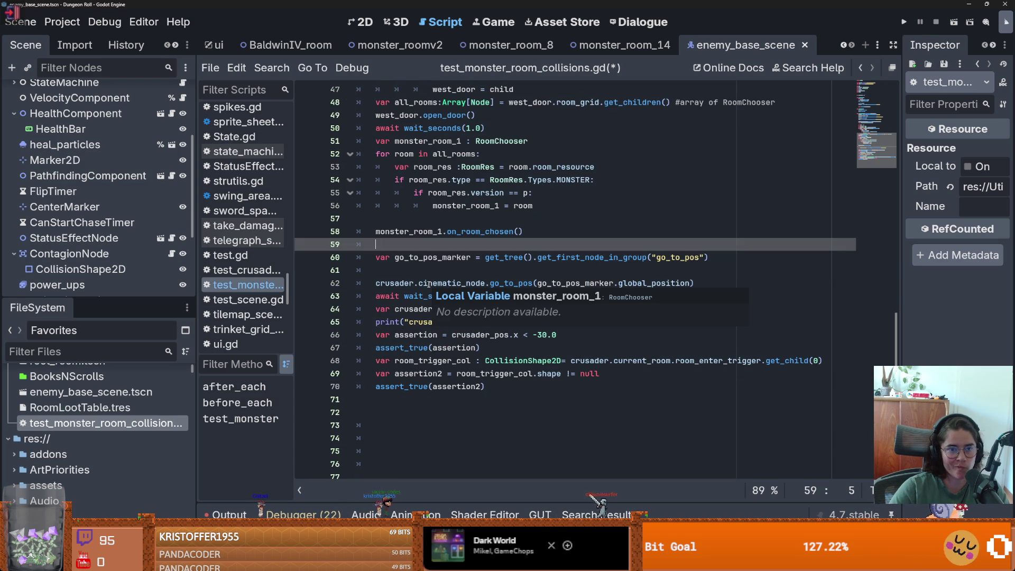
scroll(428, 284, "down", 1)
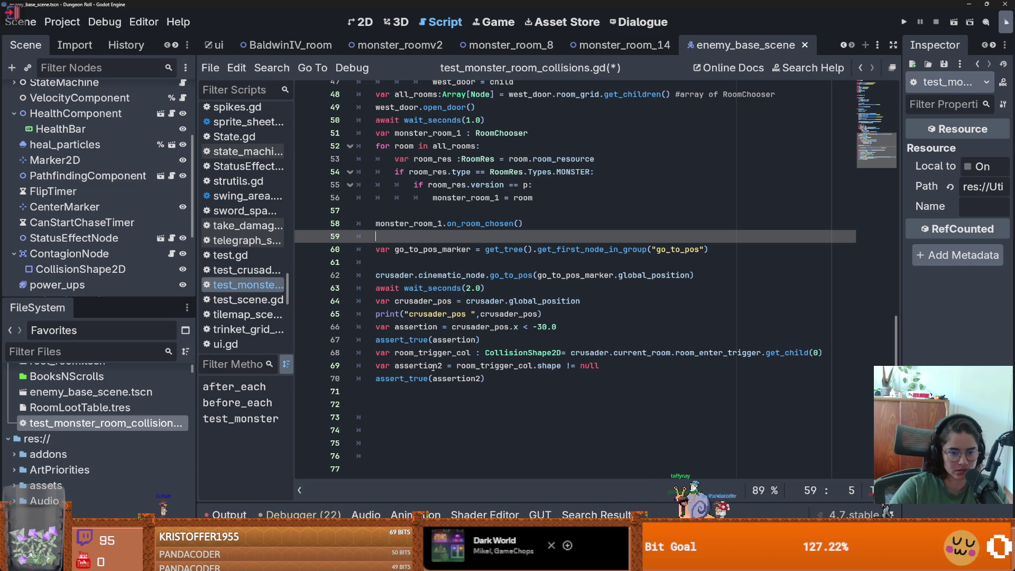
double_click(456, 354)
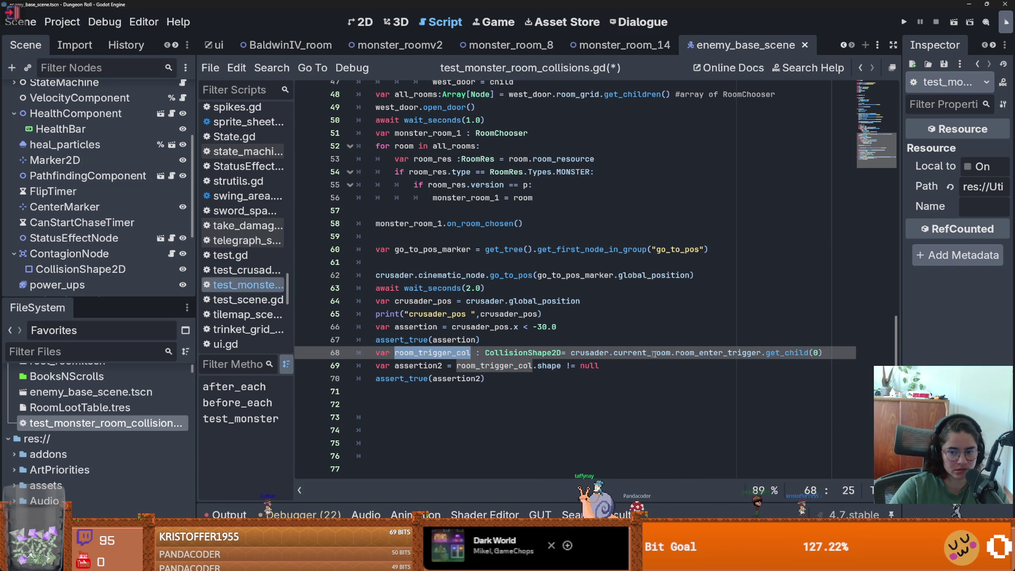
- Add print("crusader current room ", crusader.current_room) as a new line 69
left_click(826, 353)
key("Return")
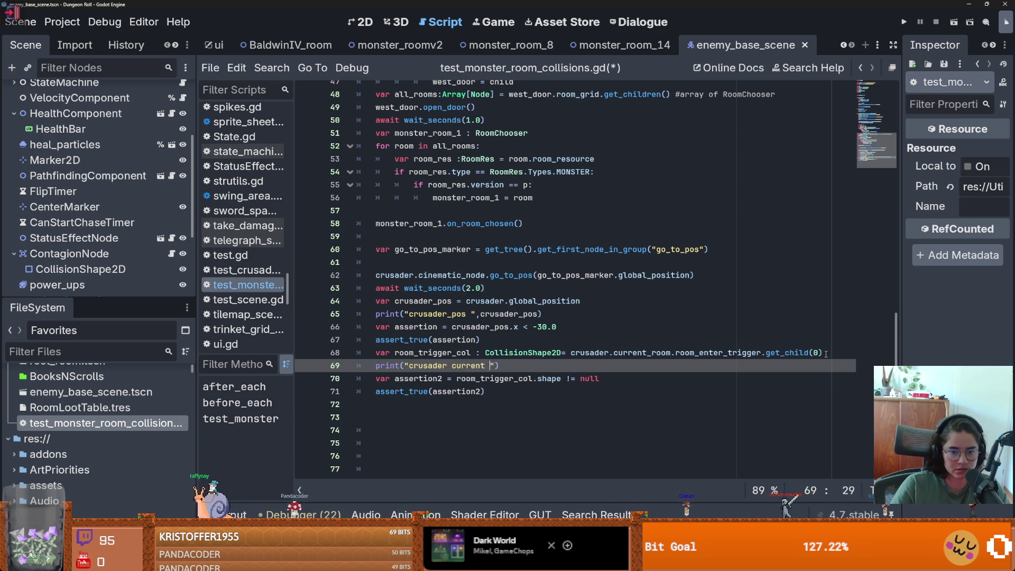
type("m \",")
left_click(696, 353)
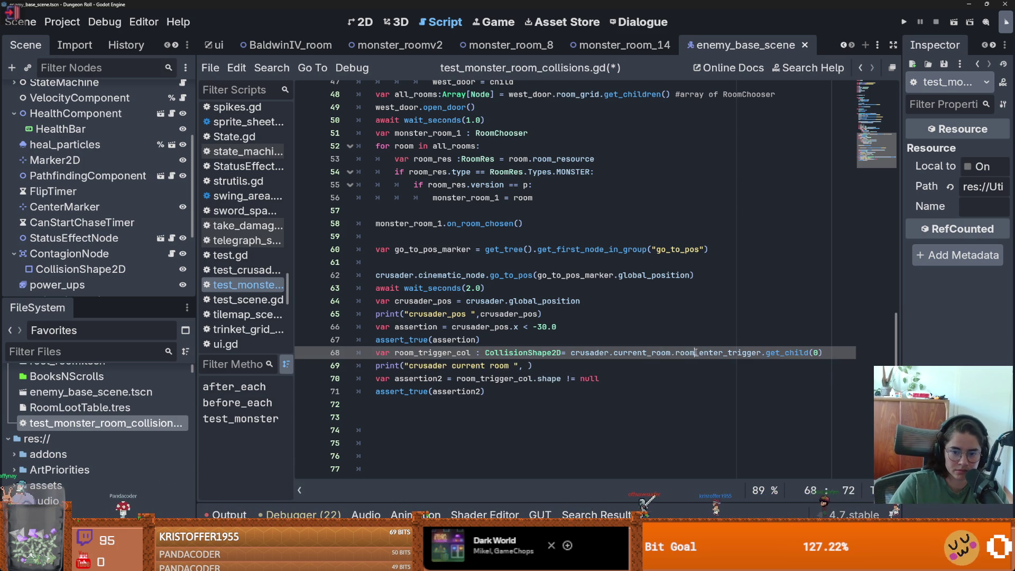
left_click_drag(671, 352, 569, 353)
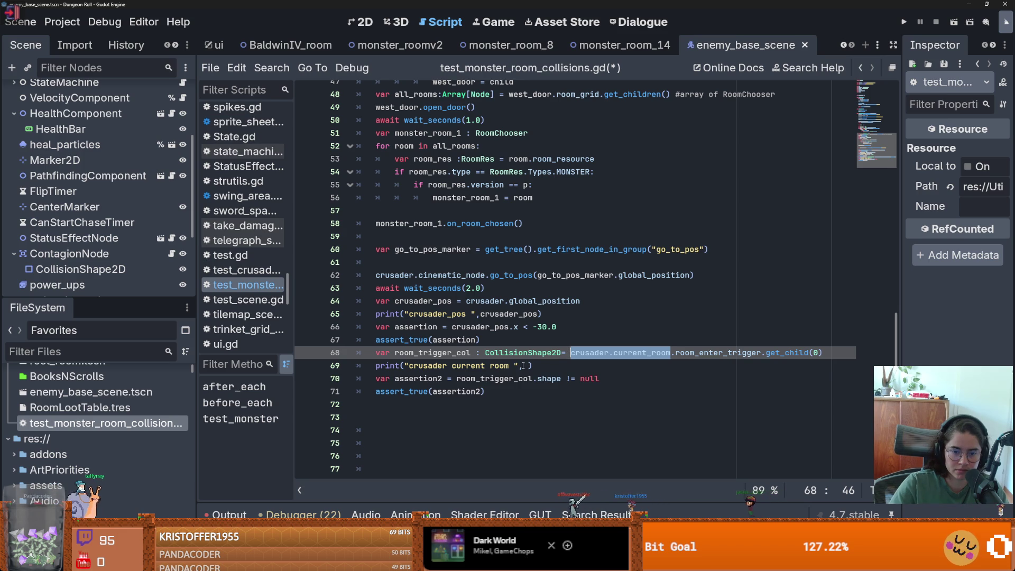
key("ctrl+c")
left_click(522, 366)
key("ctrl+v")
- Run the monster room test script from the GUT panel and close the finished test game
left_click(540, 514)
left_click(233, 364)
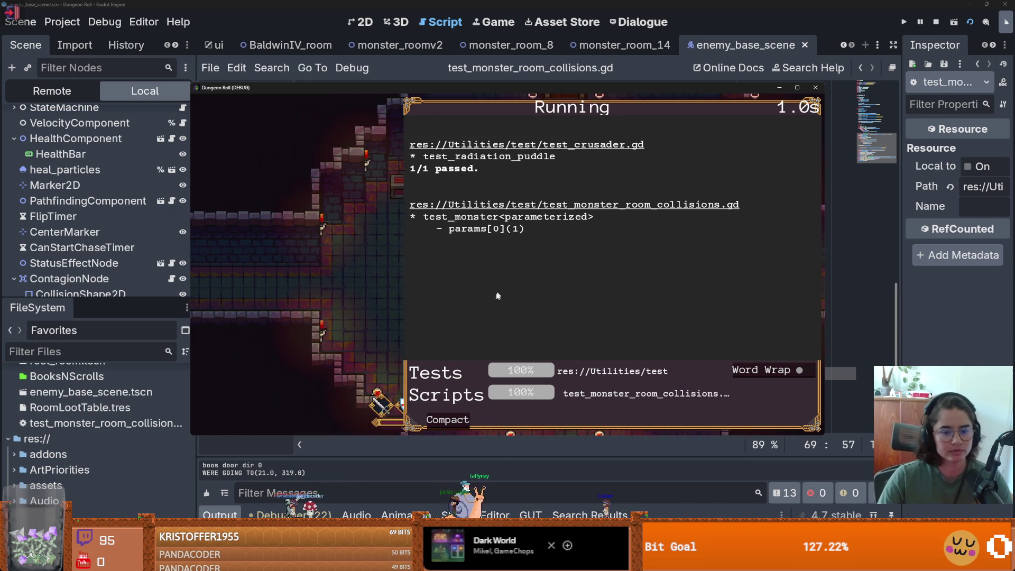
mouse_move(588, 67)
left_mouse_down()
mouse_move(642, 55)
mouse_move(417, 86)
left_mouse_up()
left_click(734, 69)
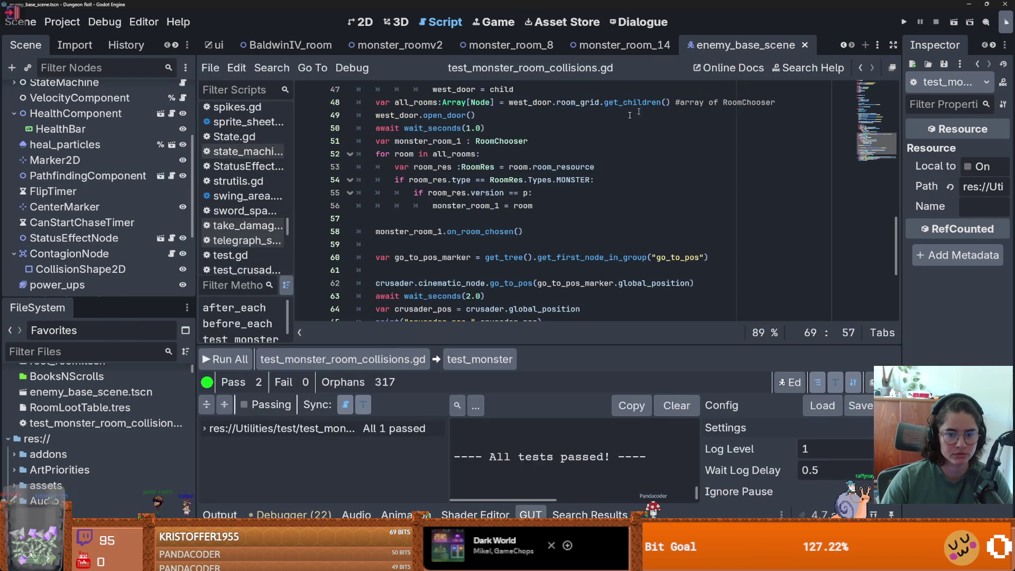
- Select the whole print line 69, then switch to the monster_room_8 scene
scroll(553, 211, "down", 3)
left_click(553, 245)
mouse_move(553, 245)
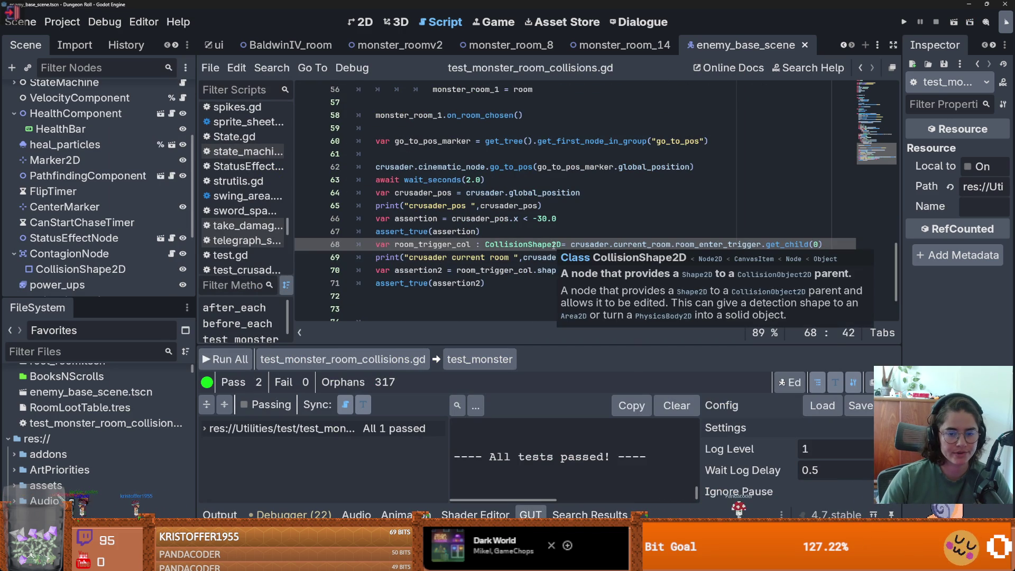
left_click(499, 257)
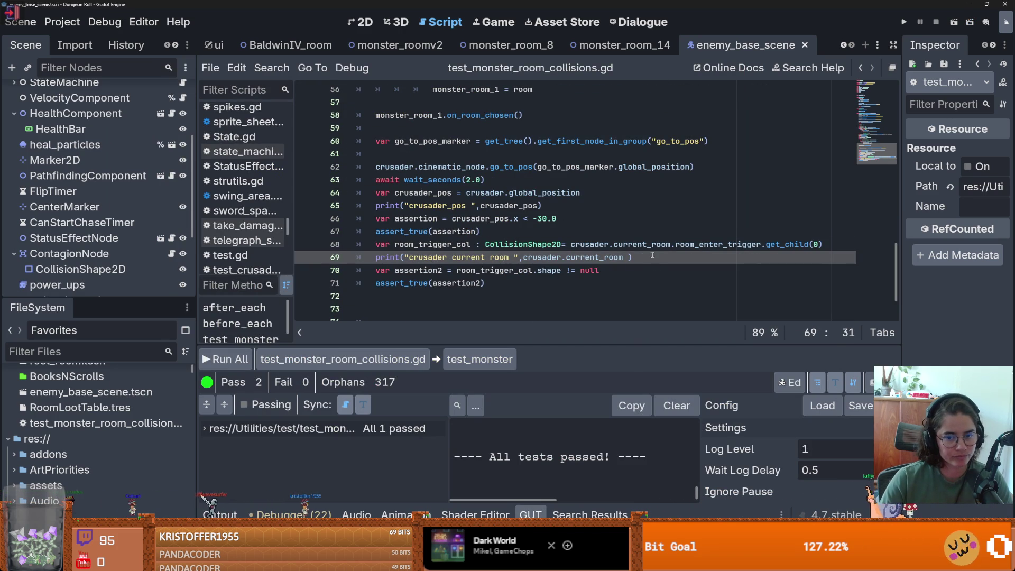
left_click_drag(653, 256, 357, 259)
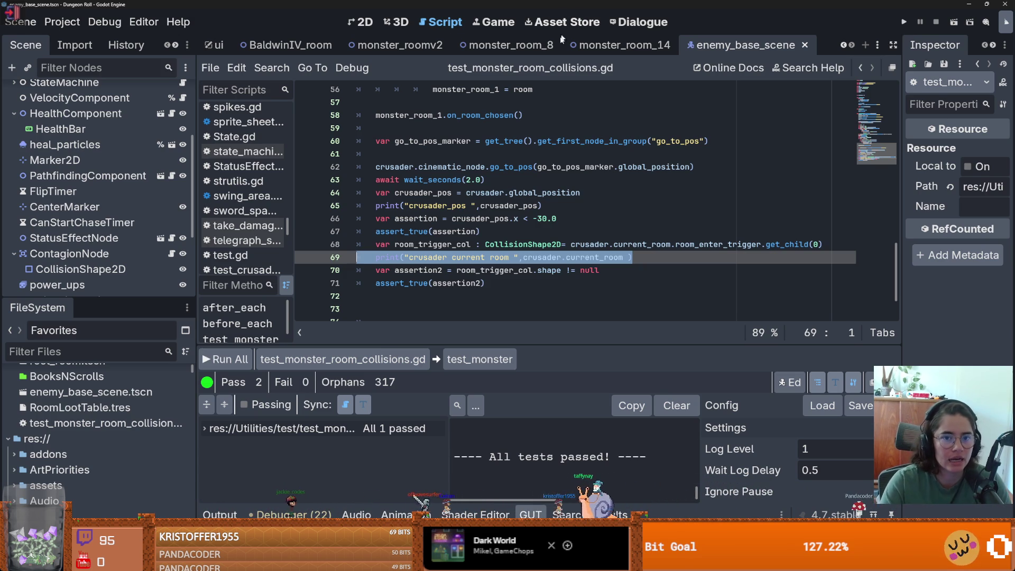
left_click(506, 45)
scroll(161, 195, "down", 2)
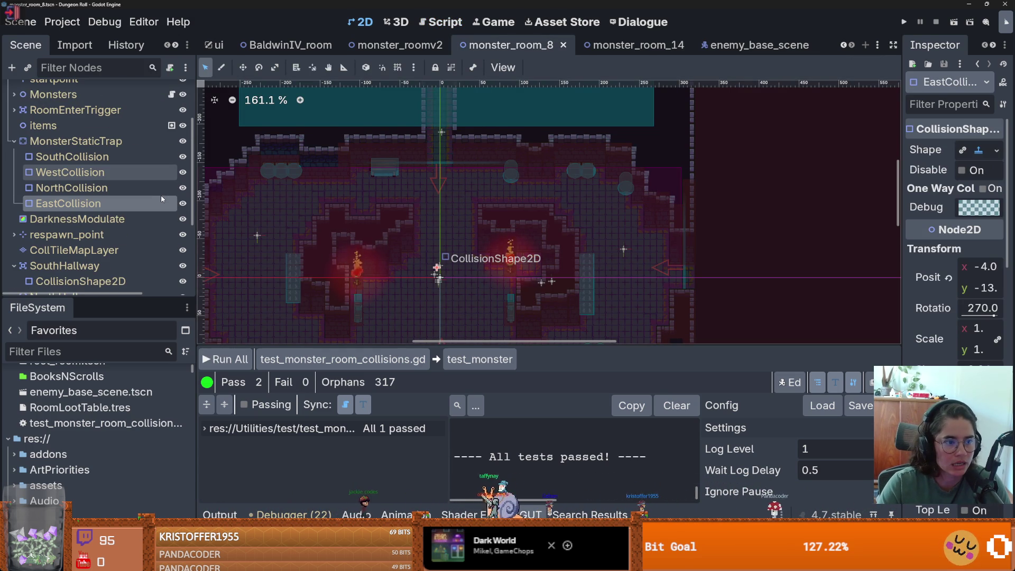
scroll(158, 196, "down", 3)
scroll(156, 200, "up", 4)
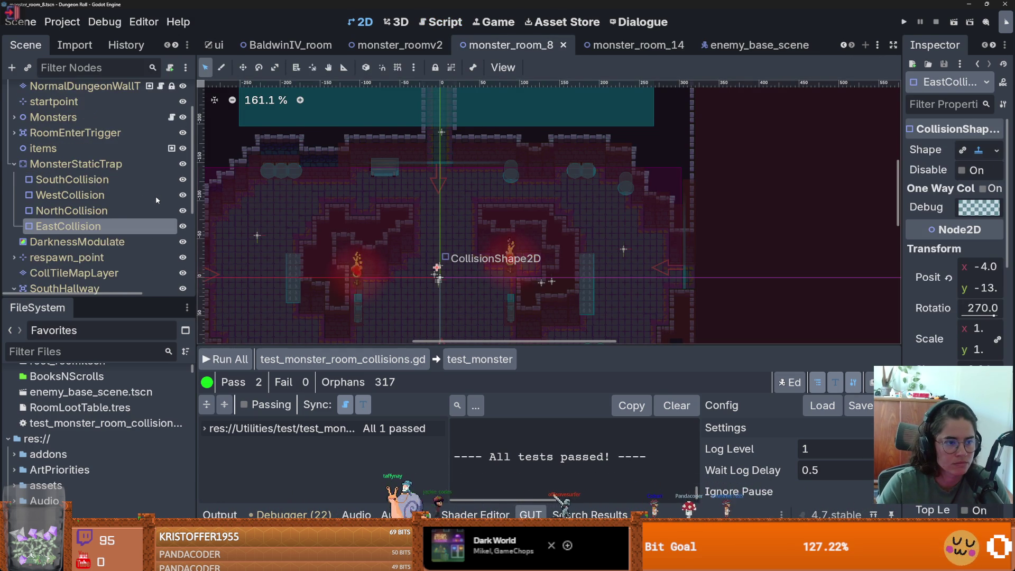
scroll(155, 195, "up", 2)
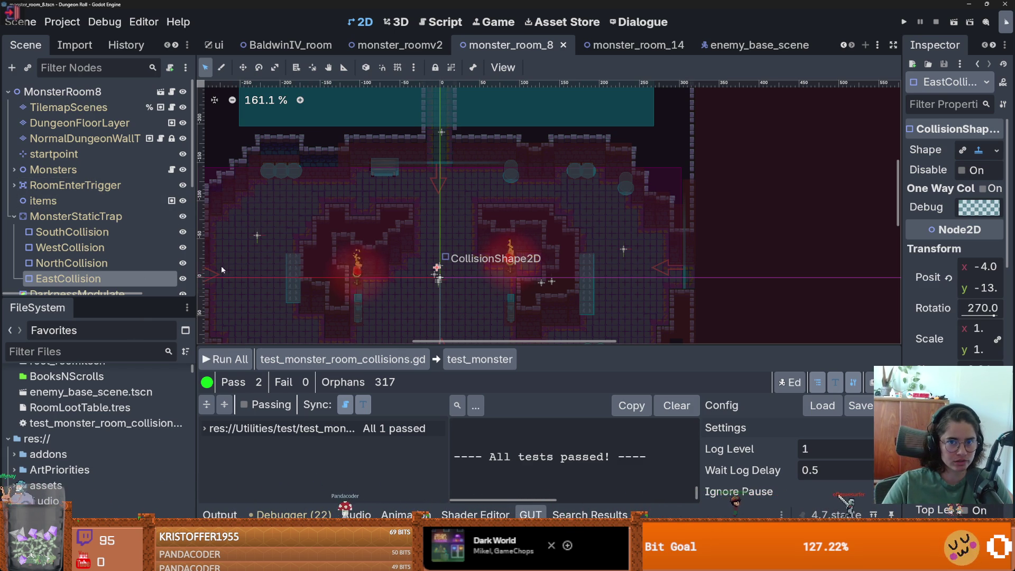
double_click(106, 422)
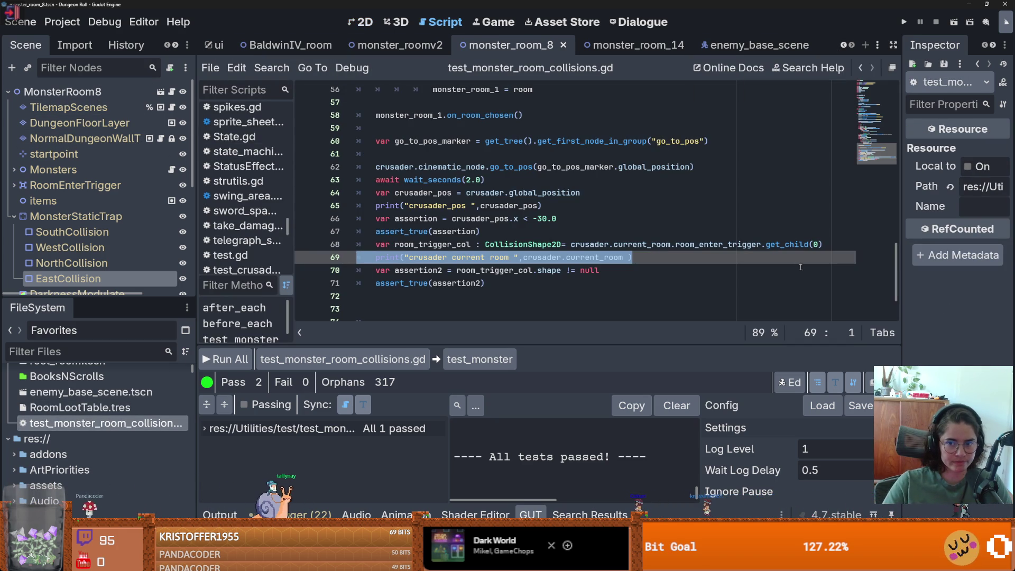
scroll(847, 47, "up", 4)
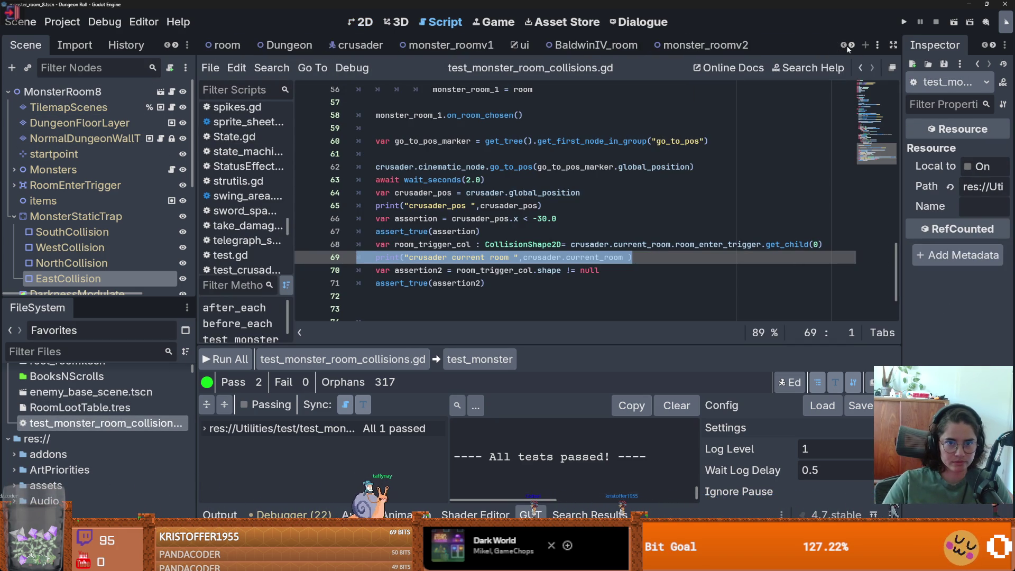
- In the Dungeon scene, add the root node to a new global group named Dungeon
left_click(290, 45)
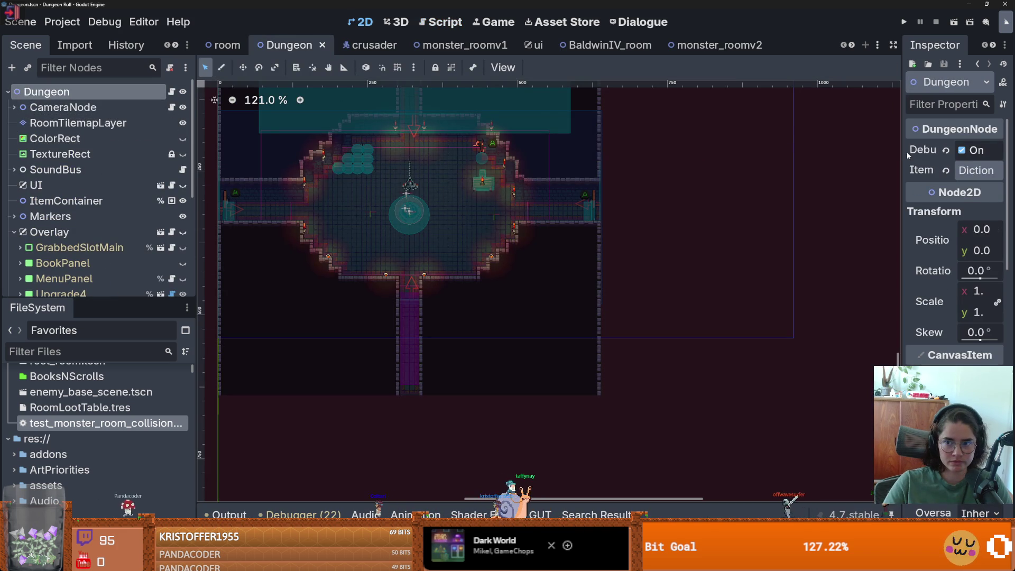
left_click_drag(902, 130, 692, 130)
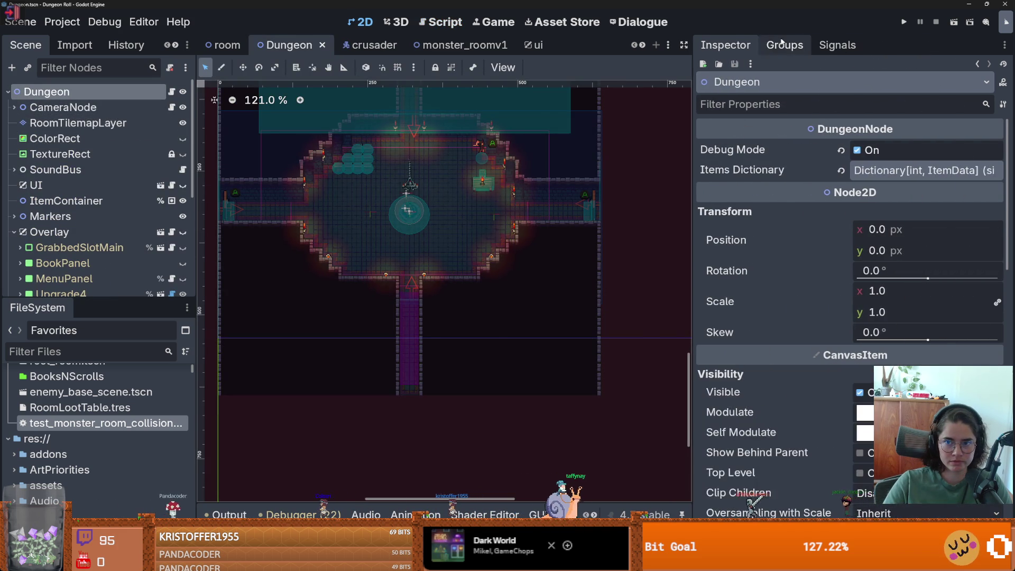
left_click(784, 45)
left_click(702, 67)
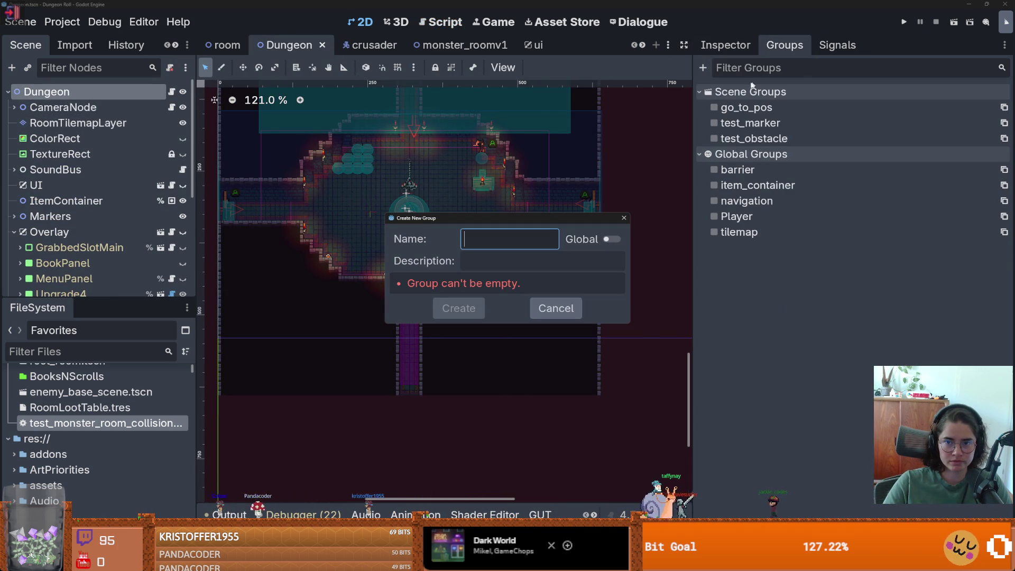
left_click(612, 238)
left_click(537, 239)
type("Du")
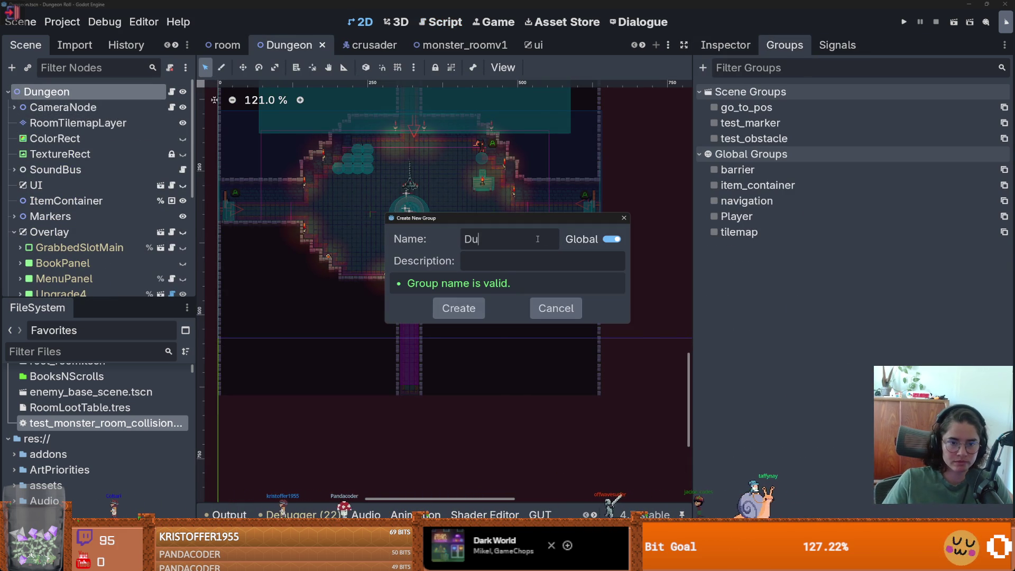
type("ngeon")
key("Return")
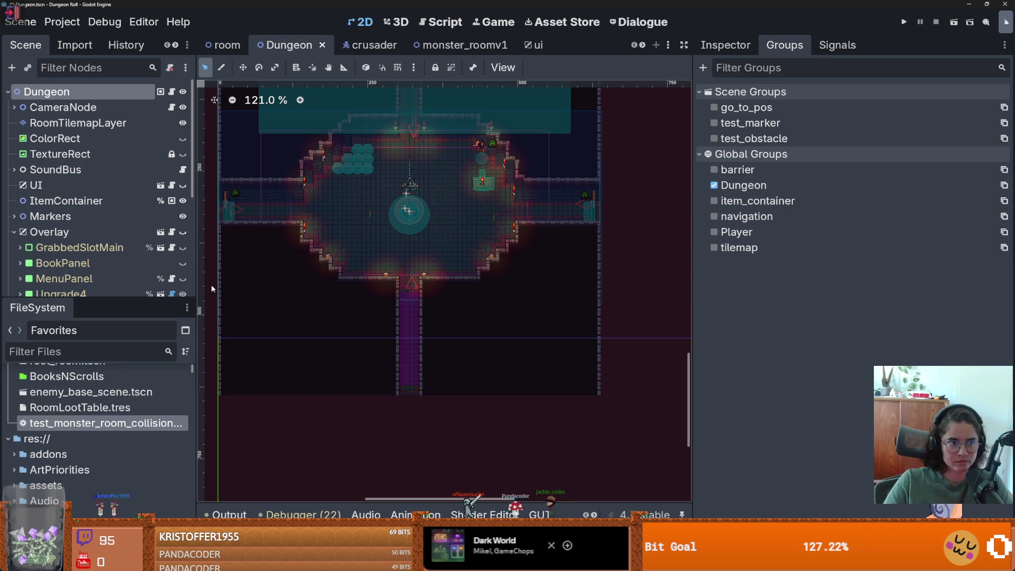
- Reopen test_monster_room_collisions.gd and scroll through the test code
double_click(103, 423)
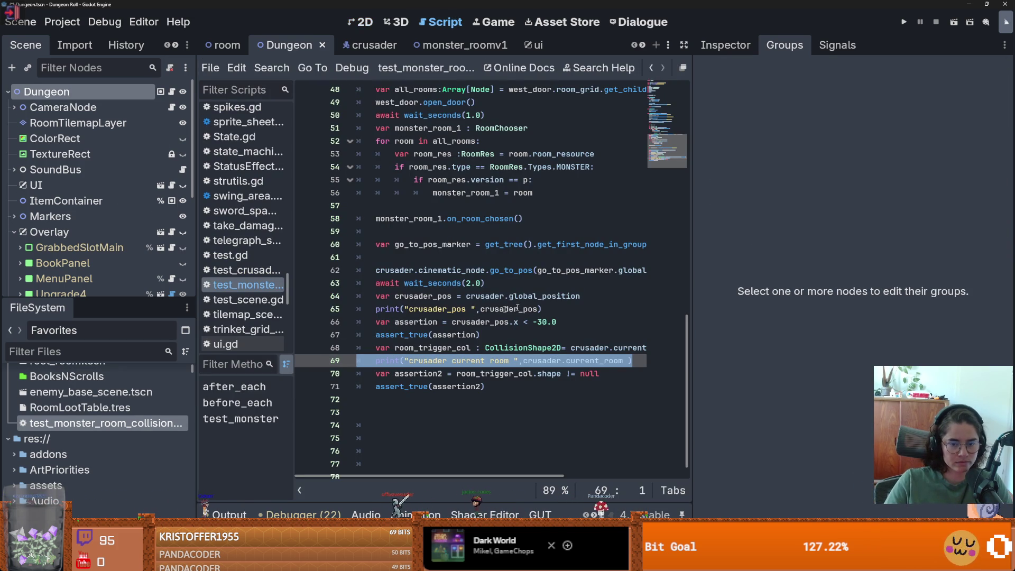
left_click_drag(689, 305, 904, 306)
scroll(534, 352, "up", 6)
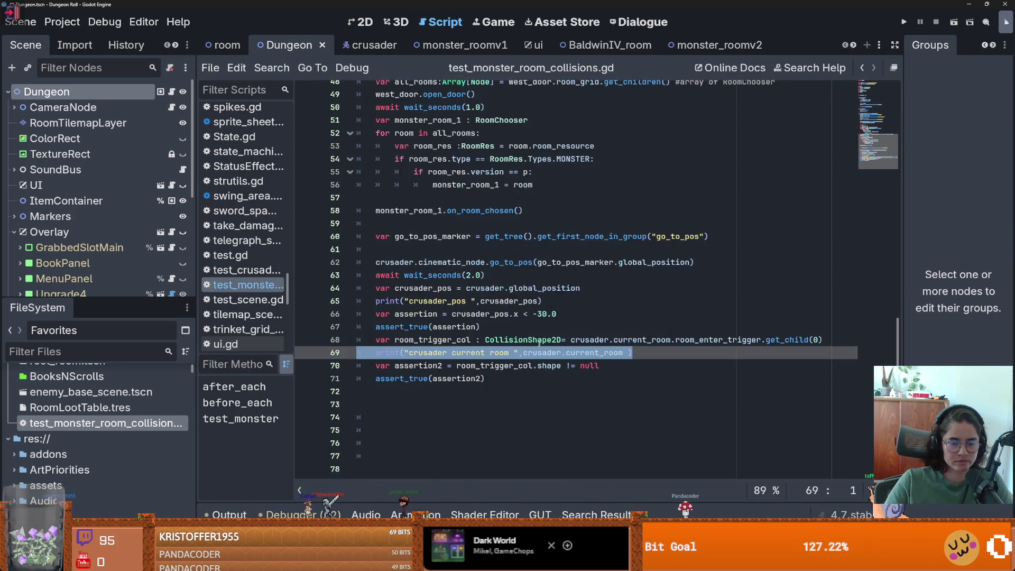
scroll(533, 352, "up", 8)
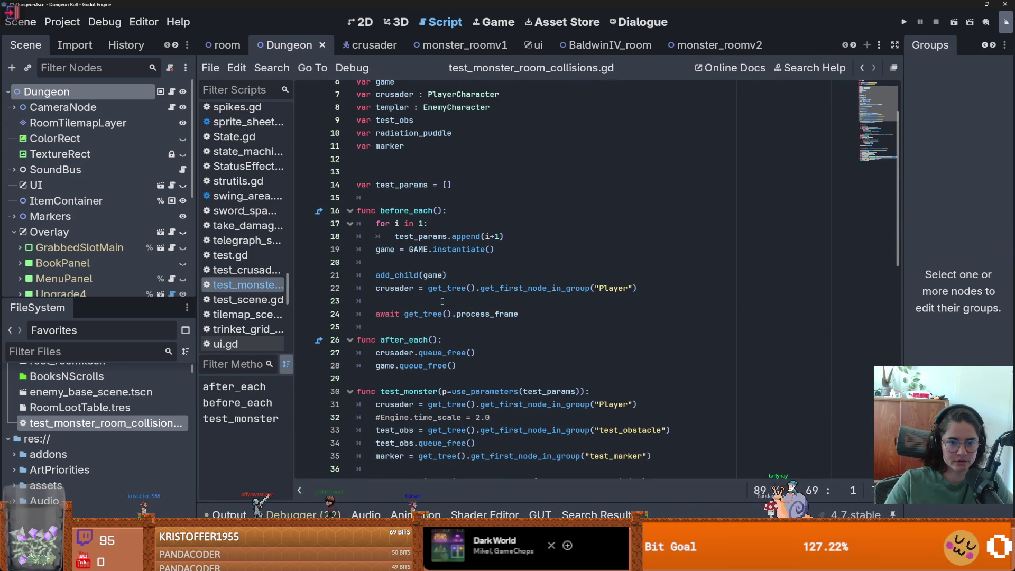
scroll(463, 336, "down", 6)
scroll(464, 337, "down", 6)
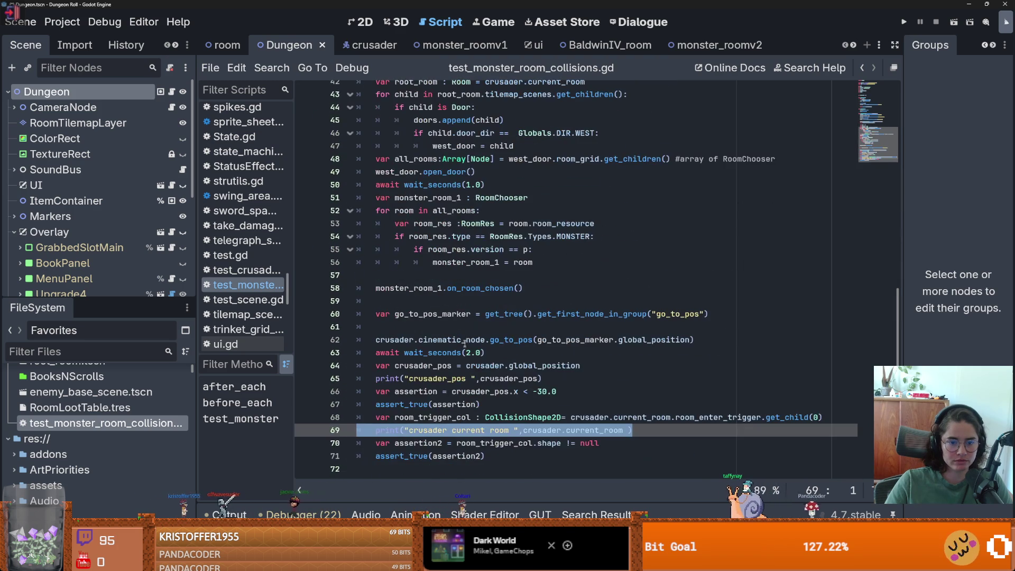
- Write line 68: var dungeon = get_tree().get_first_node_in_group("Dungeon")
left_click(555, 400)
key("Down")
type("r dungeon")
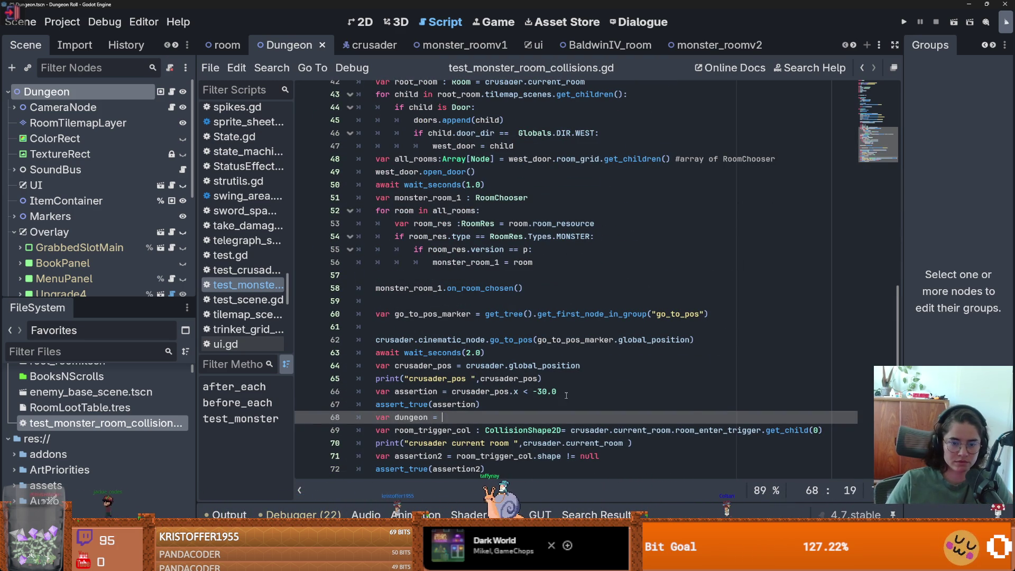
left_click_drag(708, 314, 489, 314)
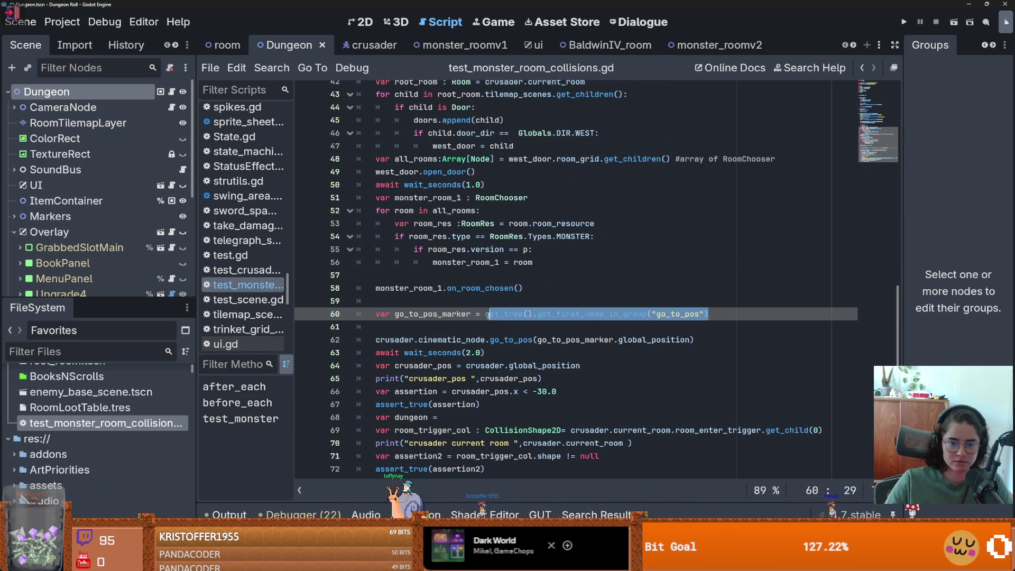
left_click(480, 420)
type("get_tree().get_first_node_in_group(\"go_to_pos\")")
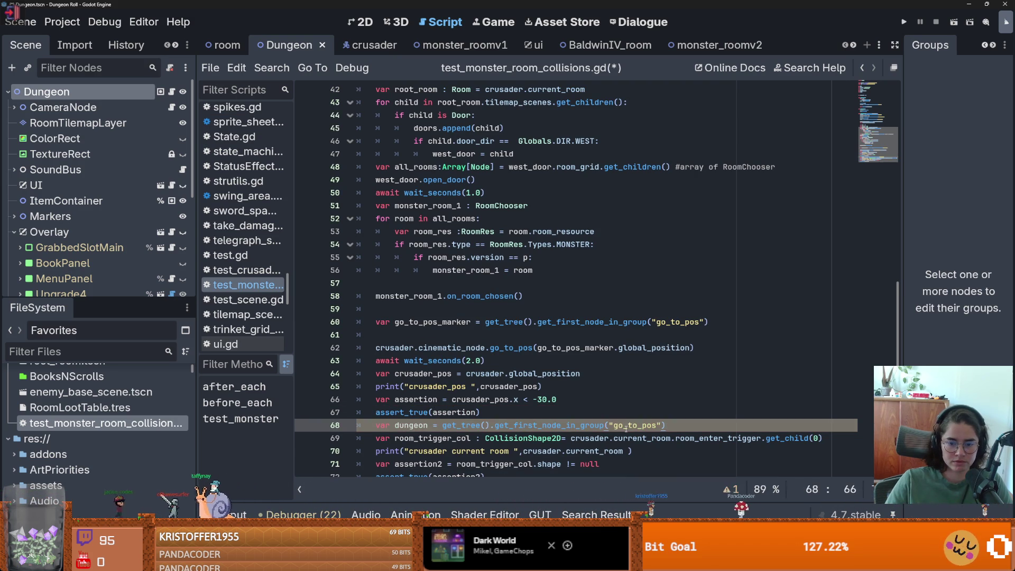
double_click(627, 429)
type("Dungeon")
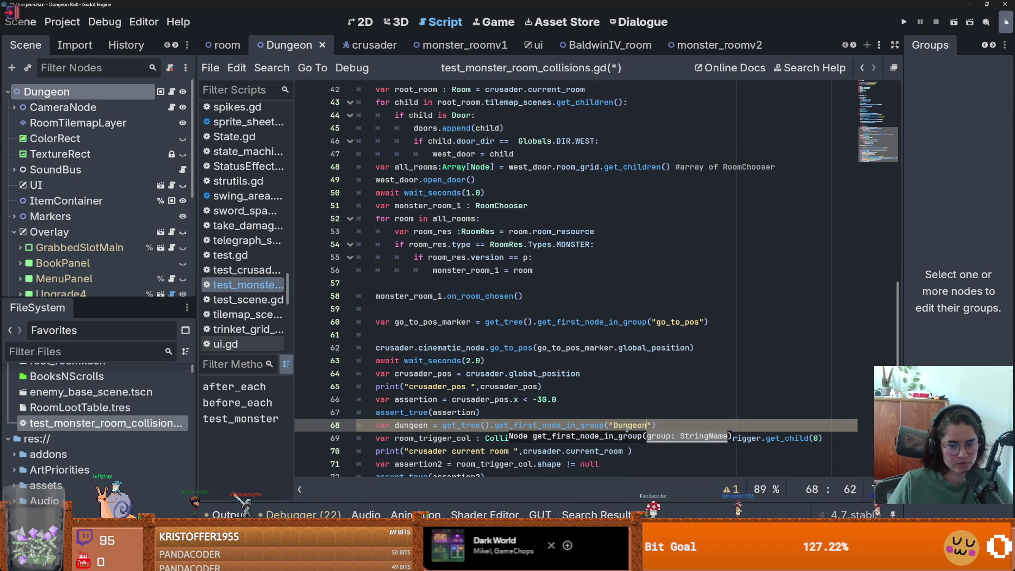
key("Up")
- Look up arena.gd's class name DungeonNode and copy it for the dungeon variable's type
double_click(411, 425)
scroll(417, 428, "down", 2)
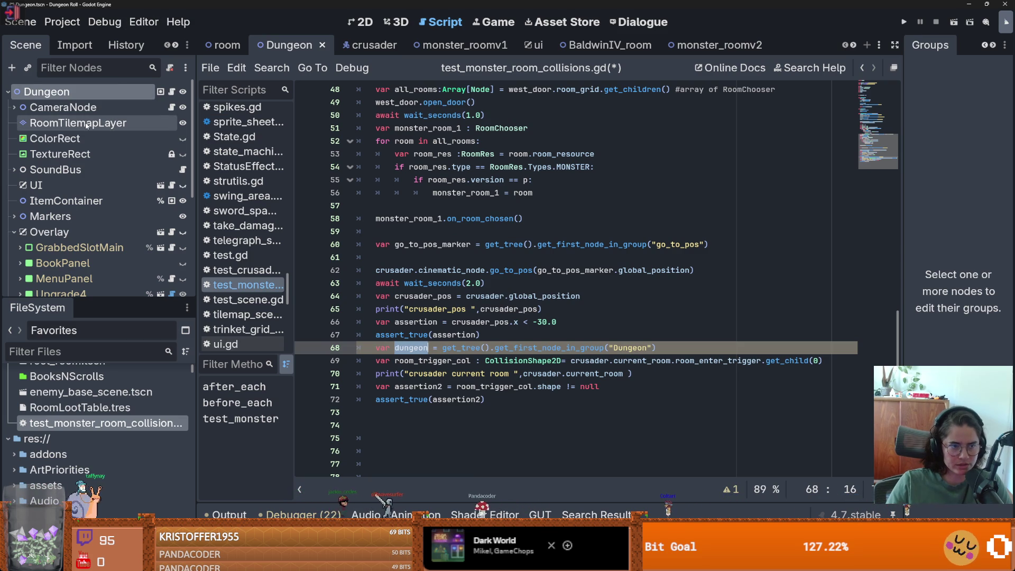
left_click(172, 91)
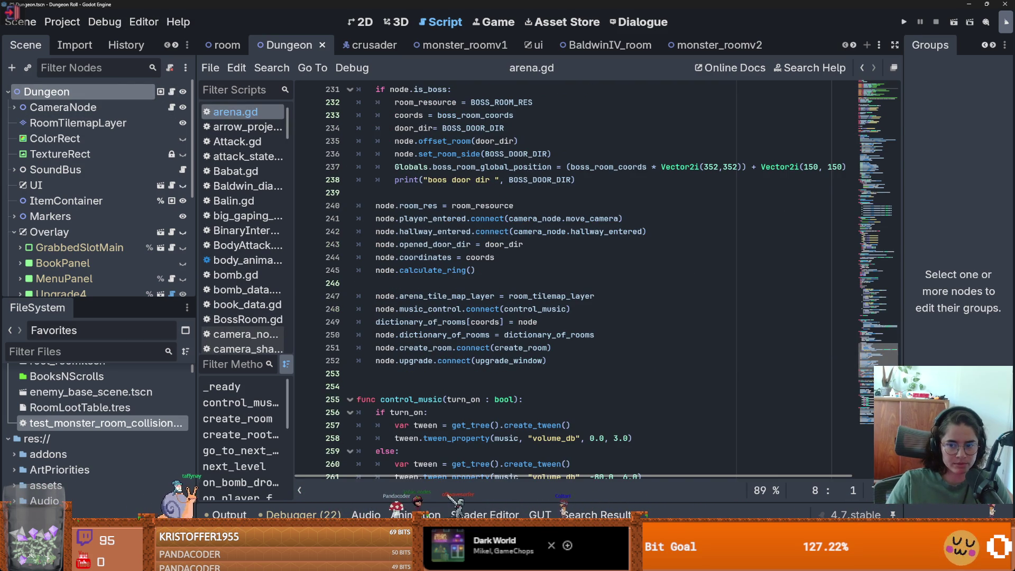
left_click(872, 93)
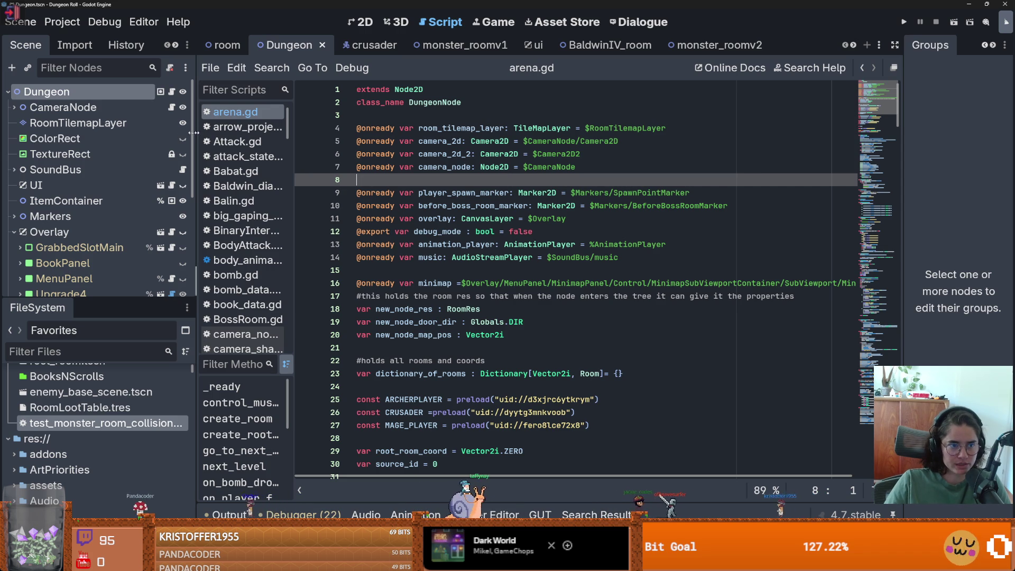
double_click(100, 423)
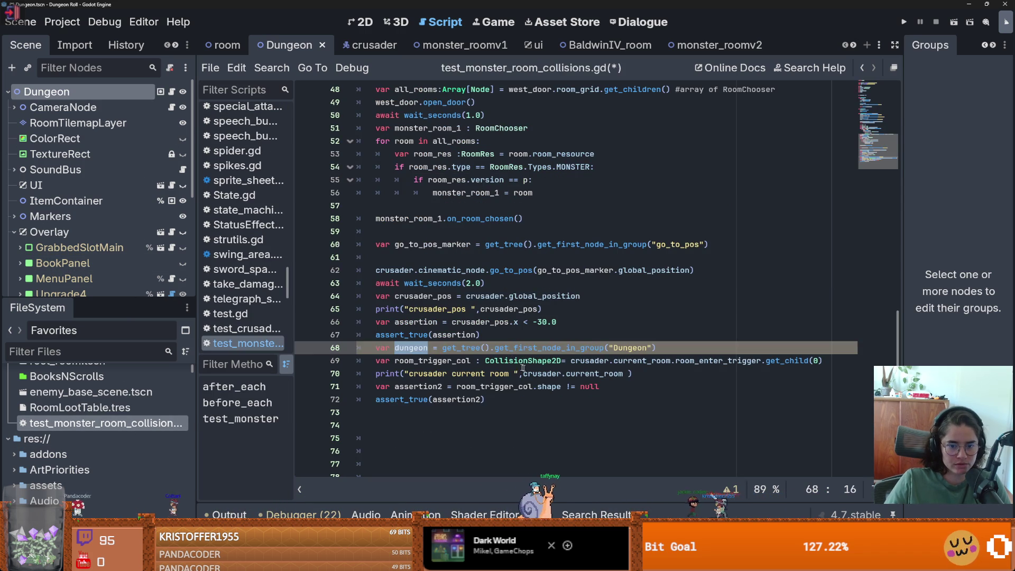
left_click(485, 338)
left_click(655, 347)
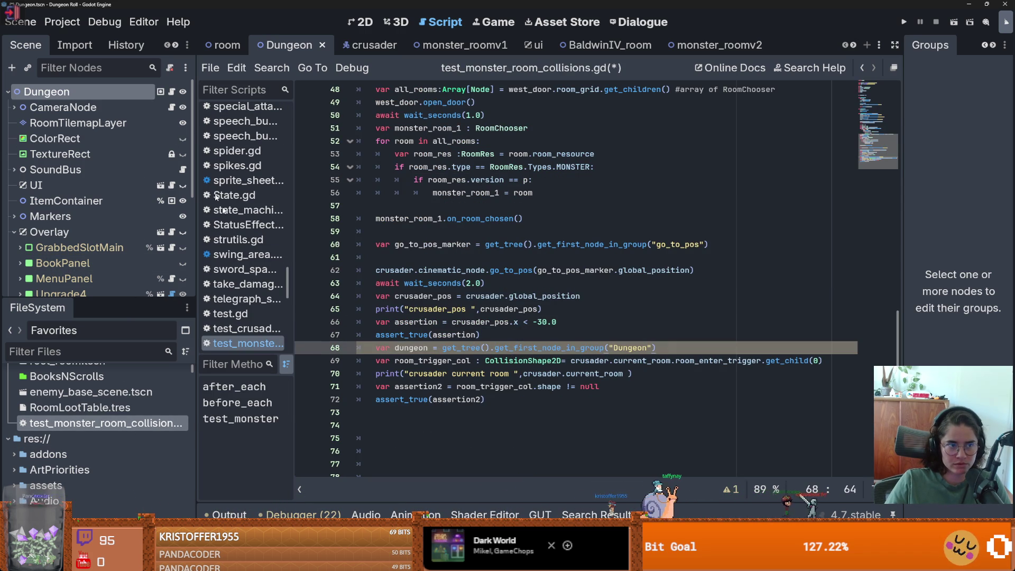
key("alt+Left")
double_click(445, 106)
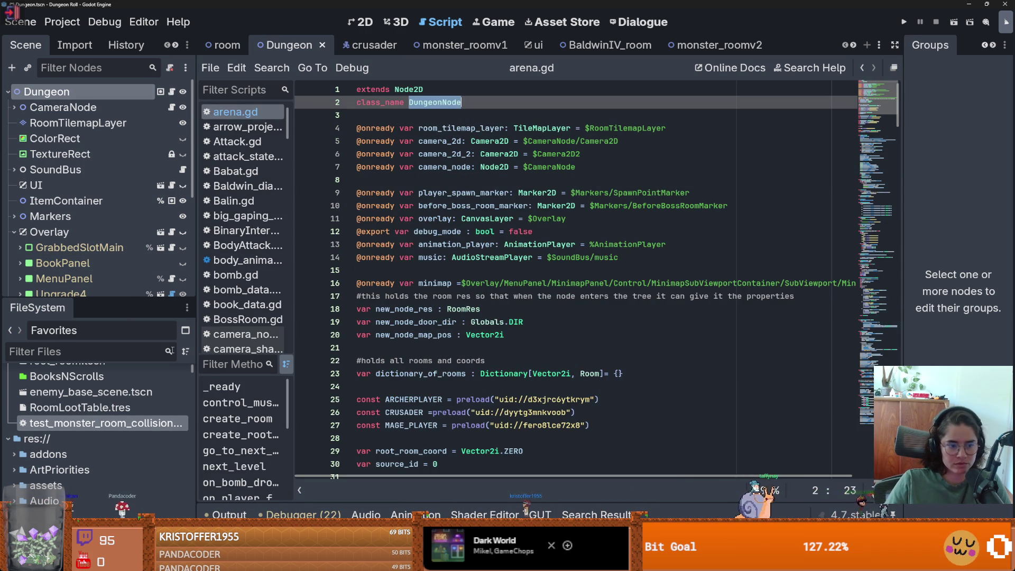
key("alt+Right")
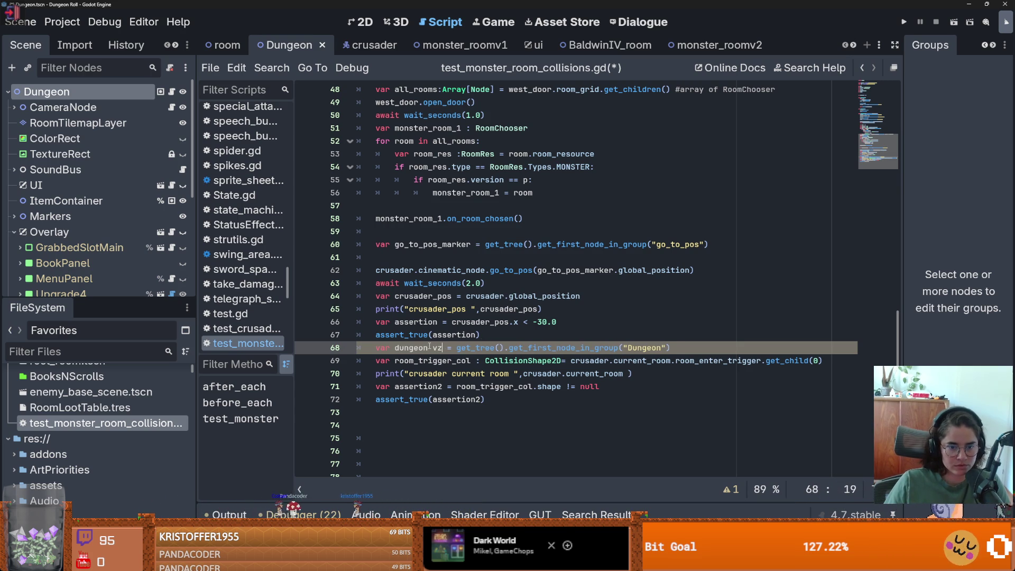
type("ungeonNode")
- Add line 69: var dungeon_room_nodes = dungeon.room_tilemap_layer.get_children()
left_click(739, 351)
key("Return")
type(".room")
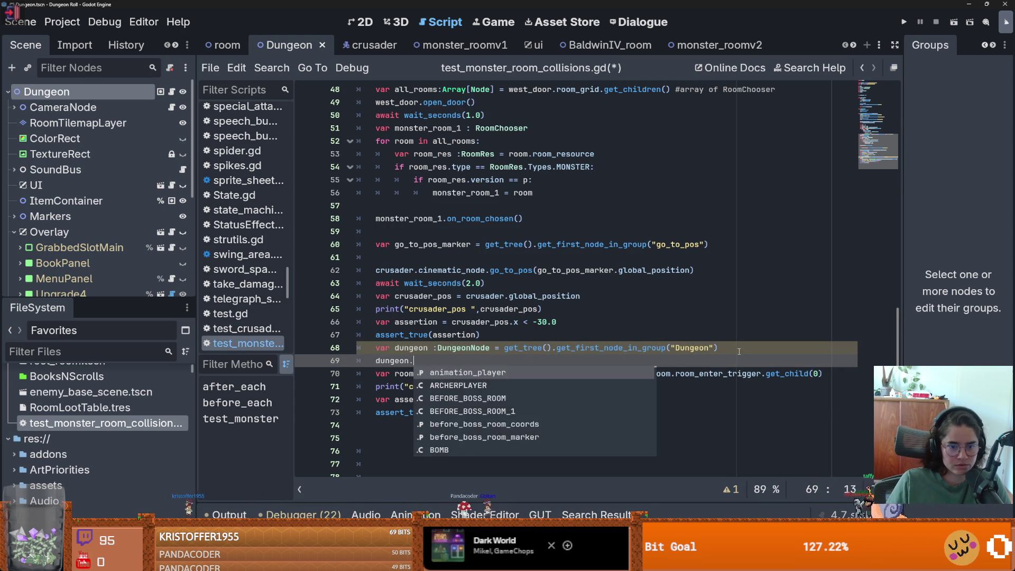
key("Return")
type(".")
type("_dhi")
type("ren")
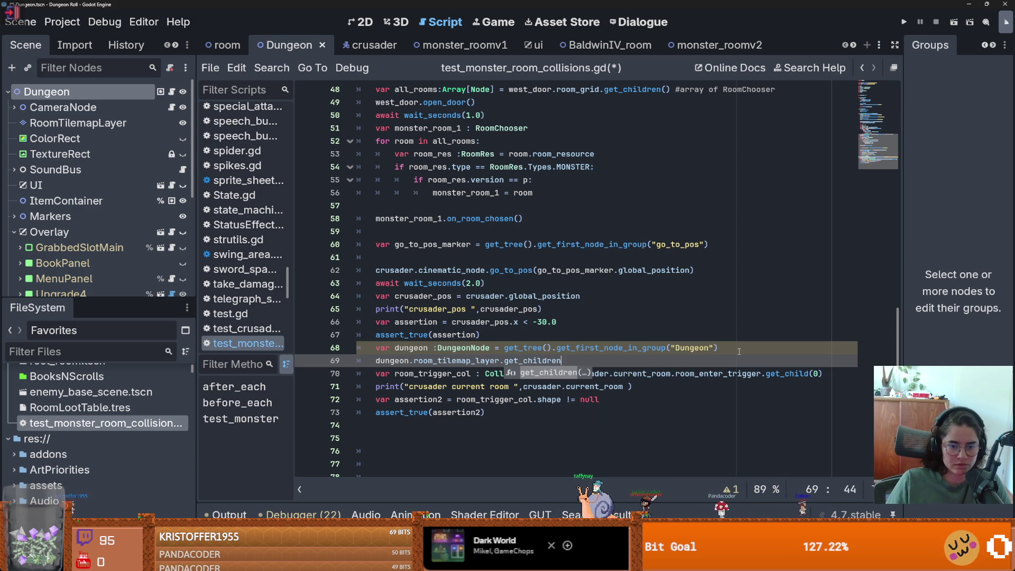
type("(")
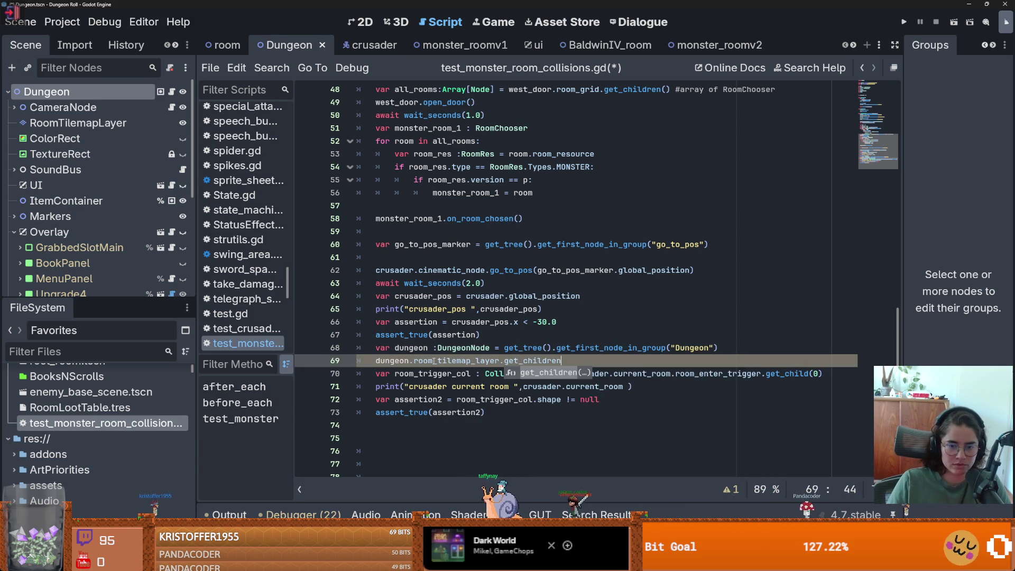
left_click(374, 360)
type("var dungeon")
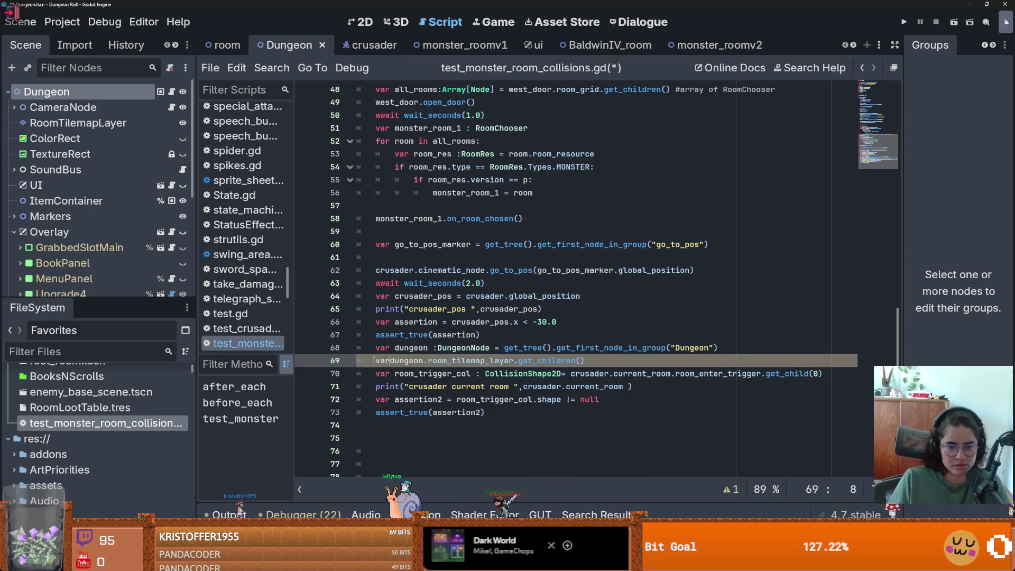
key("BackSpace")
key("BackSpace")
key("BackSpace")
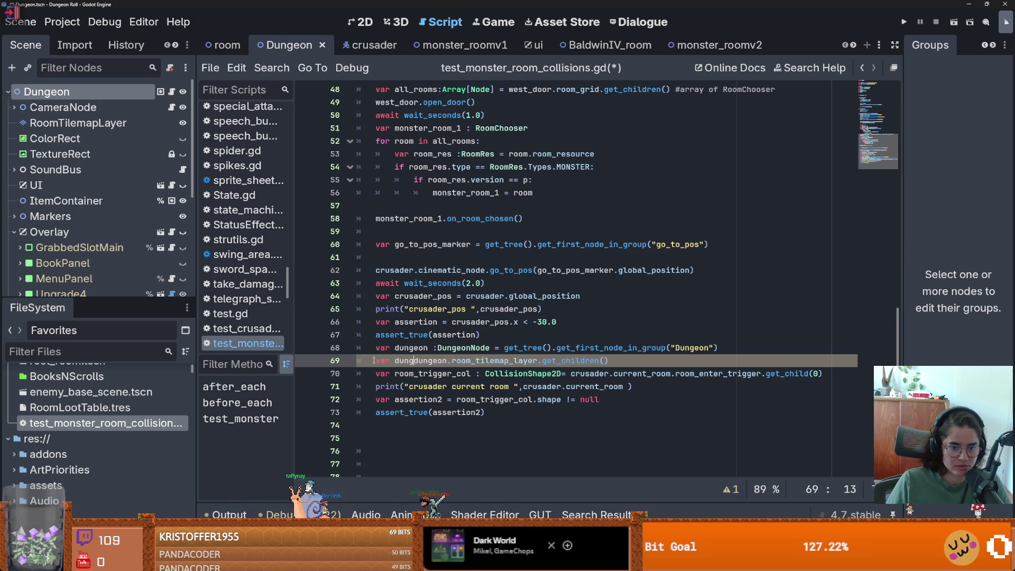
type("eon_room_nod")
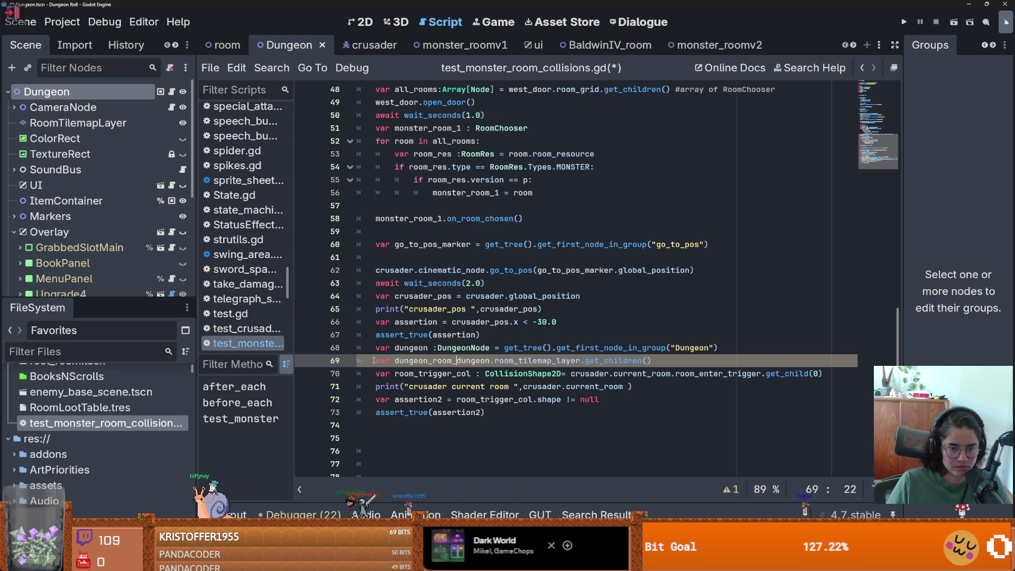
type("es =")
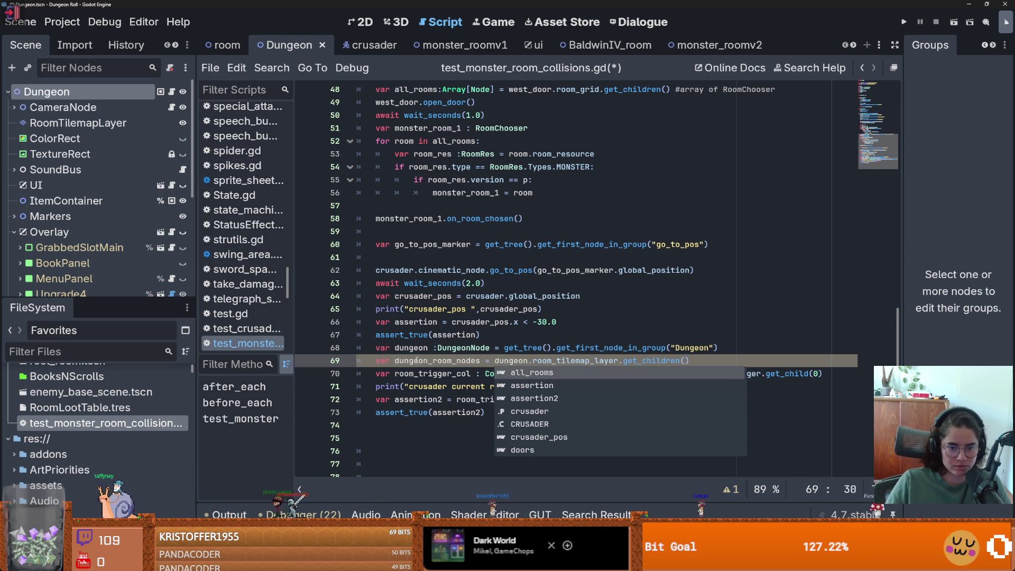
left_click(726, 360)
key("Return")
type("for room : Room in")
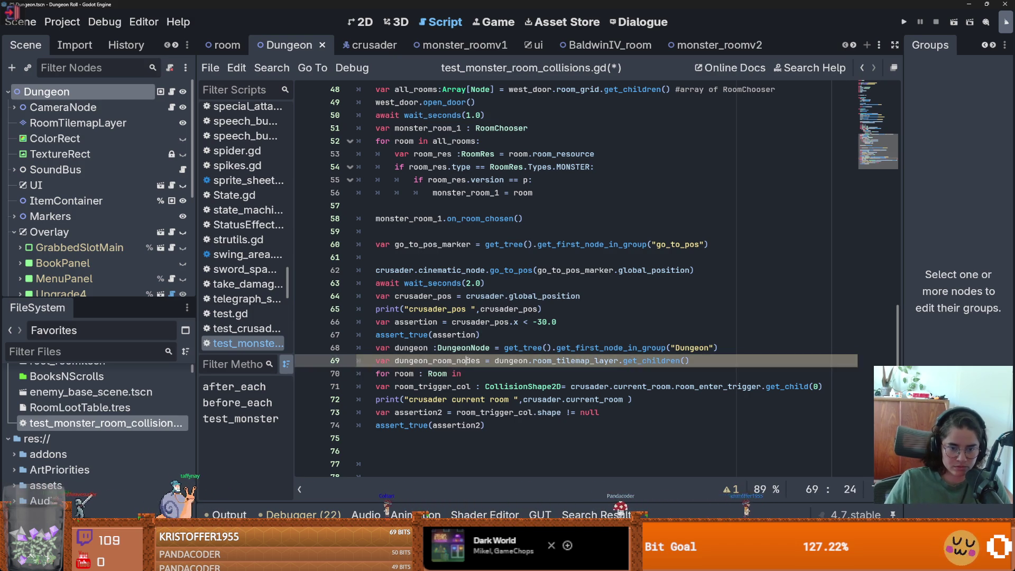
- Declare var current_room above a for room : Room in dungeon_room_nodes: loop
type("dungeon_room_nodes")
key("ctrl+shift+Return")
type("var current_room")
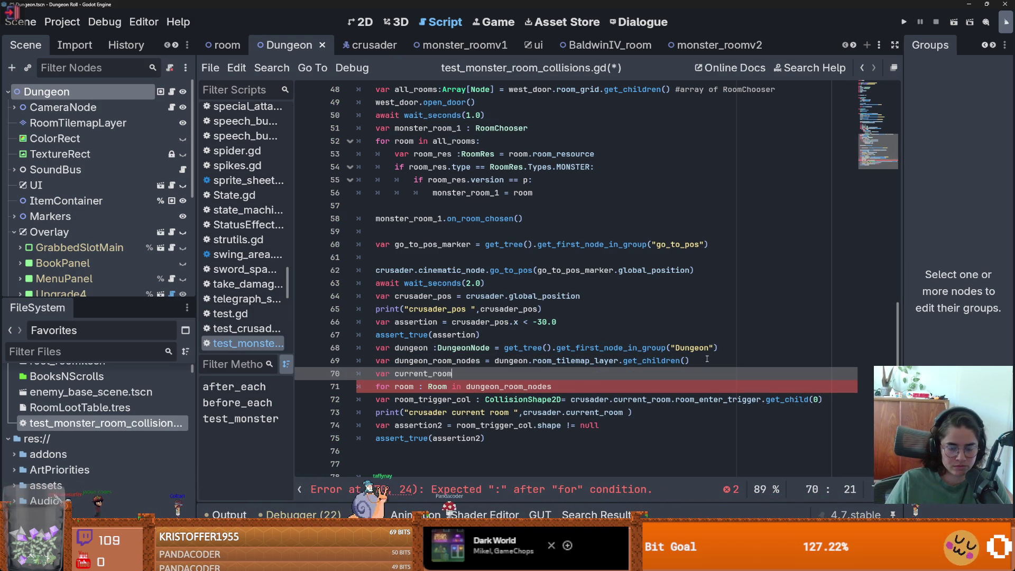
left_click(556, 388)
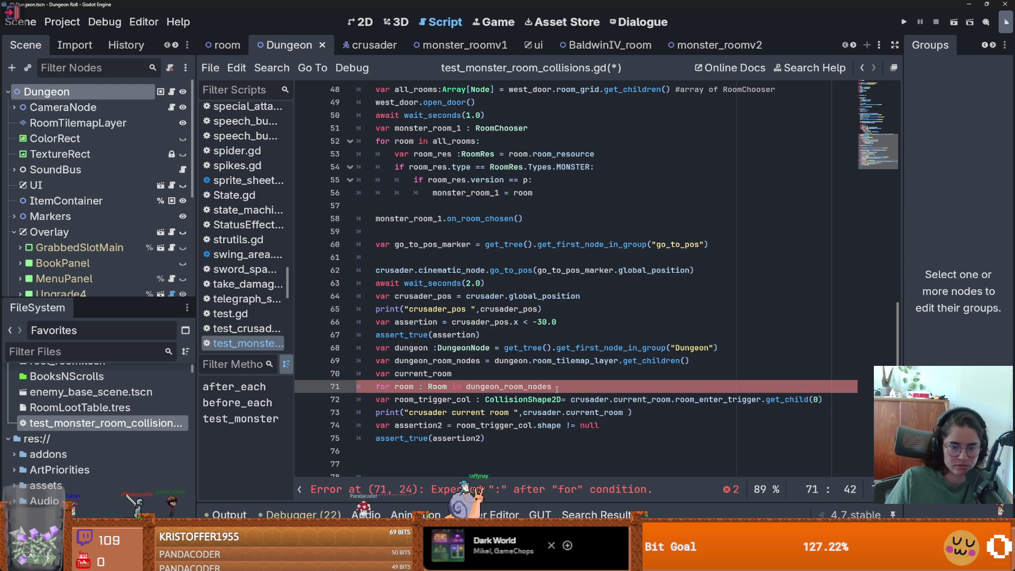
type(":")
key("Return")
type("i")
type(".room")
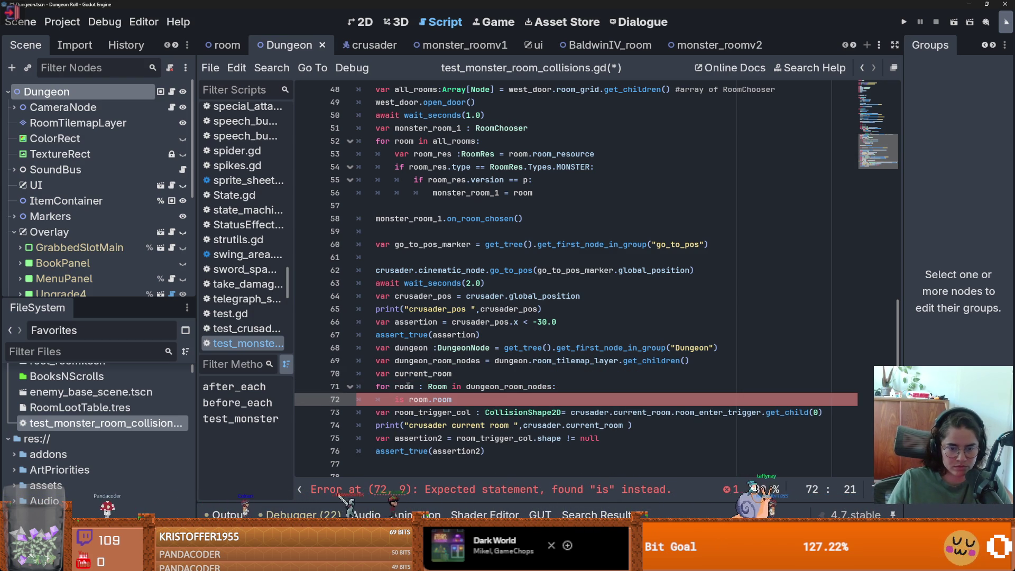
- Start the loop body with if room.room_res ==, correcting the mistyped property name
double_click(437, 386)
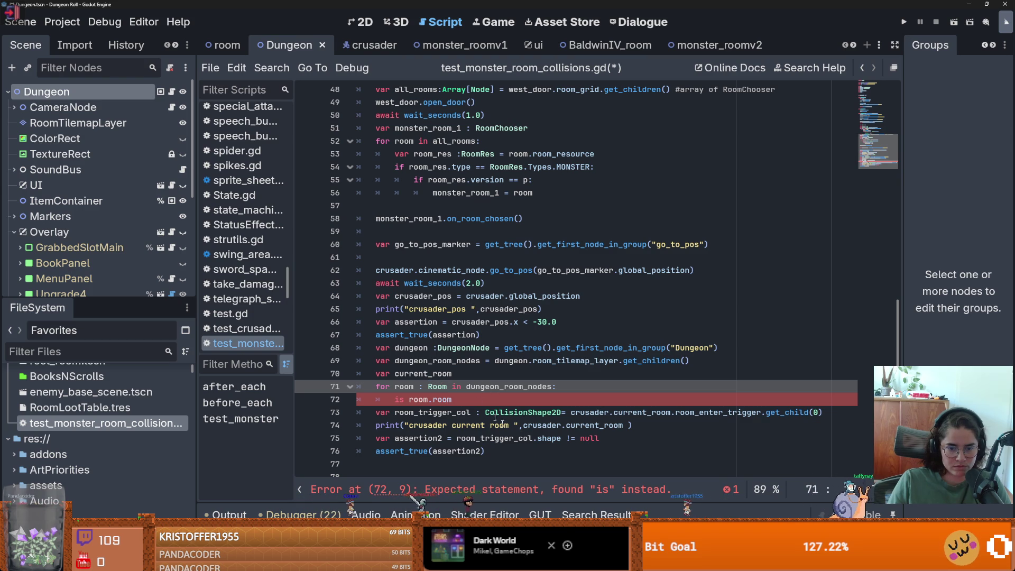
left_click(557, 497)
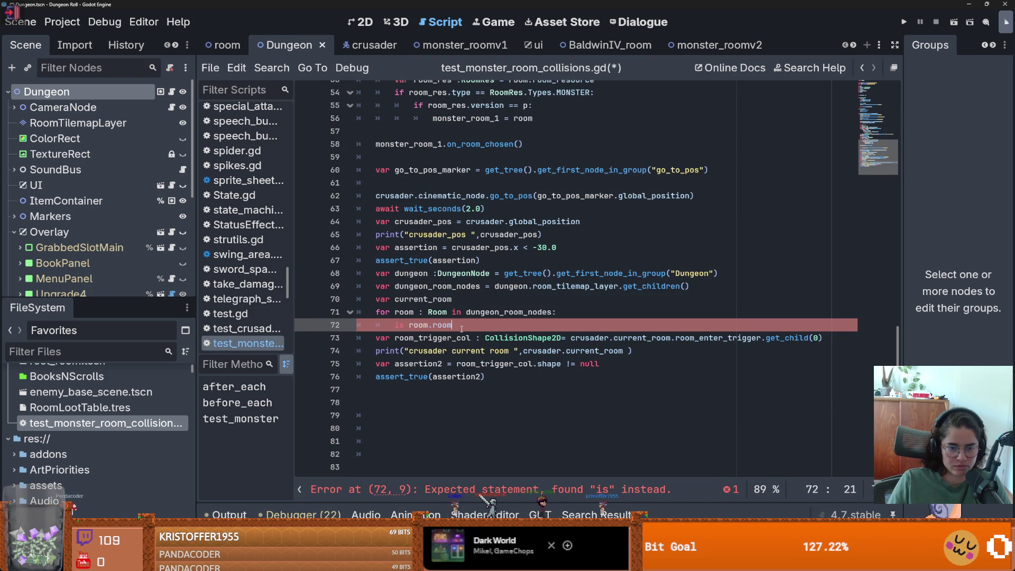
left_click(491, 326)
key("BackSpace")
key("BackSpace")
type(".res")
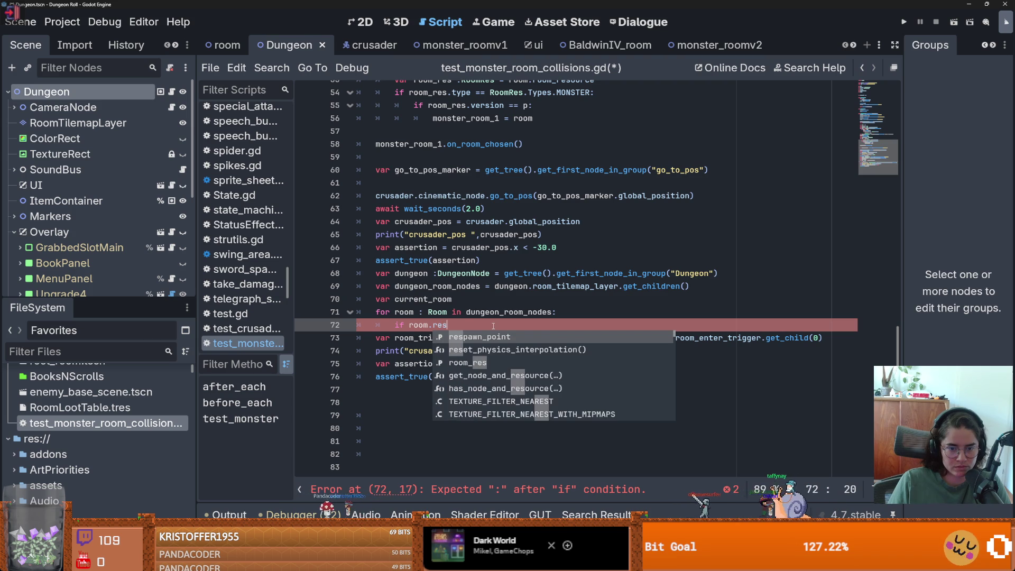
key("BackSpace")
key("BackSpace")
key("BackSpace")
type("room_res 6")
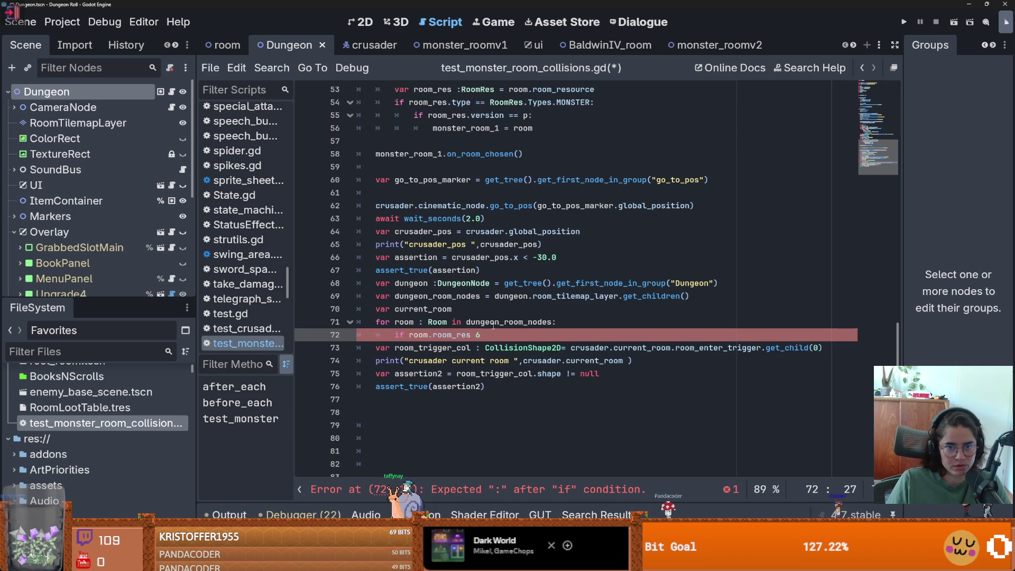
key("BackSpace")
key("BackSpace")
key("BackSpace")
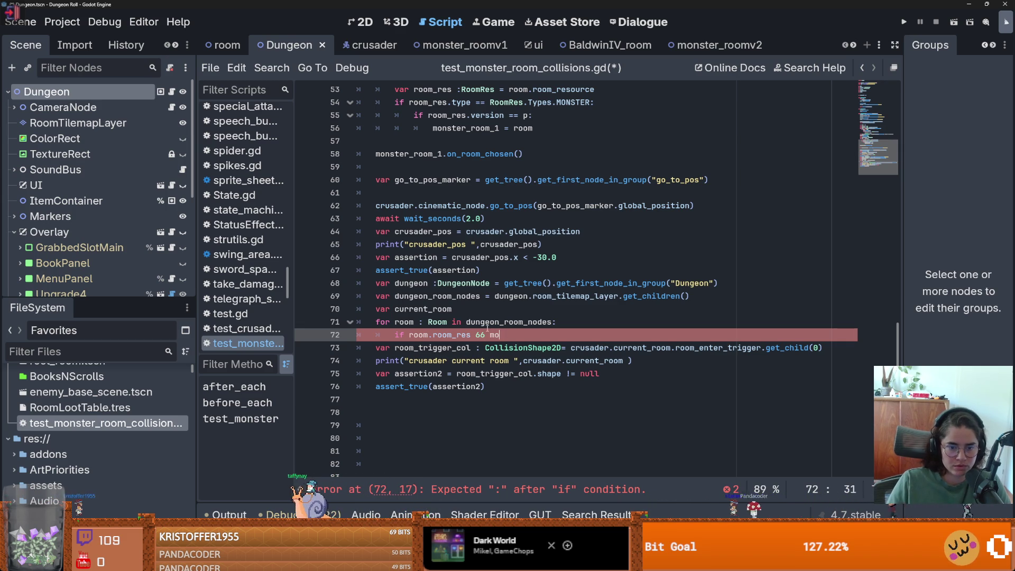
type("==")
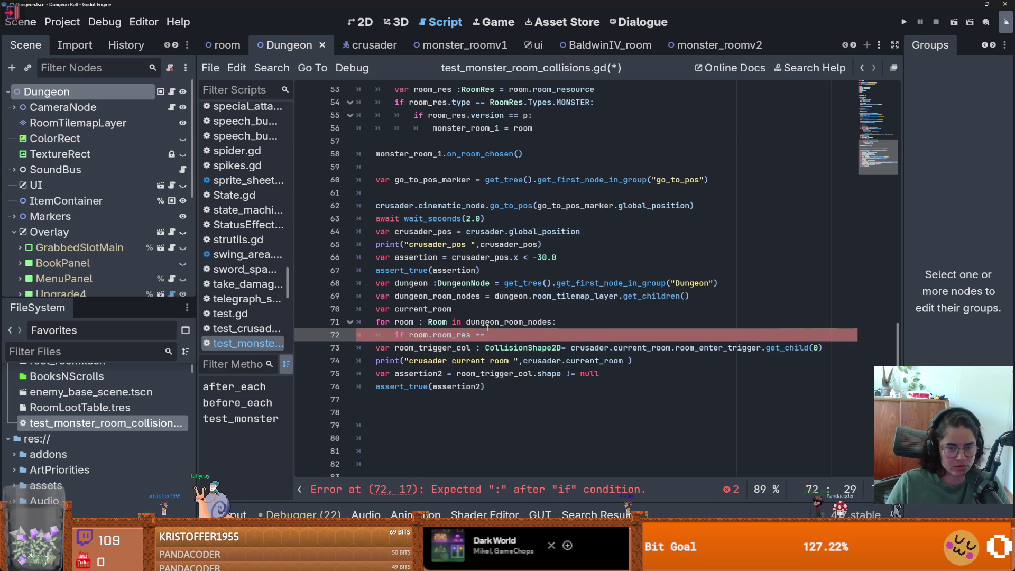
scroll(454, 191, "up", 2)
double_click(452, 206)
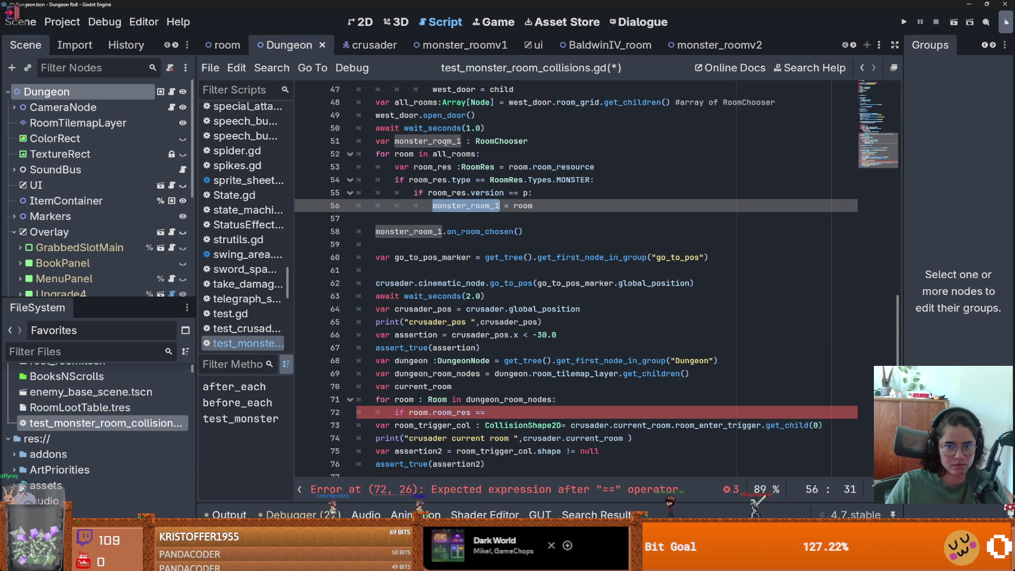
- Rename monster_room_1 to current_room_resource in its declaration and both usages
double_click(446, 141)
type("room_resource")
double_click(449, 140)
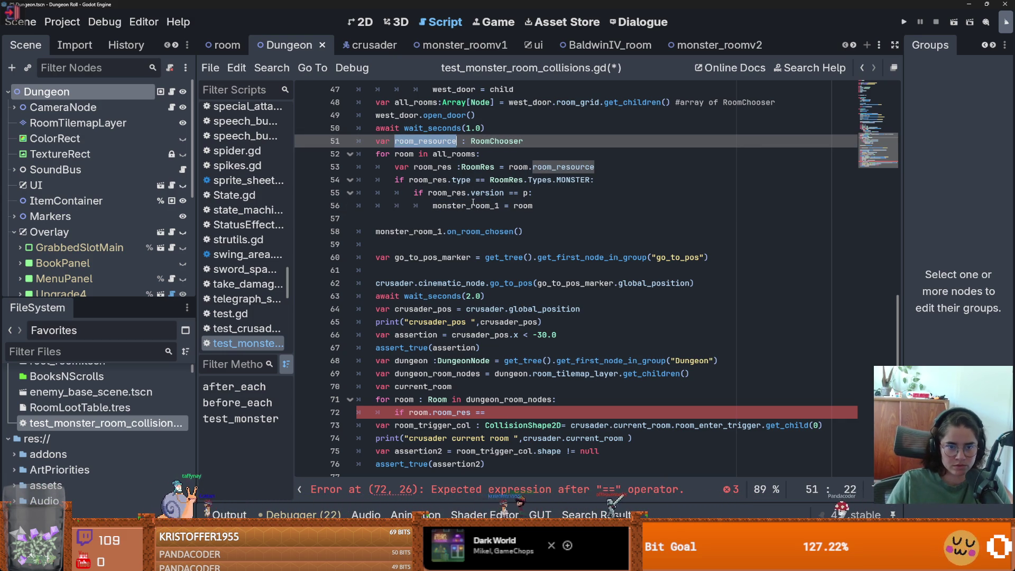
left_click(393, 141)
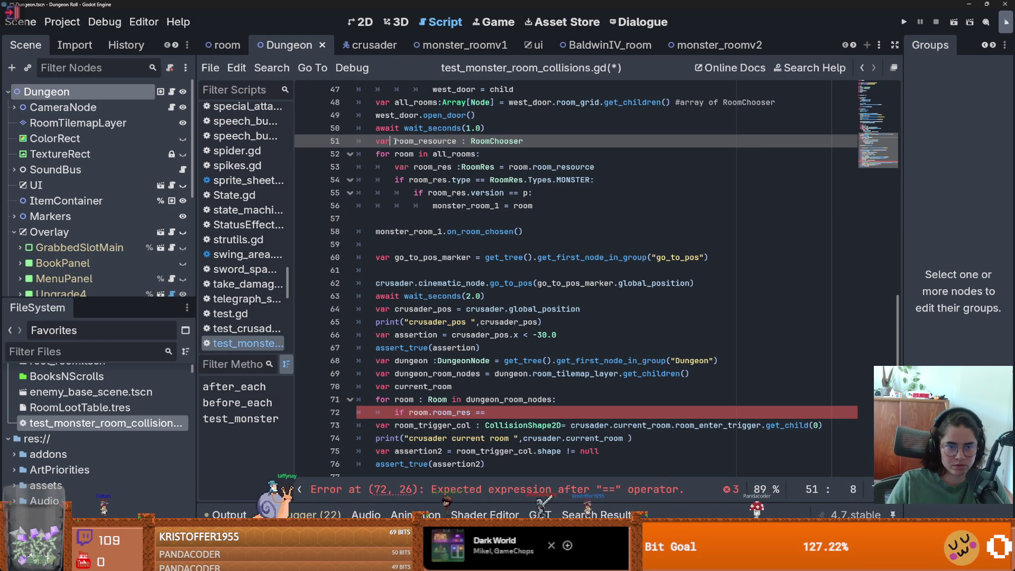
type("current_")
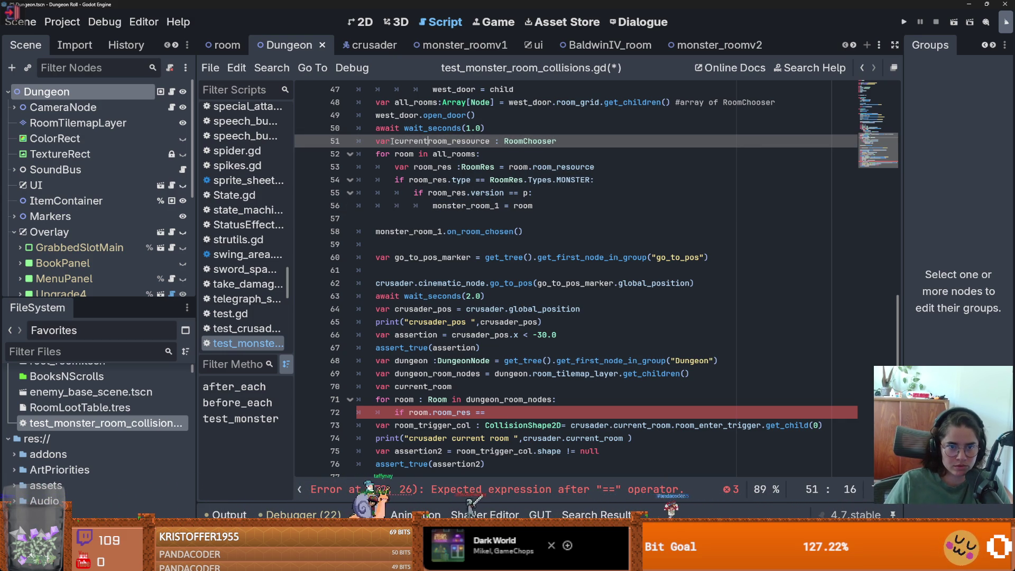
double_click(418, 141)
double_click(459, 205)
key("ctrl+c")
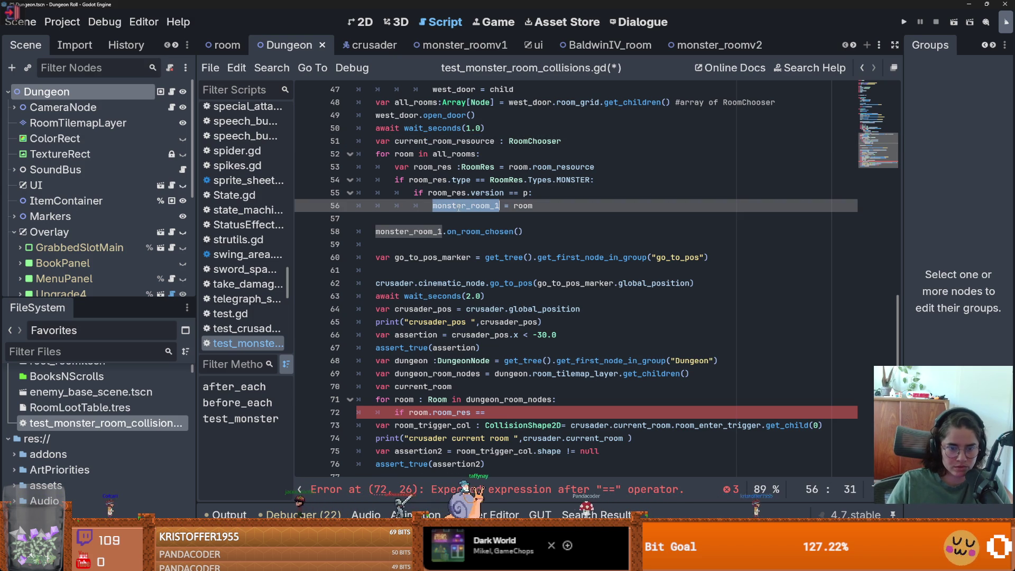
key("ctrl+d")
key("BackSpace")
key("ctrl+v")
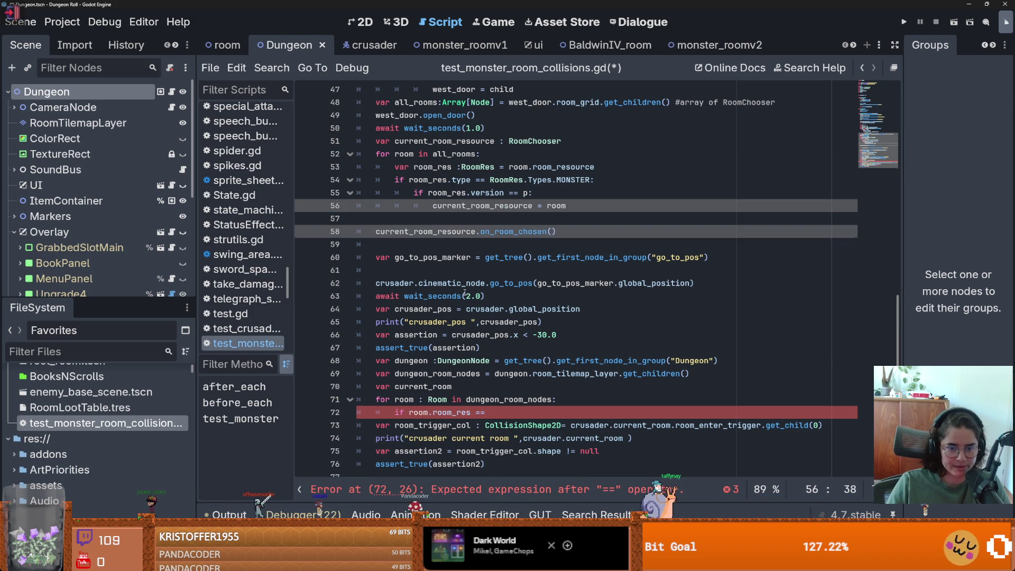
- Complete the check: if room.room_res == current_room_resource: current_room = room
scroll(464, 291, "down", 2)
left_click(557, 324)
type("current_room_resource")
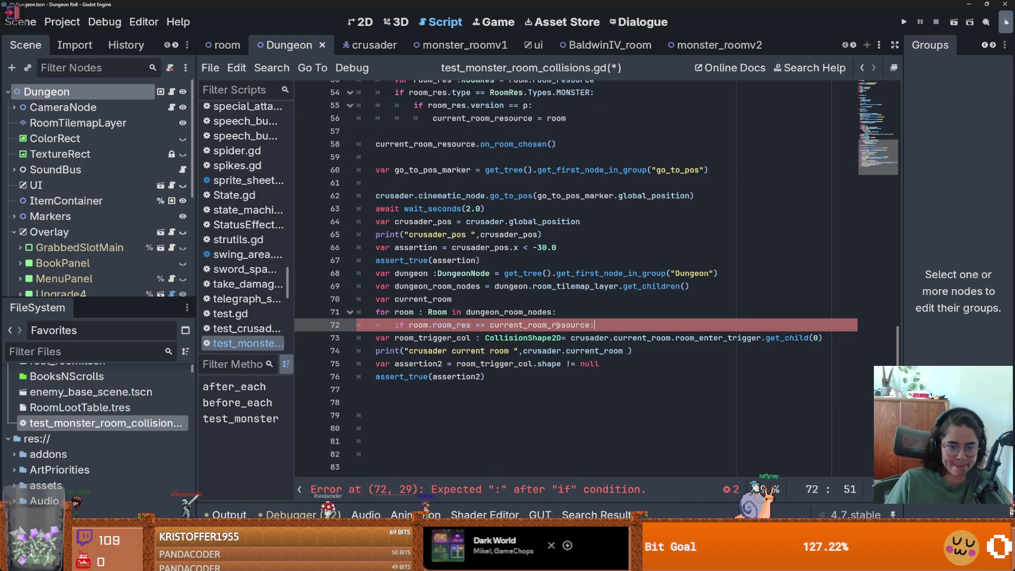
type(":")
key("Return")
type("cu")
key("Return")
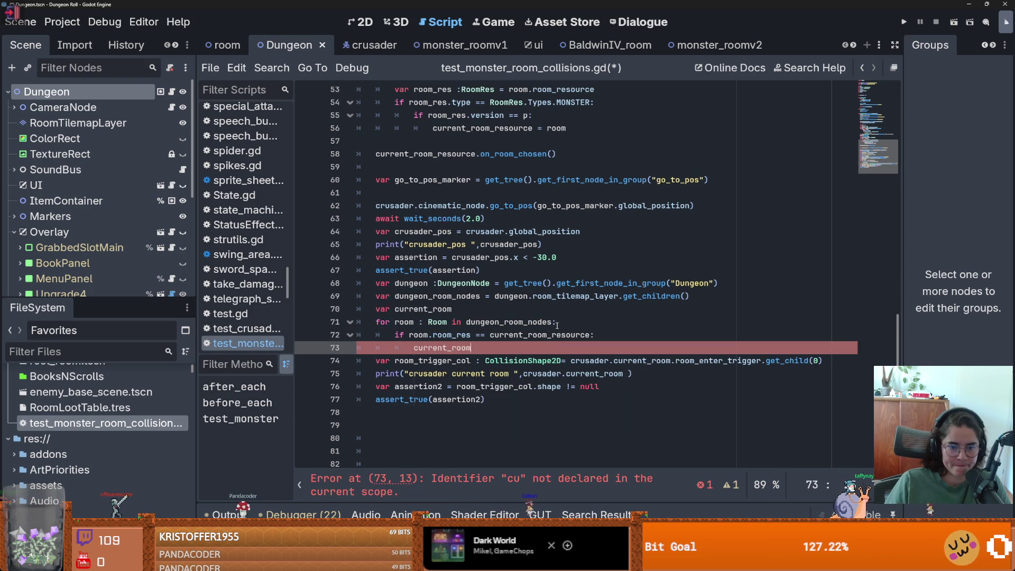
type(" = room")
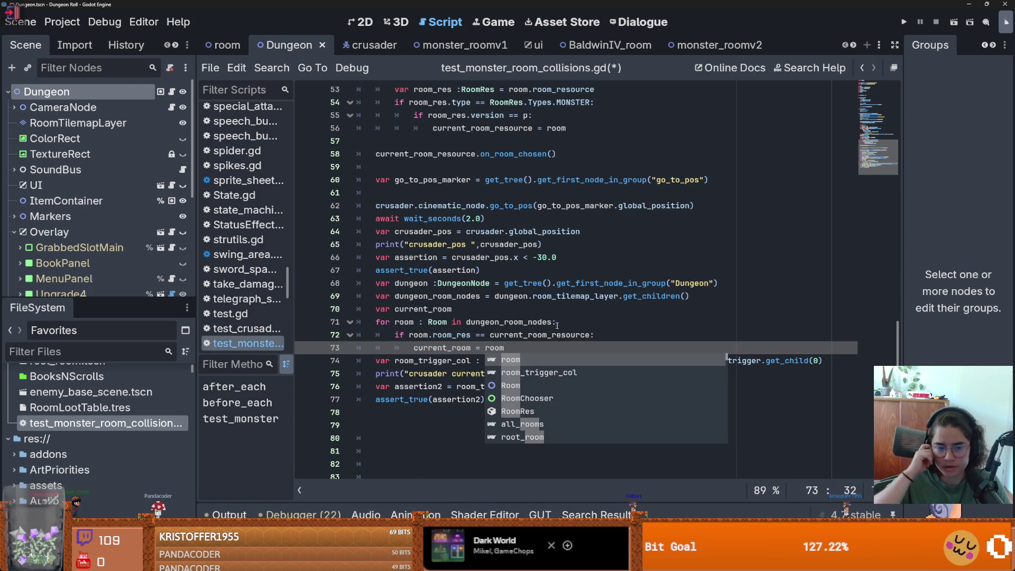
- Drop the crusader. prefix from current_room on line 74, then save and run with F5
left_click(486, 304)
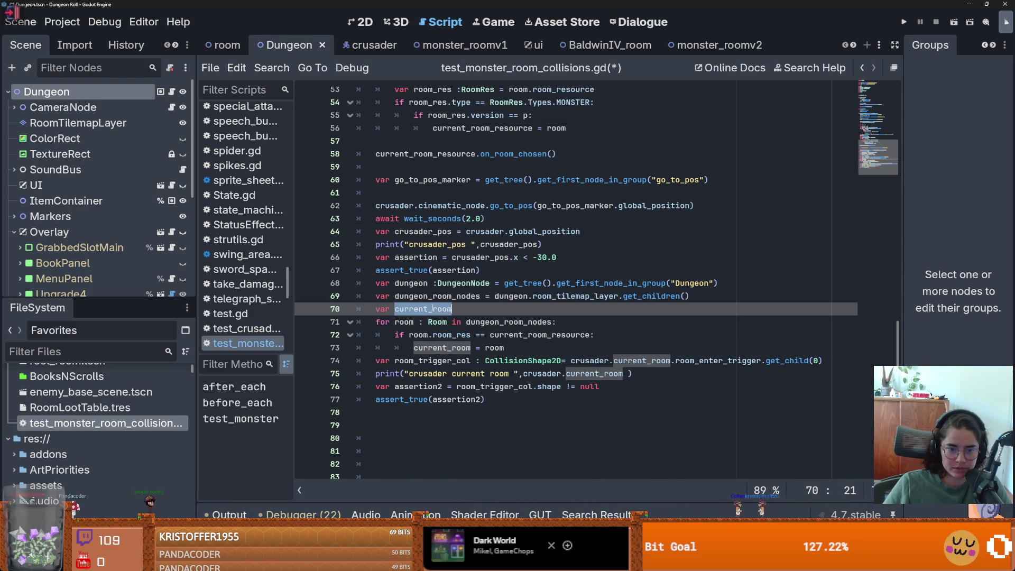
left_click_drag(571, 360, 613, 360)
key("BackSpace")
key("F5")
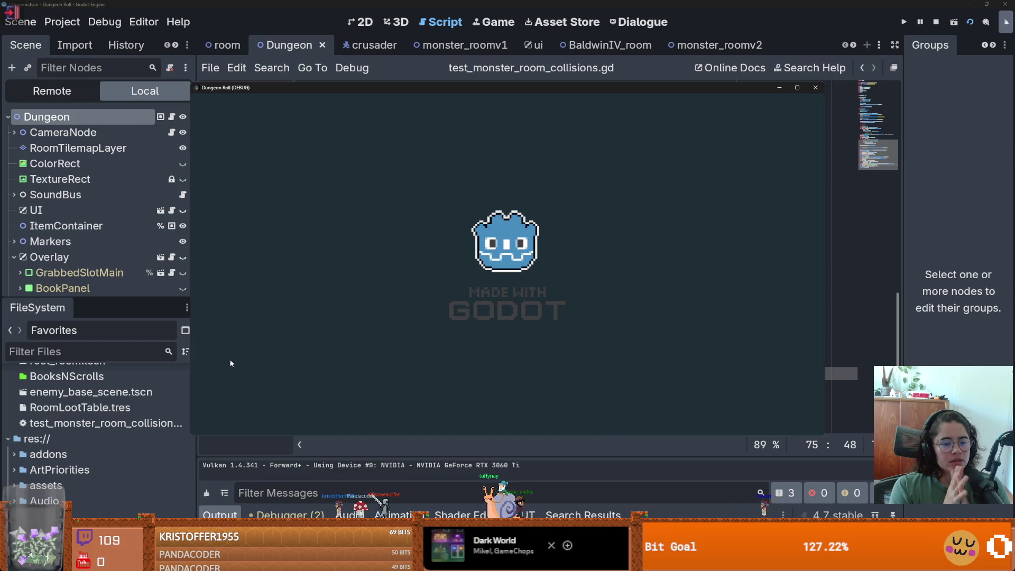
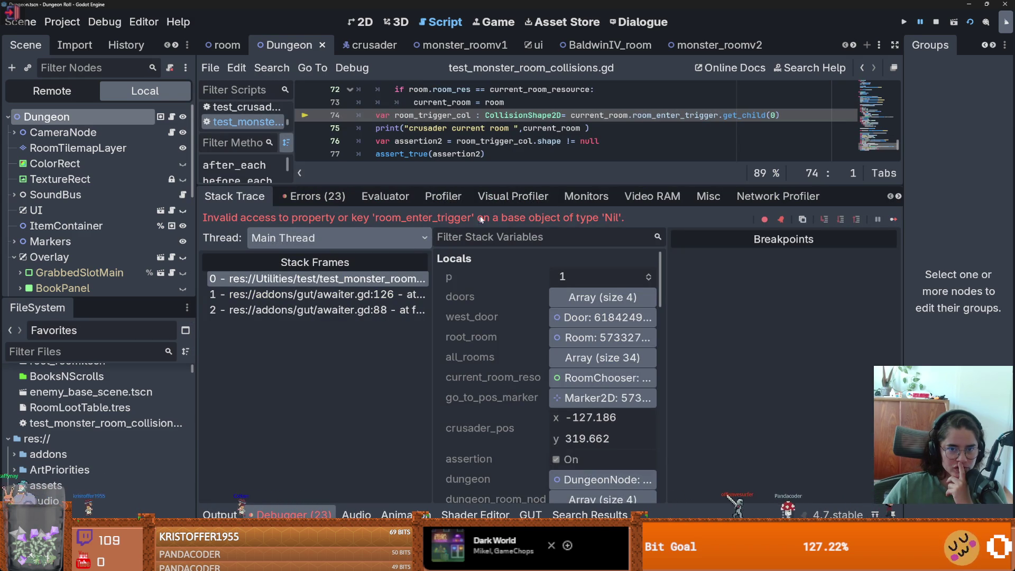
- Enlarge the code area and highlight current_room to see where it is used
left_click_drag(477, 185, 484, 384)
scroll(497, 301, "down", 3)
scroll(509, 292, "up", 1)
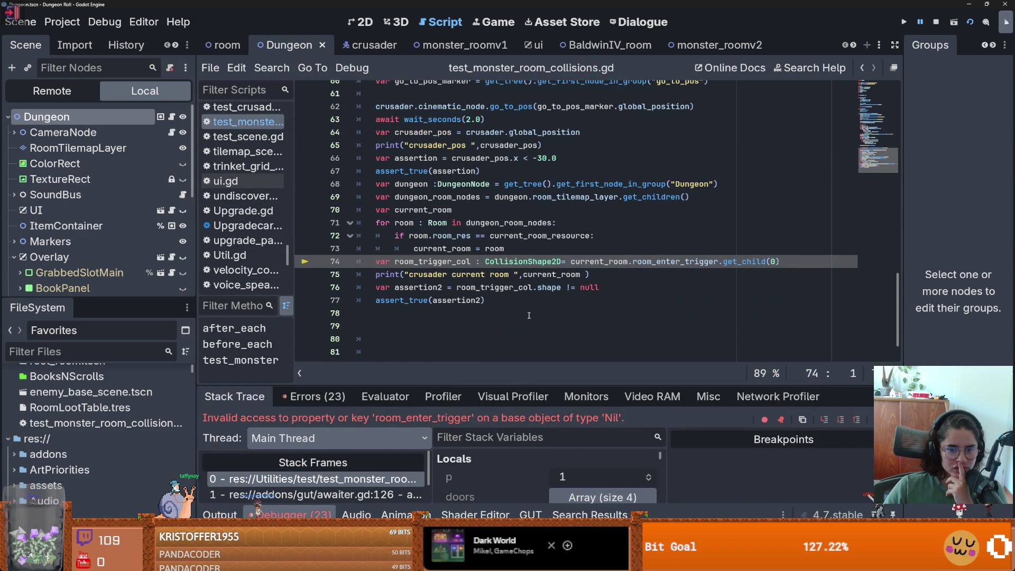
double_click(604, 261)
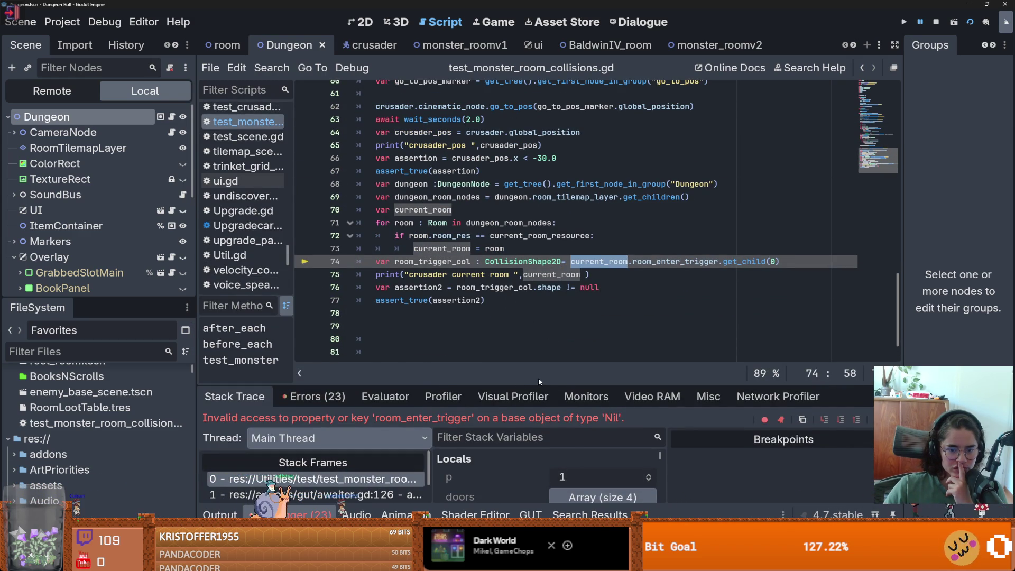
left_click_drag(537, 385, 534, 264)
scroll(521, 385, "down", 6)
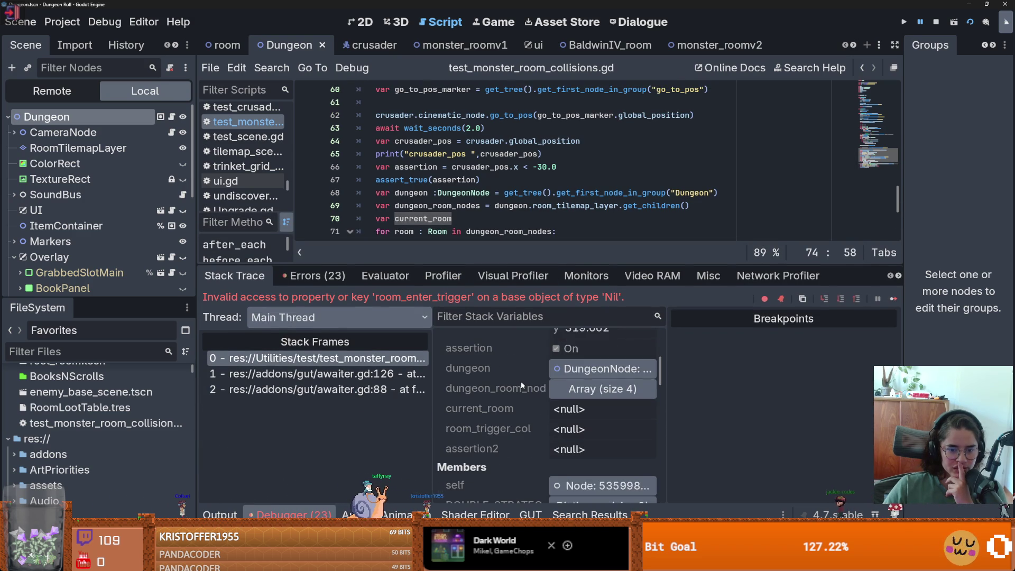
scroll(521, 381, "up", 3)
left_click_drag(513, 265, 513, 385)
- Set a breakpoint on the room loop at line 71 and rerun all GUT tests
left_click(305, 231)
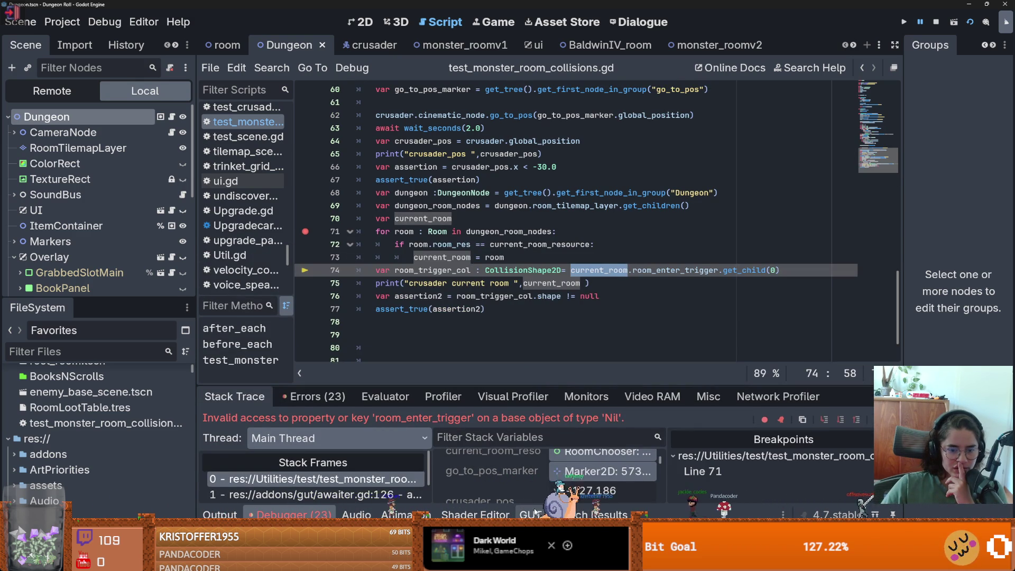
left_click(530, 514)
left_click(233, 360)
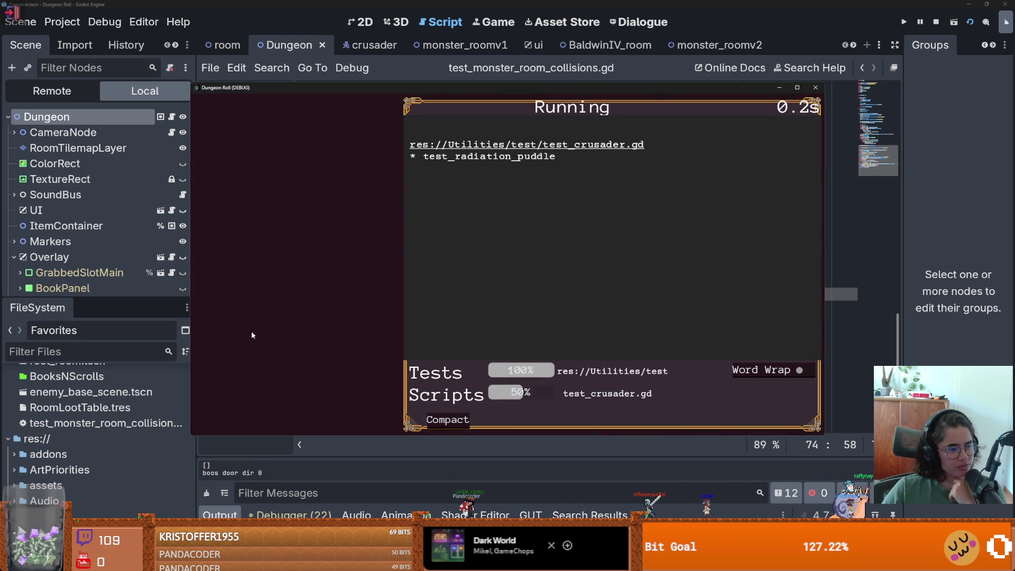
- Step the paused test to line 72 and briefly expand the four-item dungeon_room_nodes array
left_click(448, 417)
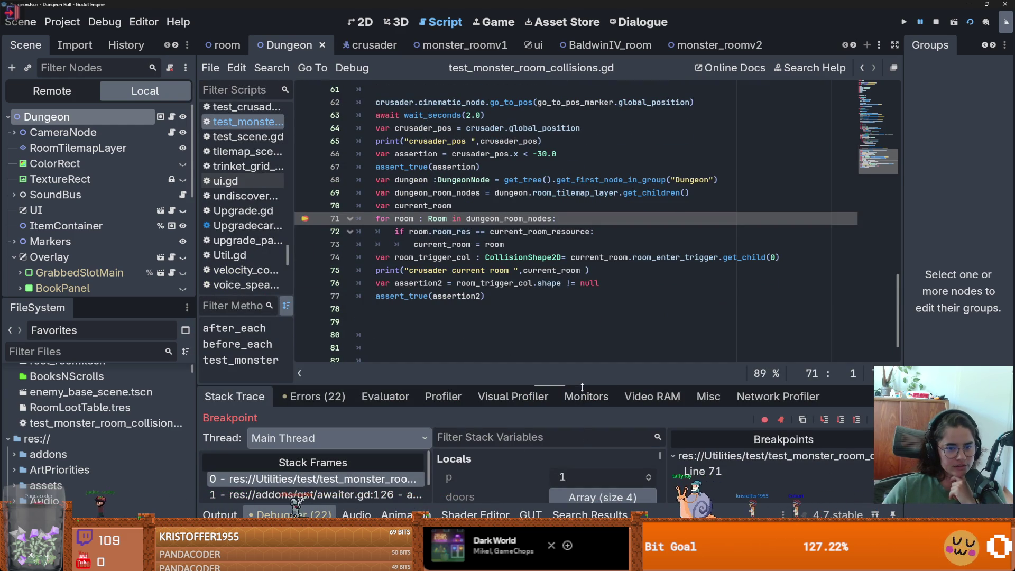
left_click_drag(570, 389, 569, 363)
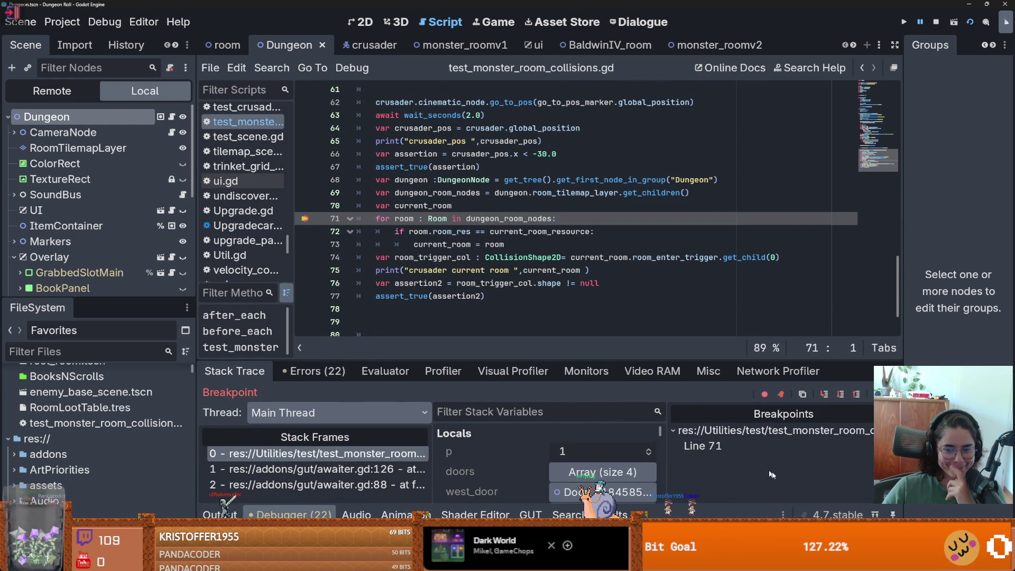
left_click(824, 394)
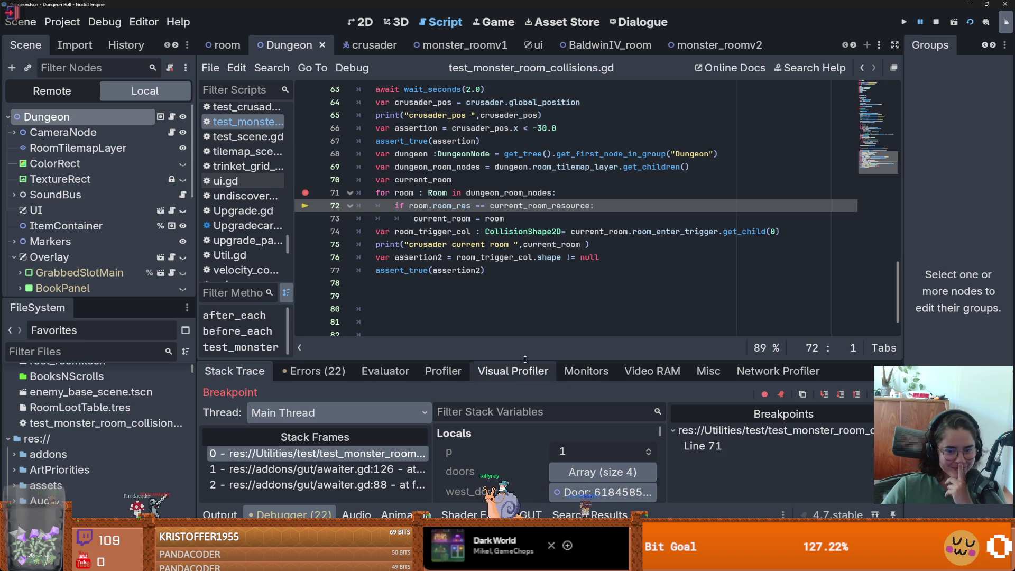
left_click_drag(523, 358, 525, 281)
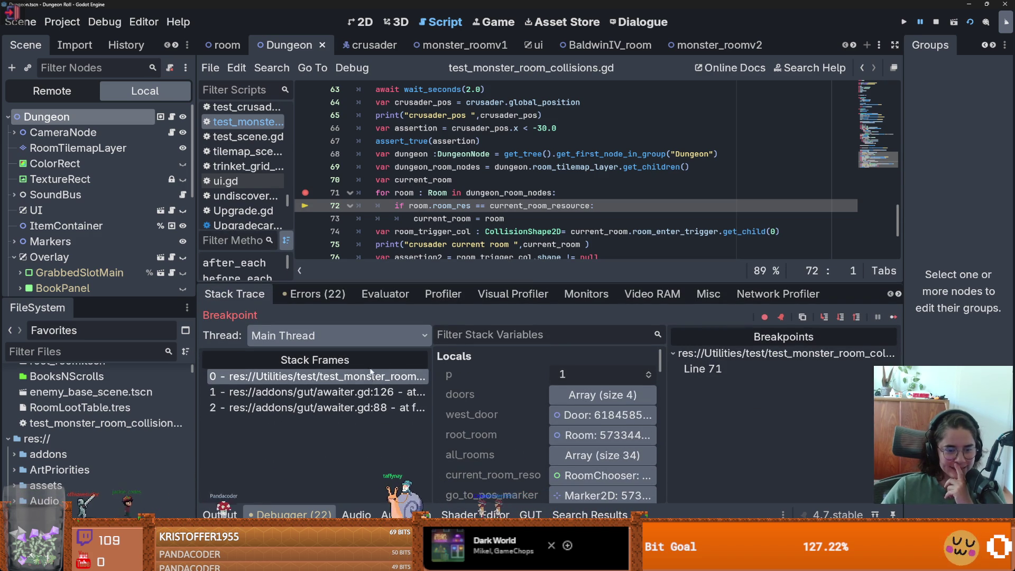
scroll(489, 436, "down", 5)
scroll(490, 435, "up", 2)
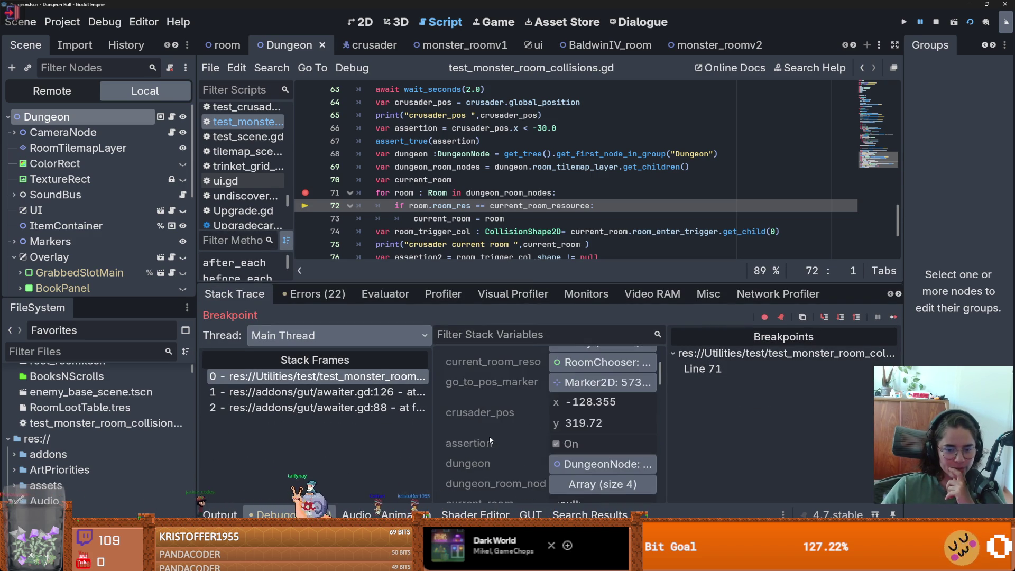
scroll(489, 436, "down", 2)
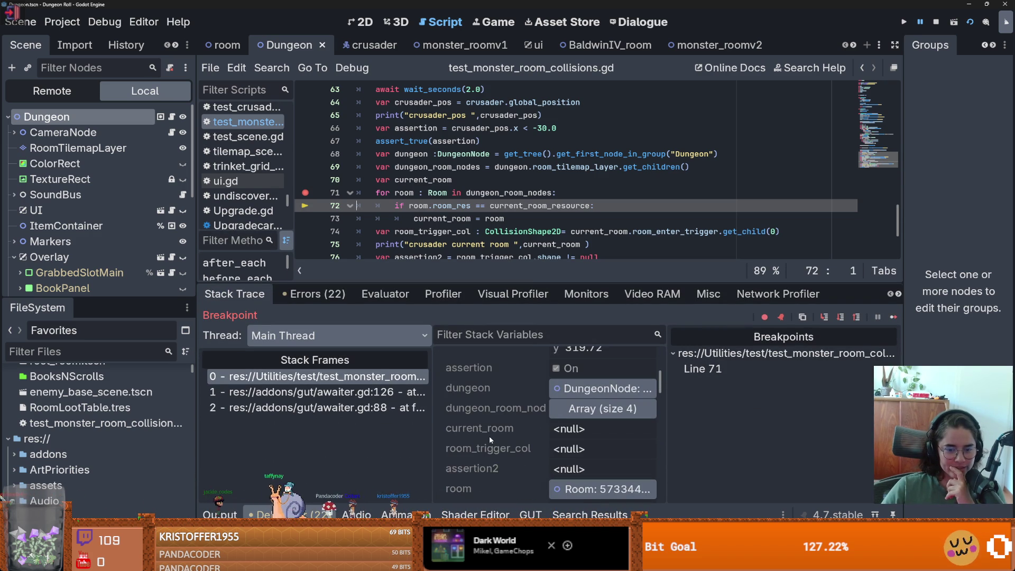
left_click(577, 410)
left_click(744, 339)
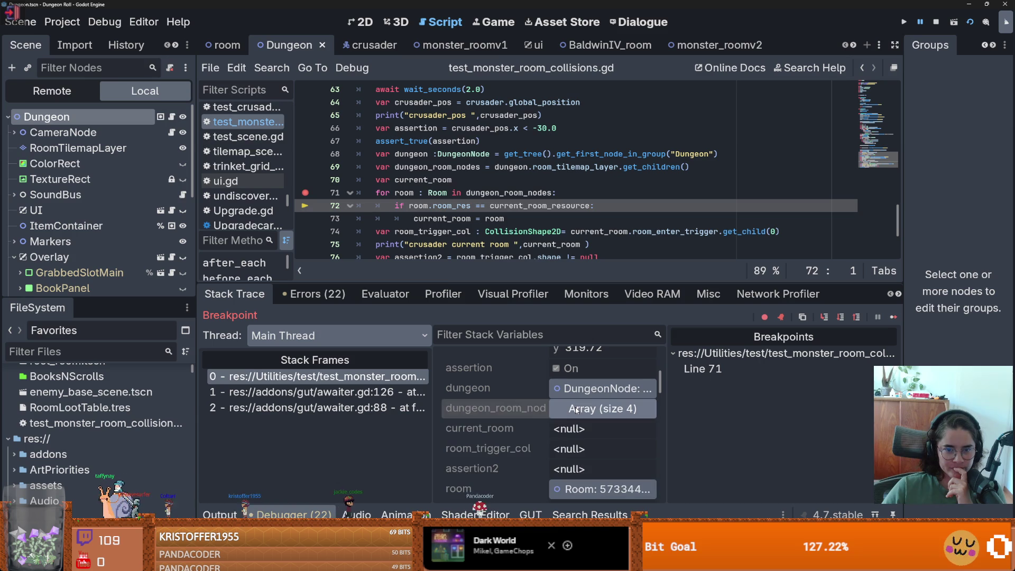
- Step through the room loop one statement at a time until execution reaches line 74
left_click(824, 317)
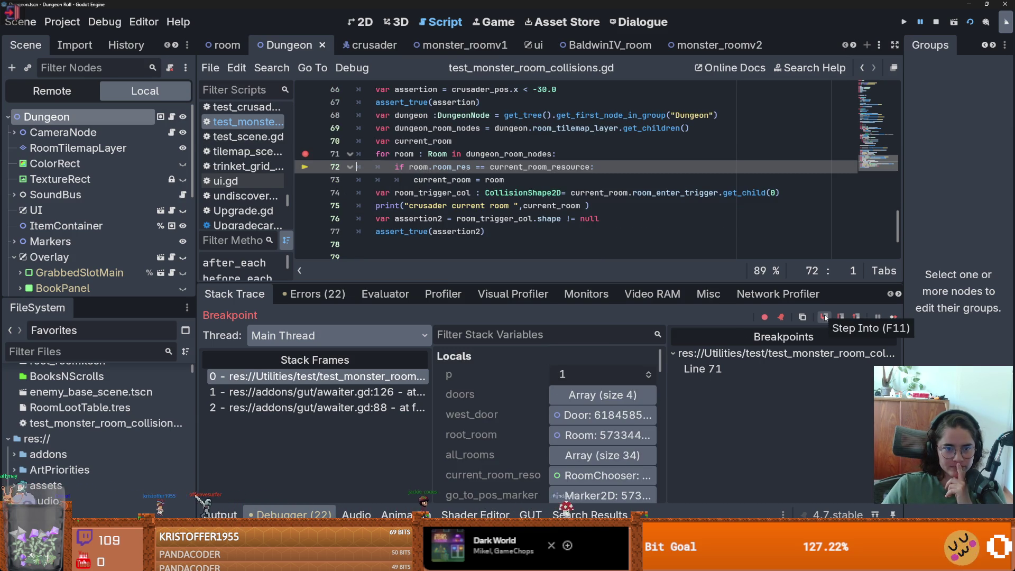
scroll(520, 421, "down", 2)
scroll(530, 425, "down", 2)
scroll(507, 438, "down", 3)
scroll(508, 437, "down", 6)
scroll(516, 434, "up", 3)
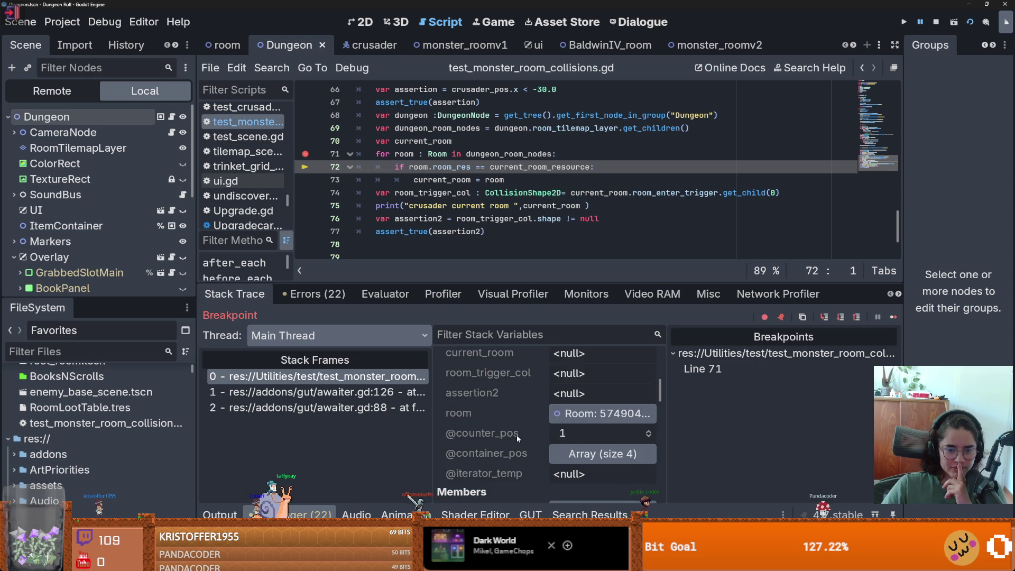
scroll(515, 432, "up", 2)
scroll(515, 431, "up", 4)
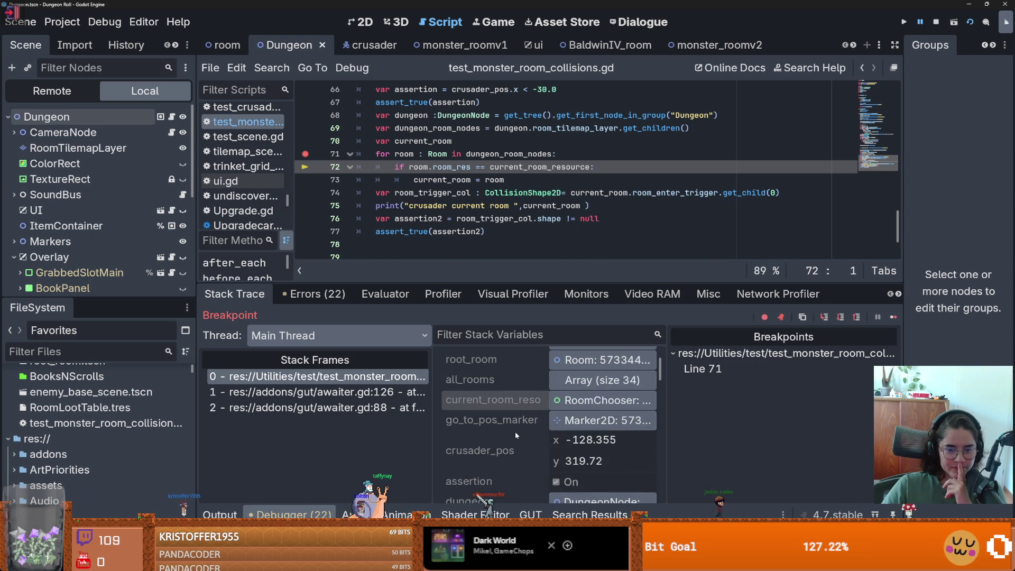
scroll(515, 431, "up", 3)
scroll(515, 431, "down", 2)
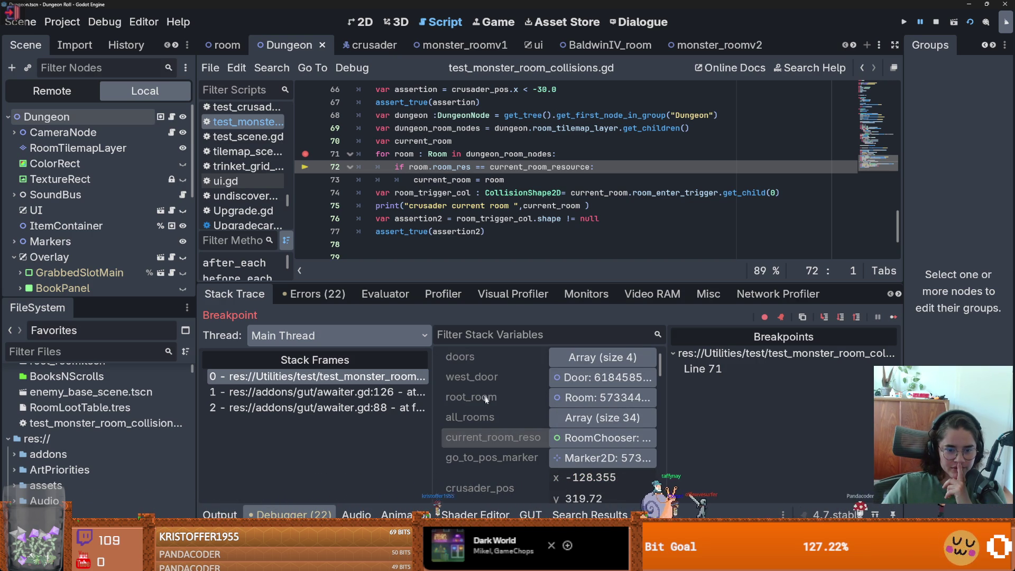
scroll(496, 406, "up", 1)
scroll(498, 408, "down", 3)
scroll(500, 409, "down", 5)
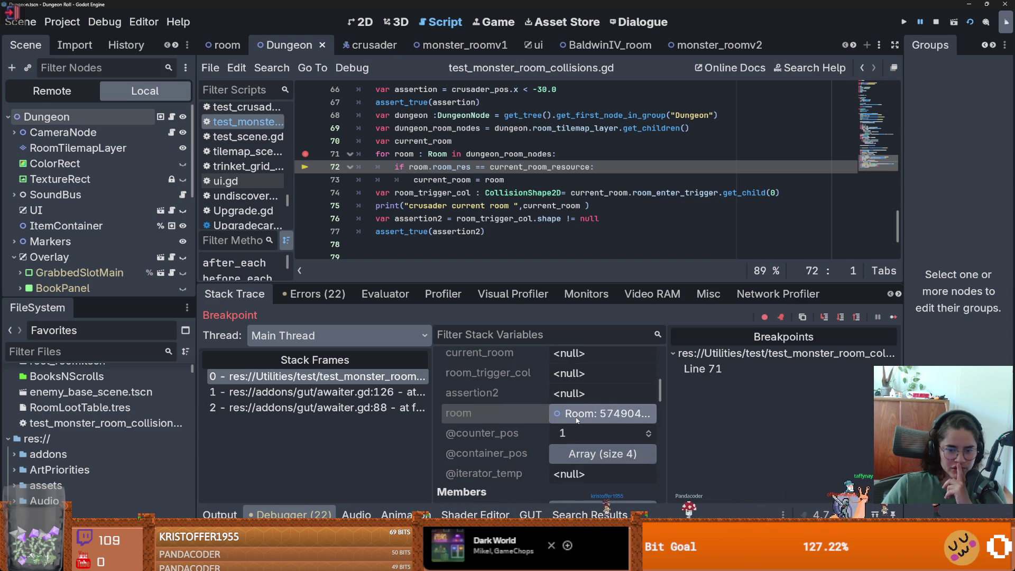
left_click(823, 317)
left_click(823, 317)
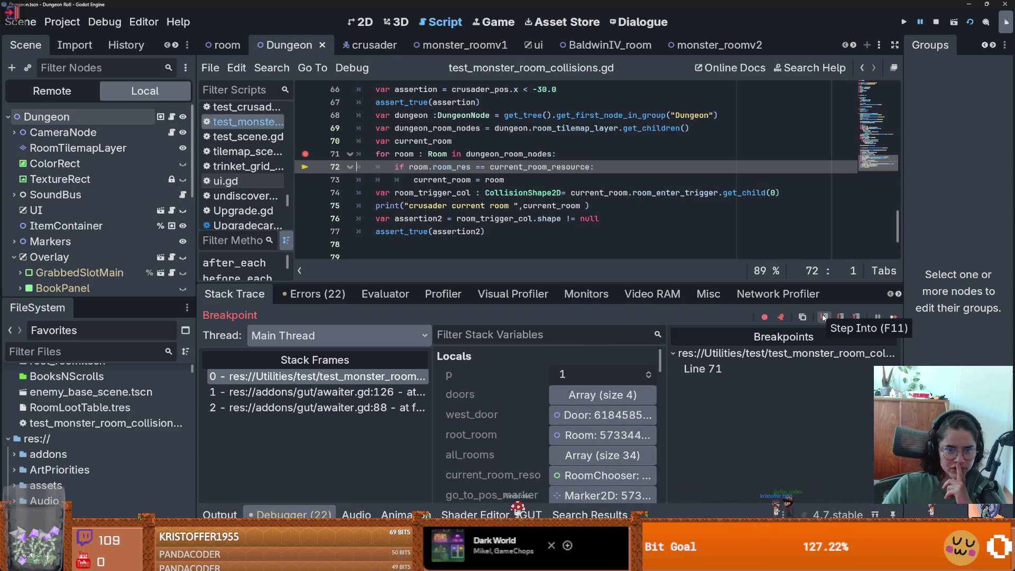
left_click(824, 317)
- Expand dungeon_room_nodes and inspect RootRoom, whose Room Res is root_room.tres
scroll(481, 464, "down", 1)
scroll(481, 464, "down", 2)
scroll(487, 461, "up", 2)
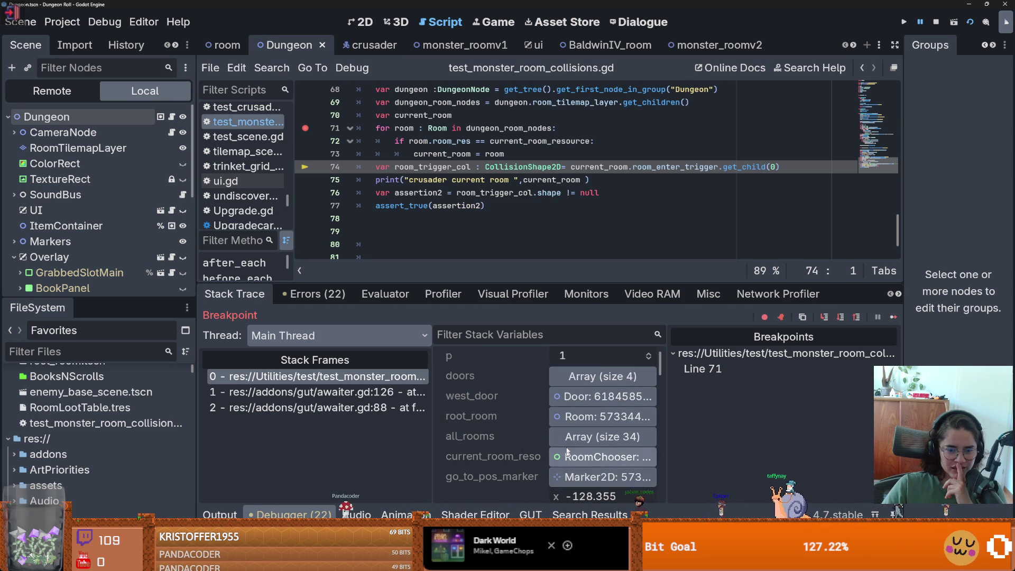
left_click(603, 435)
left_click(561, 436)
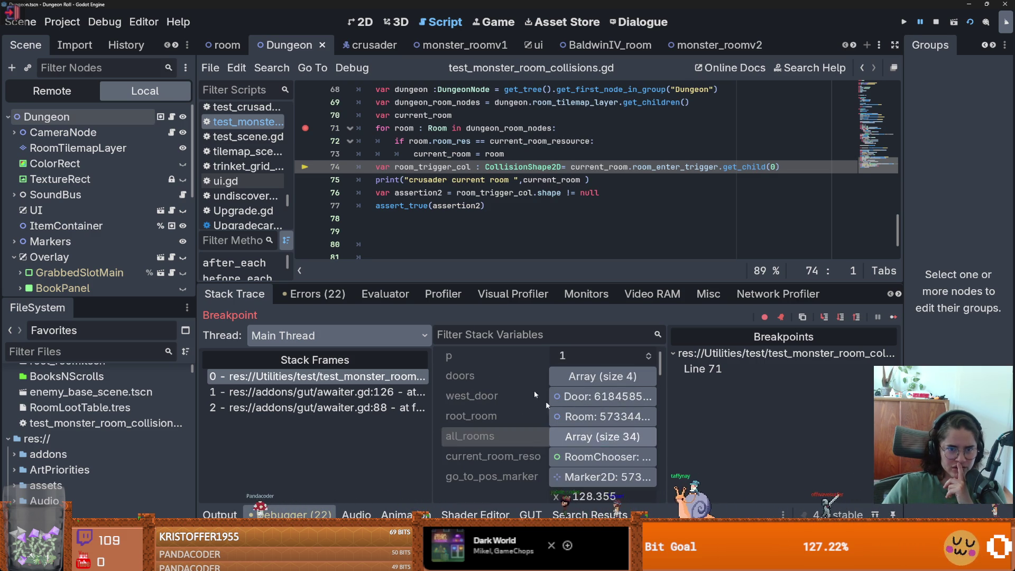
scroll(552, 425, "down", 5)
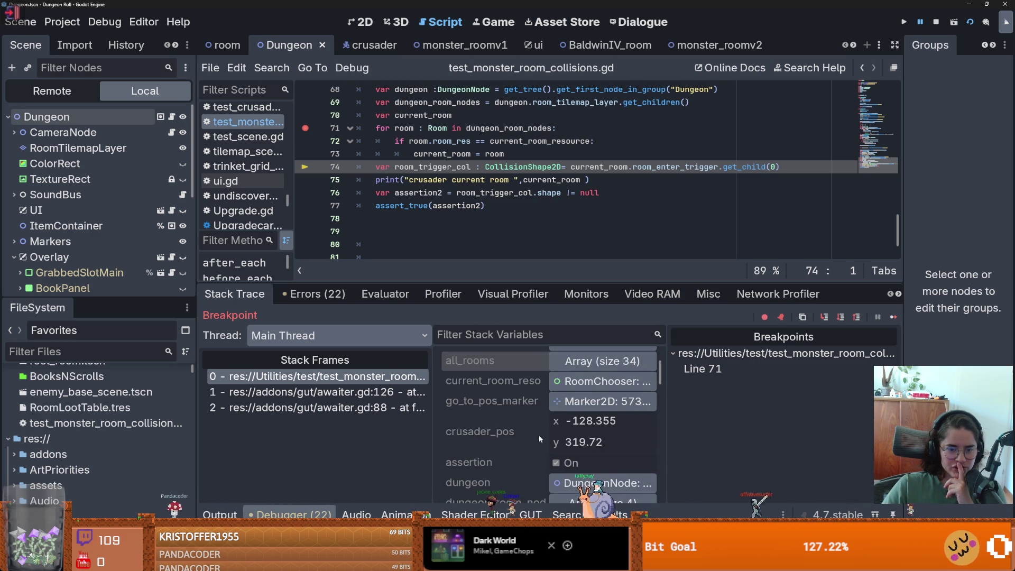
left_click(564, 428)
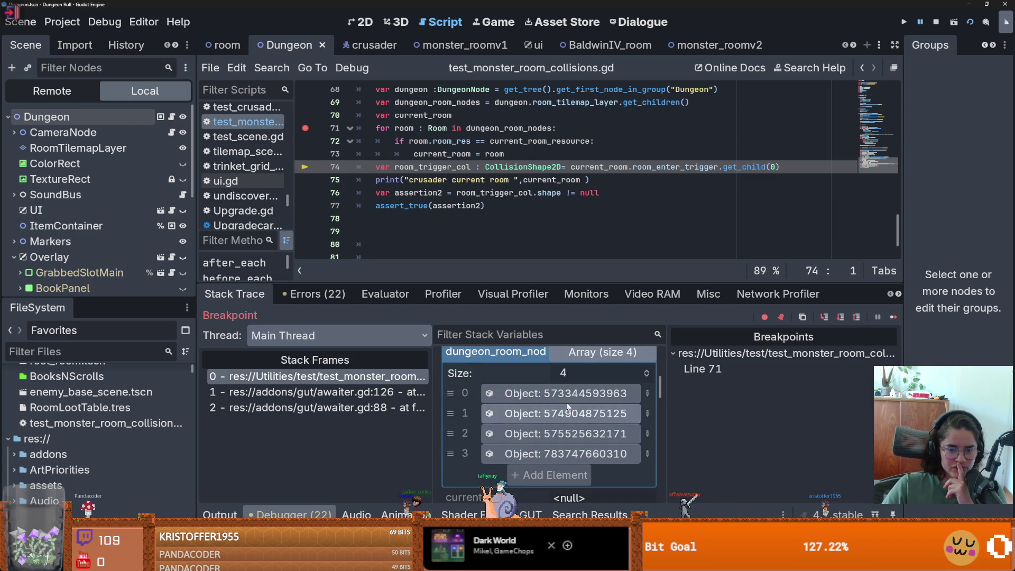
left_click(566, 393)
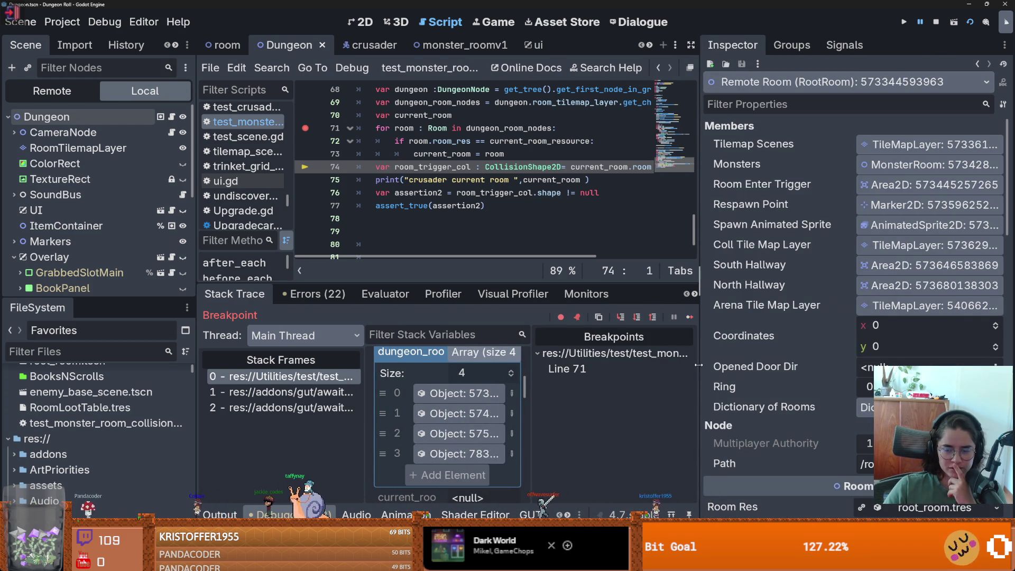
- Inspect the BeforeBoss, BossRoom and fourth room nodes in turn
left_click(426, 414)
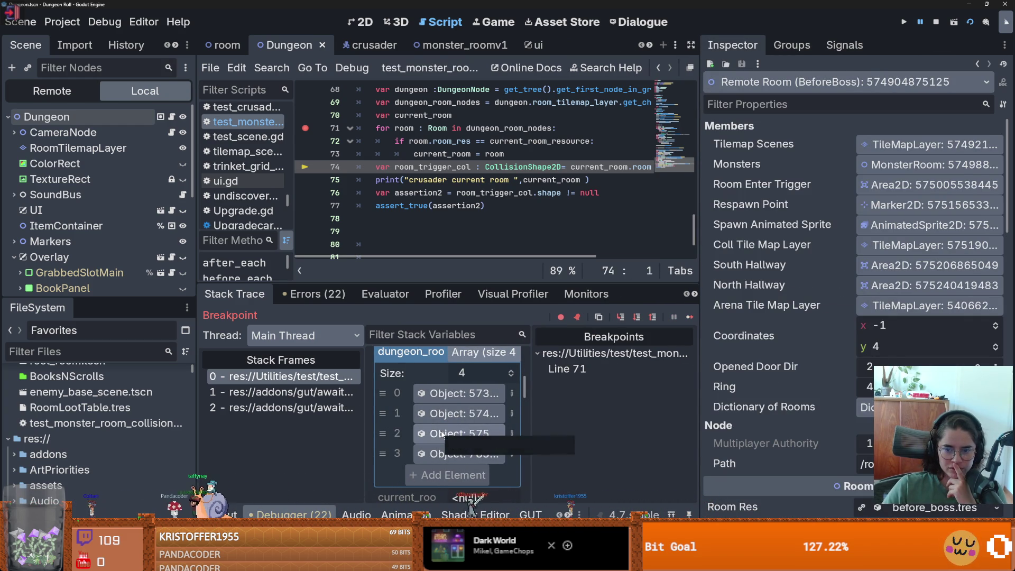
left_click(442, 433)
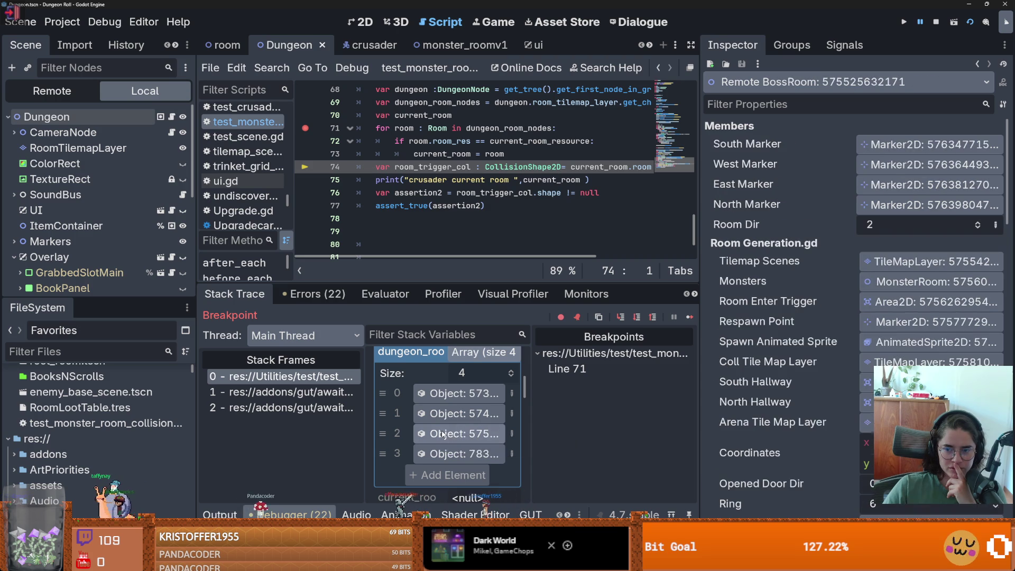
left_click(465, 454)
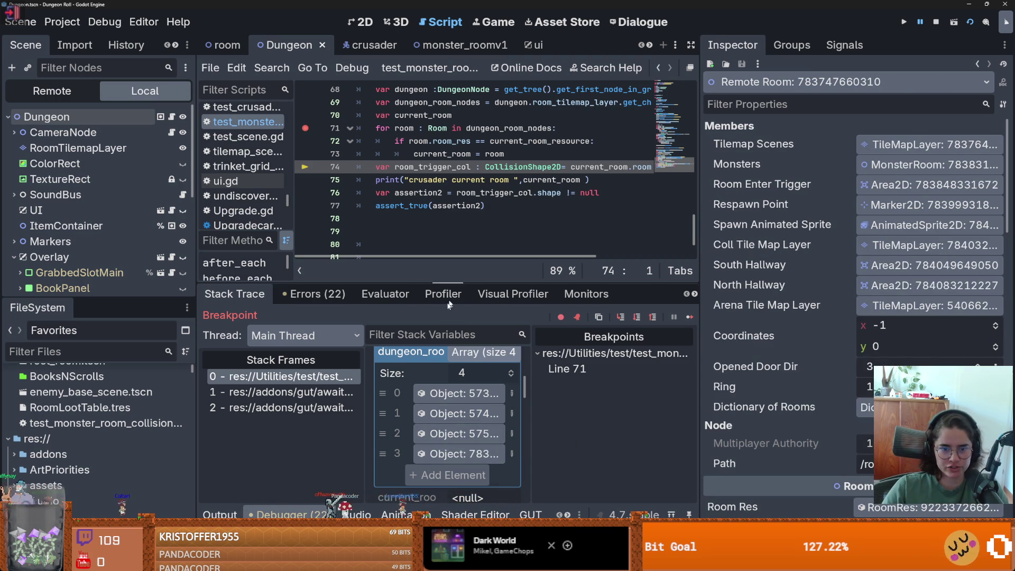
left_click_drag(447, 285, 486, 456)
- Trace current_room_resource, room_res and all_rooms in the code, then enlarge the debugger's array view
left_click(458, 243)
scroll(475, 260, "up", 1)
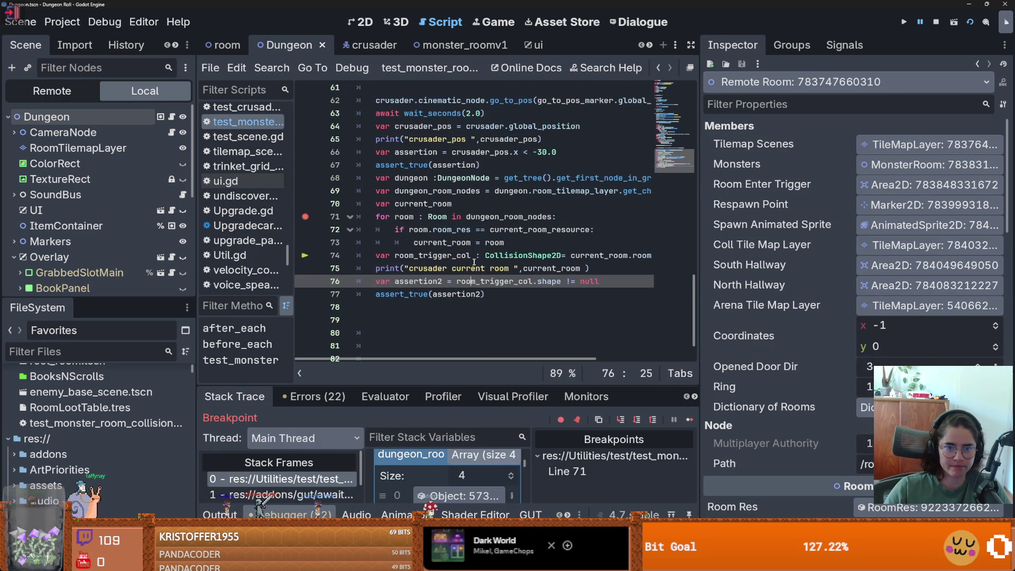
left_click(518, 230)
double_click(518, 231)
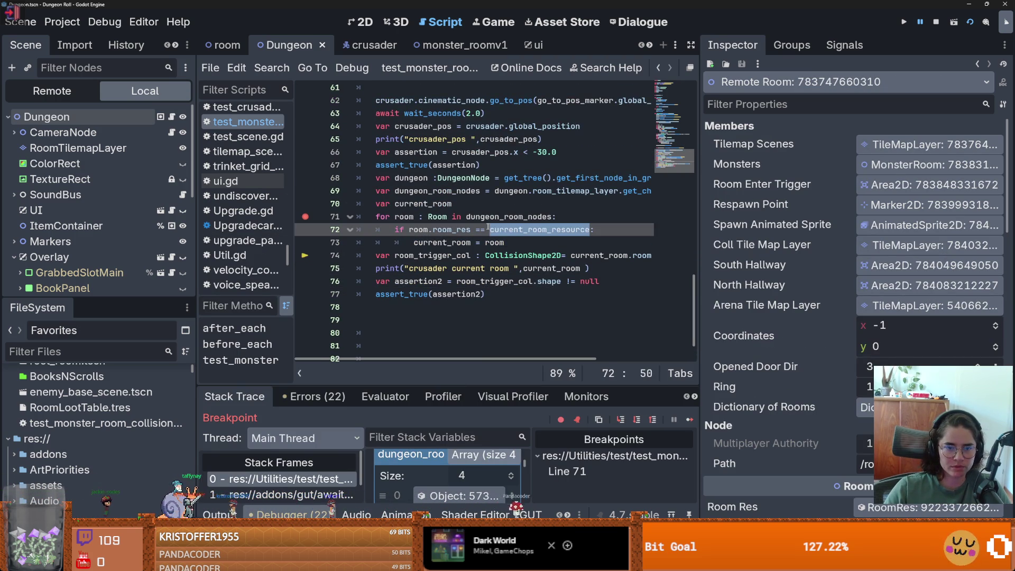
scroll(502, 254, "up", 2)
double_click(451, 307)
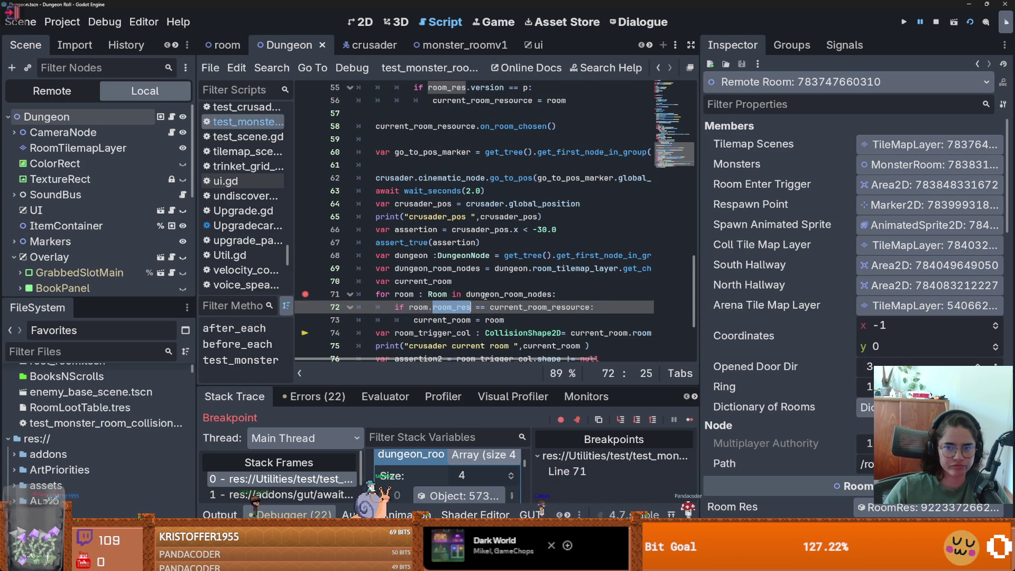
mouse_move(487, 293)
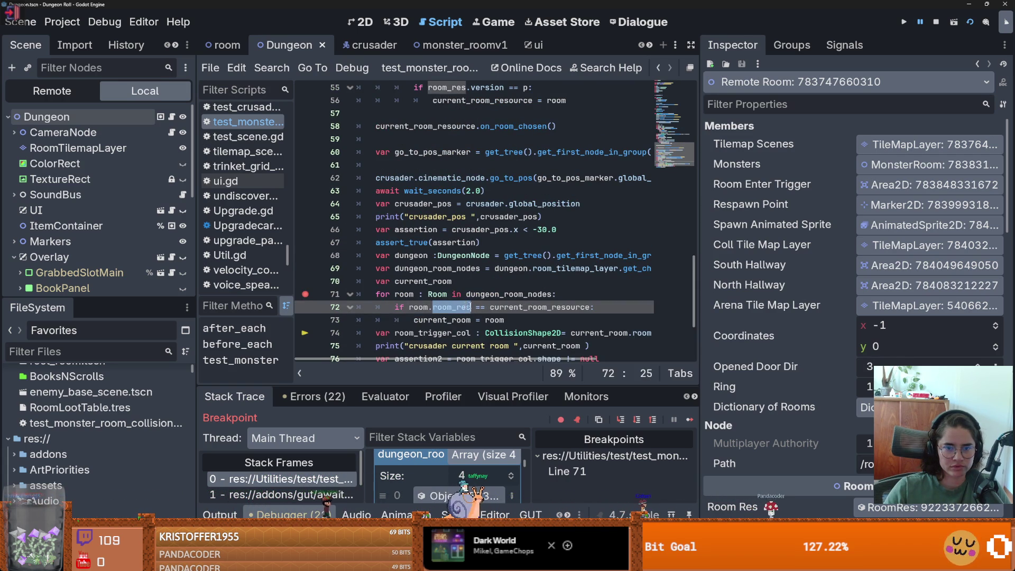
scroll(504, 307, "up", 3)
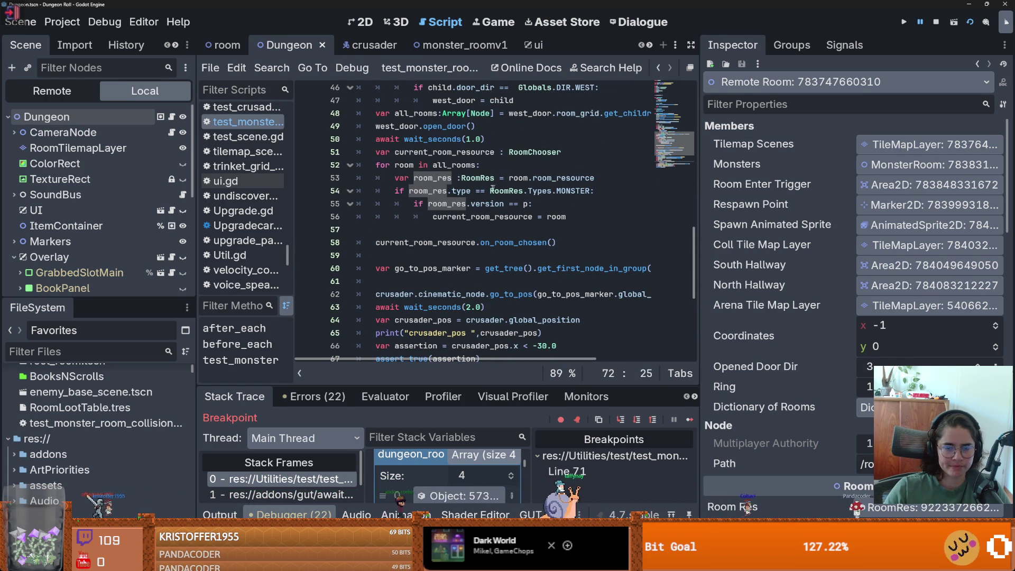
double_click(465, 217)
double_click(454, 165)
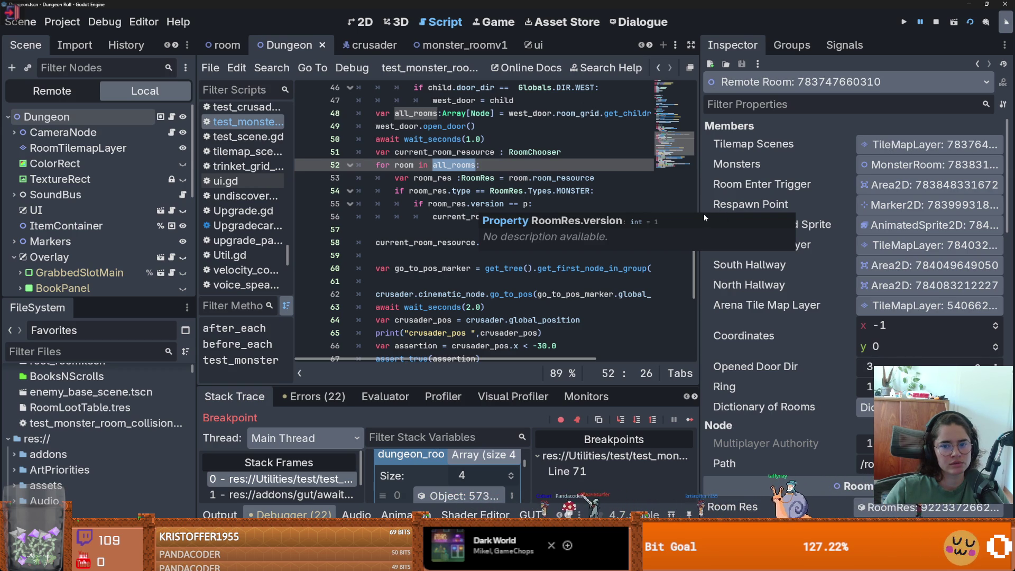
left_click_drag(701, 214, 902, 213)
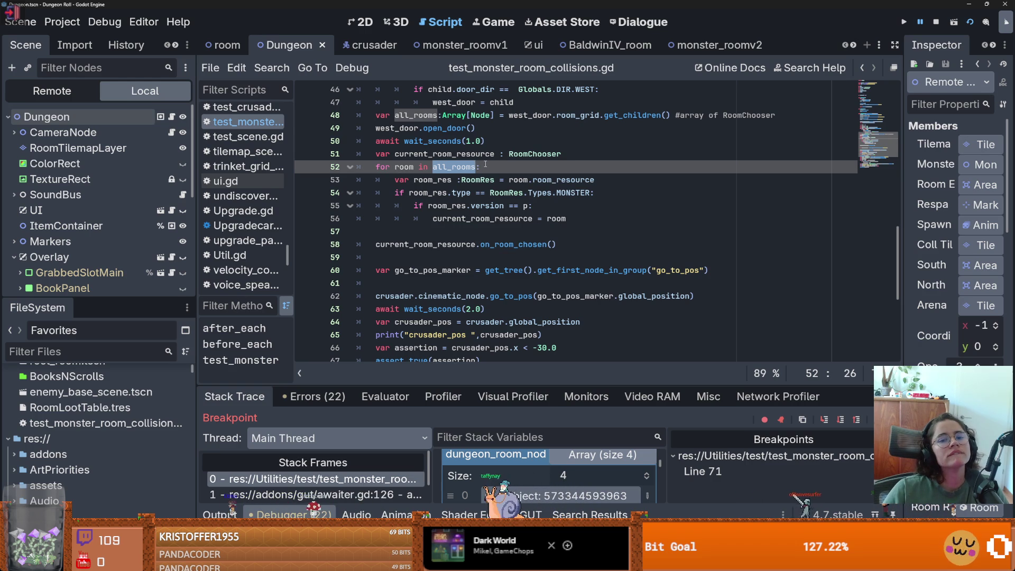
left_click_drag(601, 384, 600, 188)
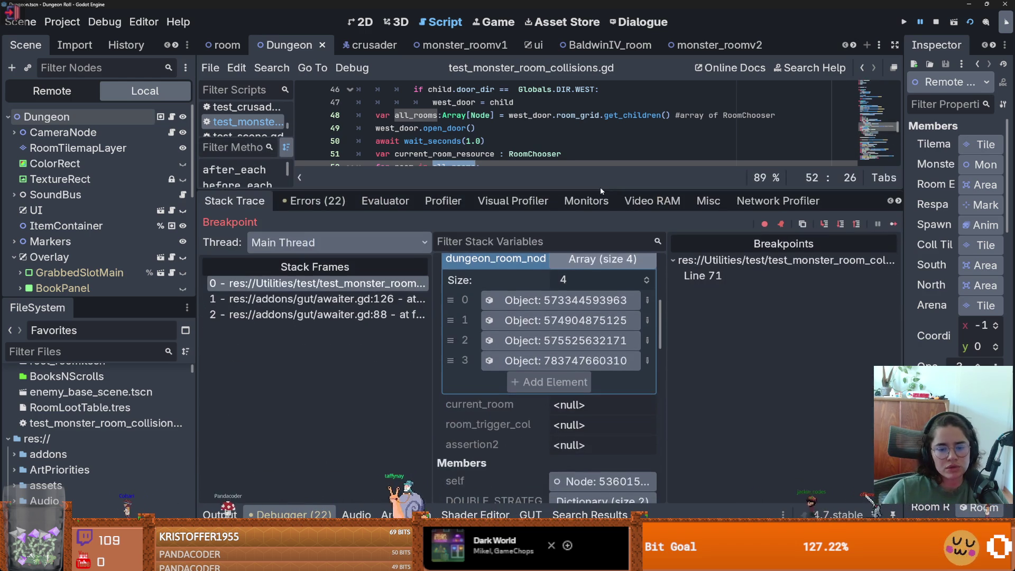
- Switch the Scene dock to the remote tree and select the live Room node
left_click(51, 91)
scroll(71, 183, "down", 5)
scroll(71, 182, "up", 4)
scroll(71, 183, "up", 3)
scroll(64, 195, "down", 4)
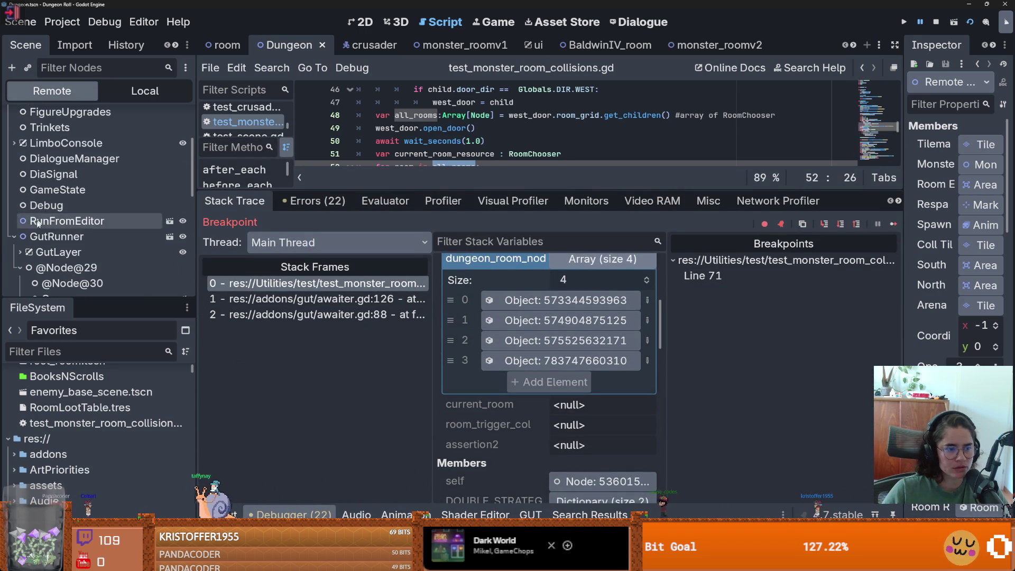
scroll(39, 225, "down", 3)
left_click(13, 193)
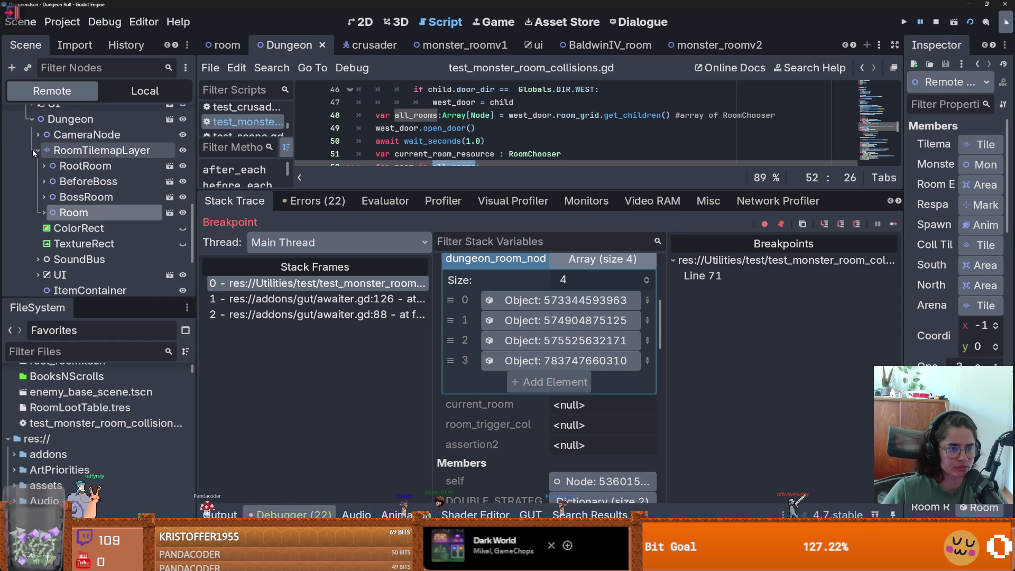
left_click(37, 164)
left_click(73, 212)
- Open the room's RoomRes (Monster, version 1, Unus, 4 doors) and re-enlarge the script editor
mouse_move(881, 199)
left_mouse_down()
mouse_move(902, 200)
mouse_move(596, 200)
left_mouse_up()
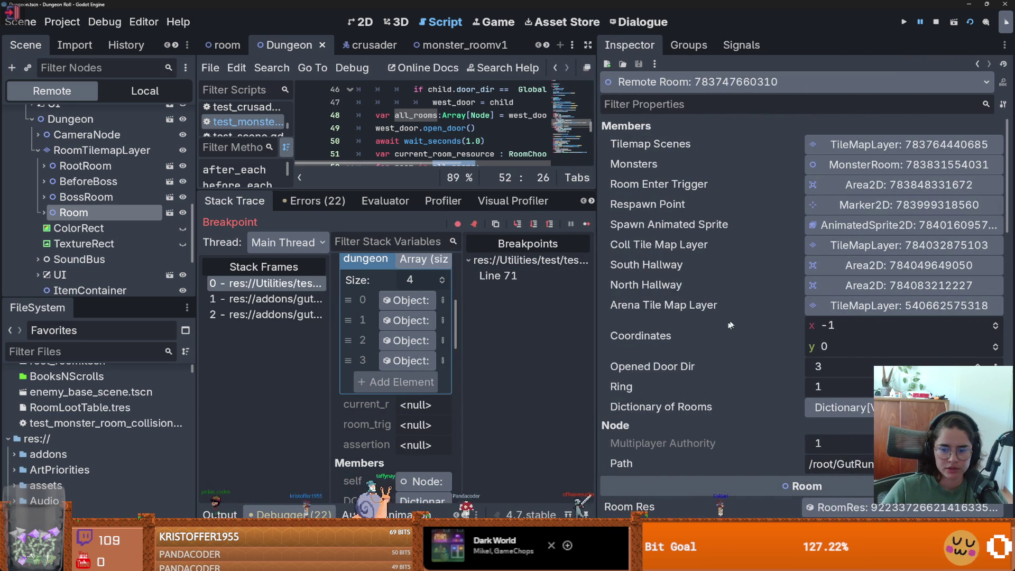
scroll(835, 351, "down", 5)
left_click(843, 359)
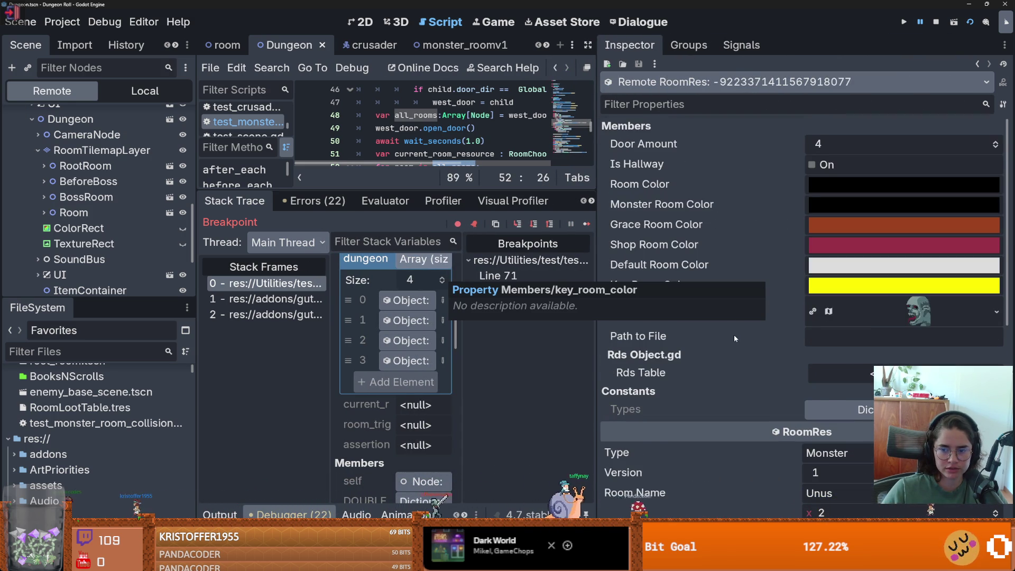
scroll(733, 335, "down", 2)
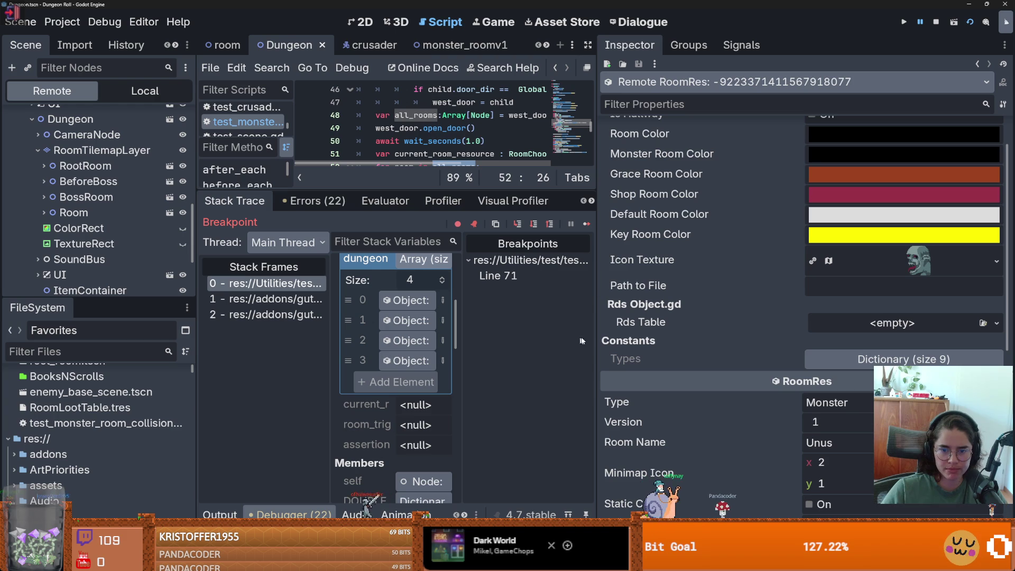
left_click_drag(597, 335, 839, 338)
left_click_drag(566, 190, 563, 385)
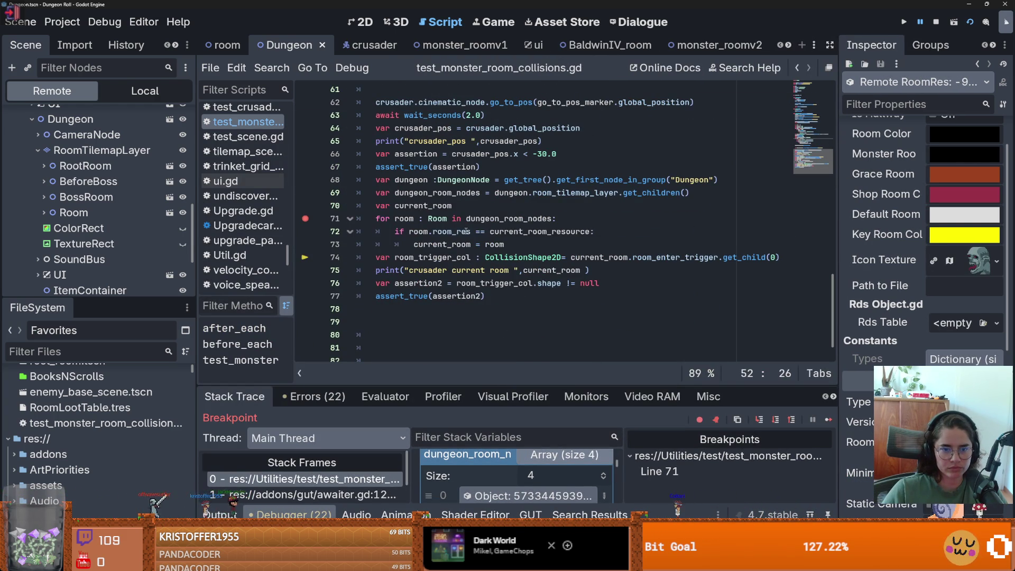
- Append .version to room_res on line 72
left_click(469, 230)
type(".s")
key("BackSpace")
type("version")
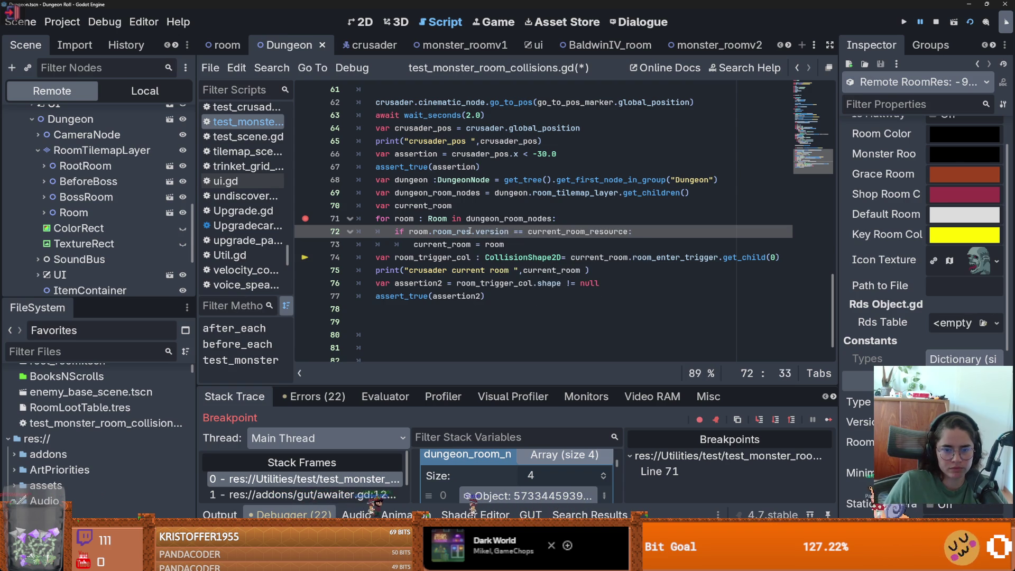
- Select current_room_resource and rearrange the debugger to review the stack variables
double_click(621, 233)
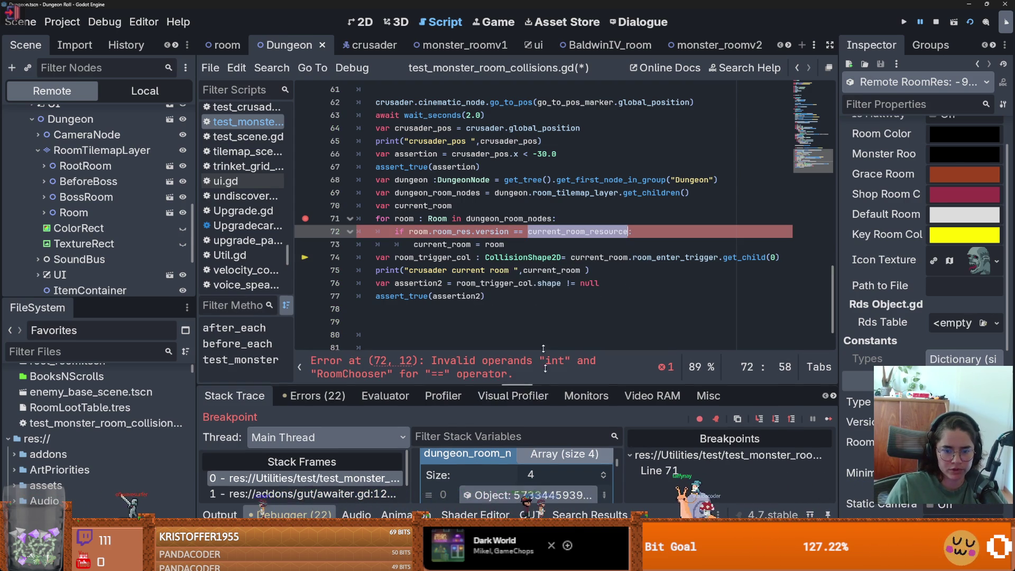
left_click_drag(547, 385, 547, 183)
left_click(564, 252)
scroll(511, 357, "down", 3)
scroll(511, 357, "up", 4)
scroll(509, 353, "up", 3)
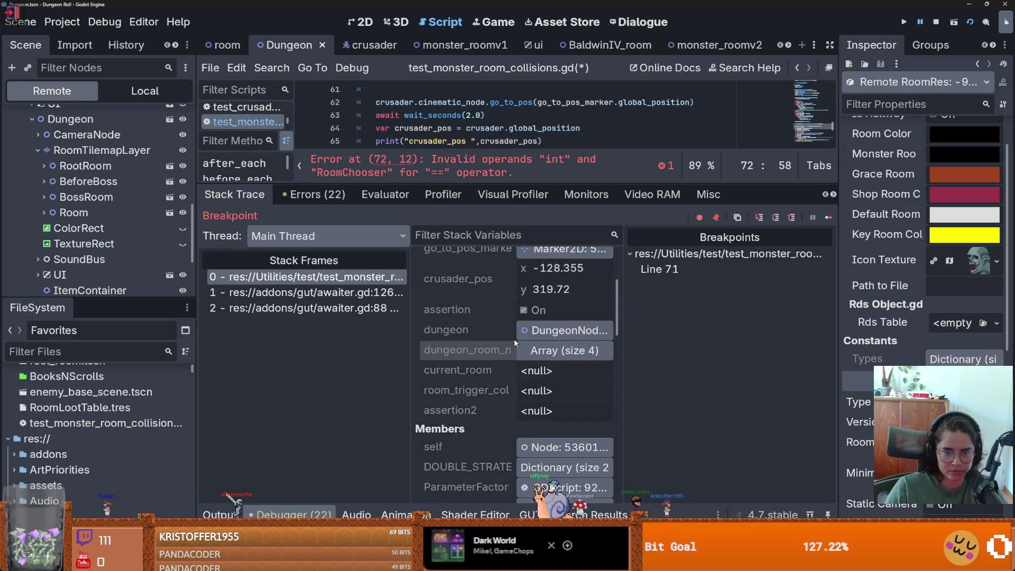
left_click(515, 194)
left_click(234, 194)
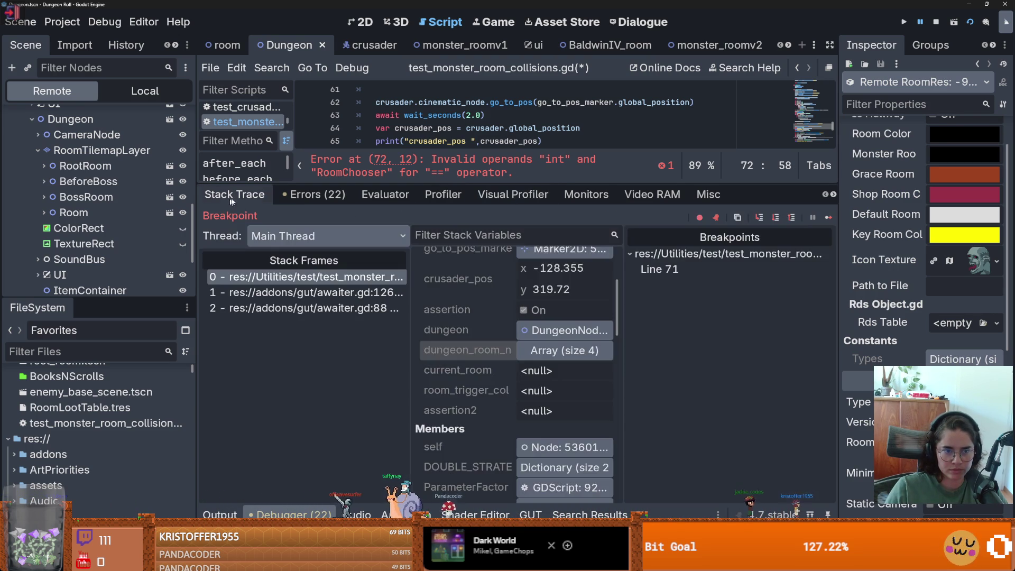
mouse_move(442, 184)
left_mouse_down()
mouse_move(464, 311)
mouse_move(469, 183)
left_mouse_up()
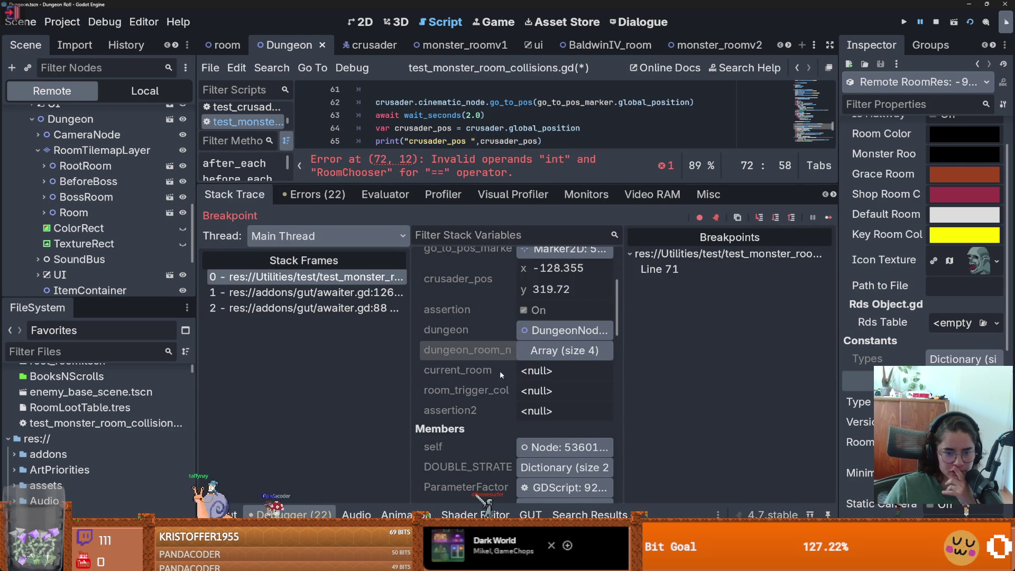
scroll(499, 370, "up", 4)
- Inspect current_room_resource, revealing a RoomChooser compared against an int
left_click(583, 354)
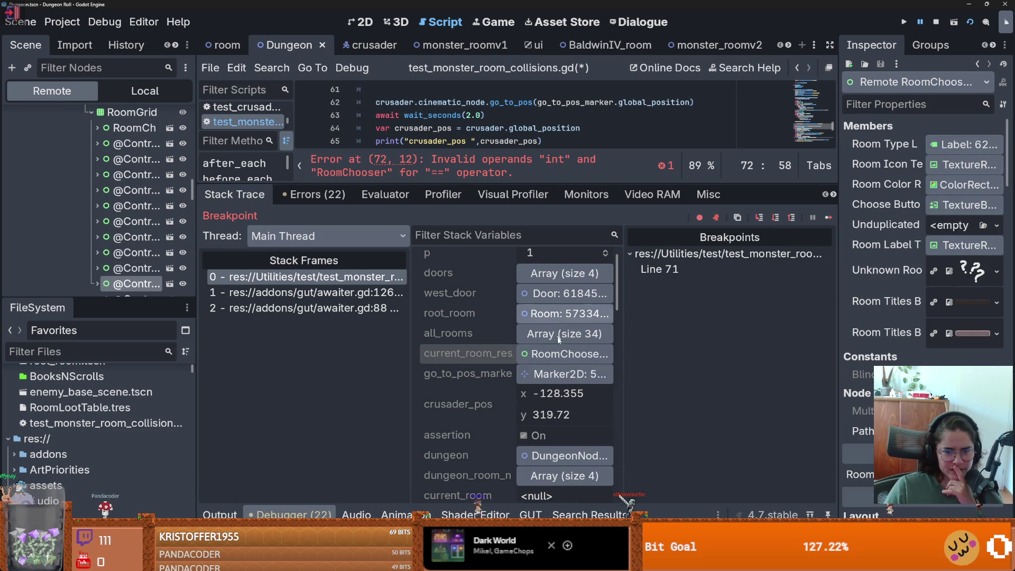
left_click_drag(559, 182, 552, 385)
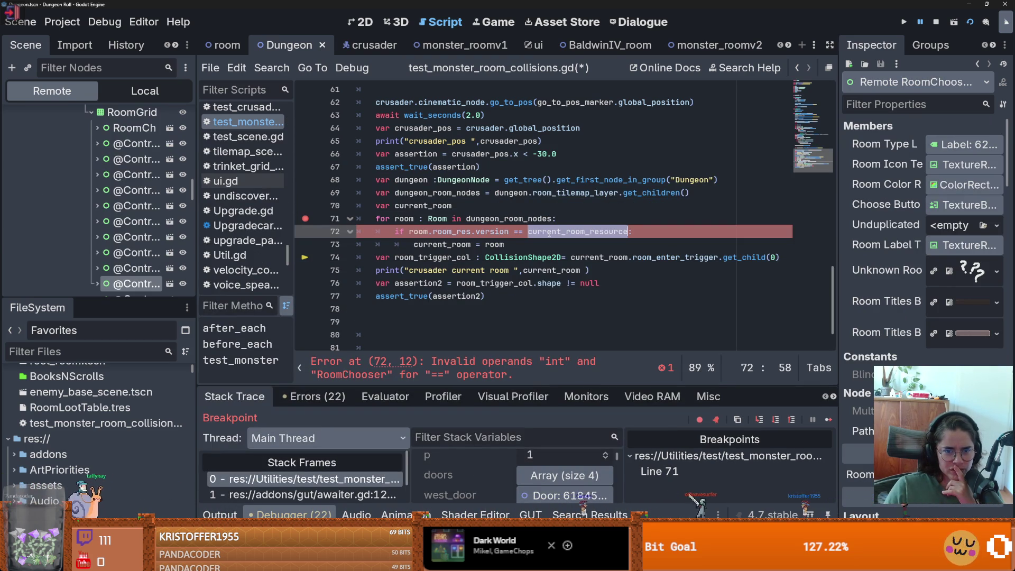
mouse_move(550, 232)
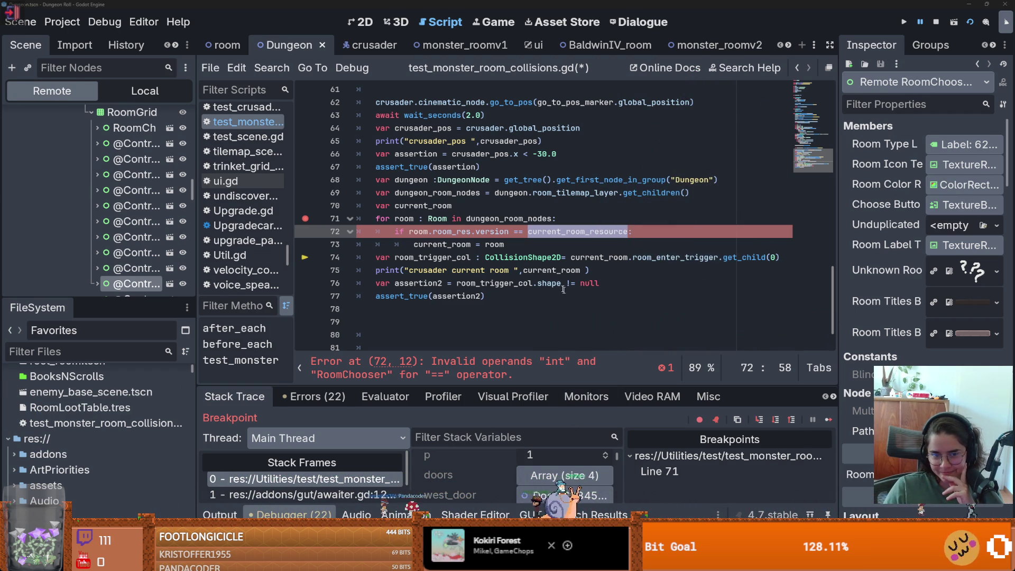
scroll(568, 301, "up", 4)
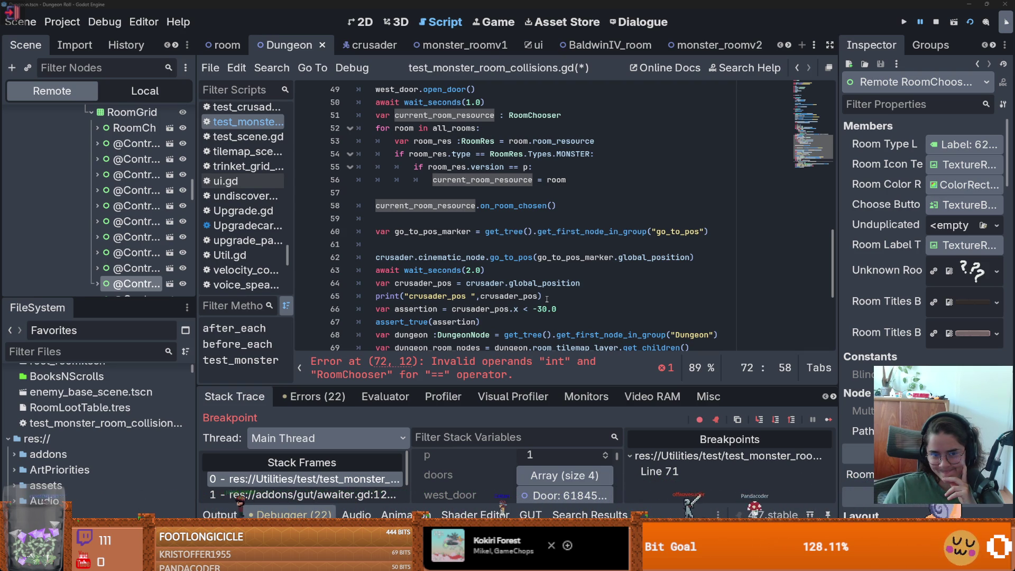
scroll(546, 298, "down", 4)
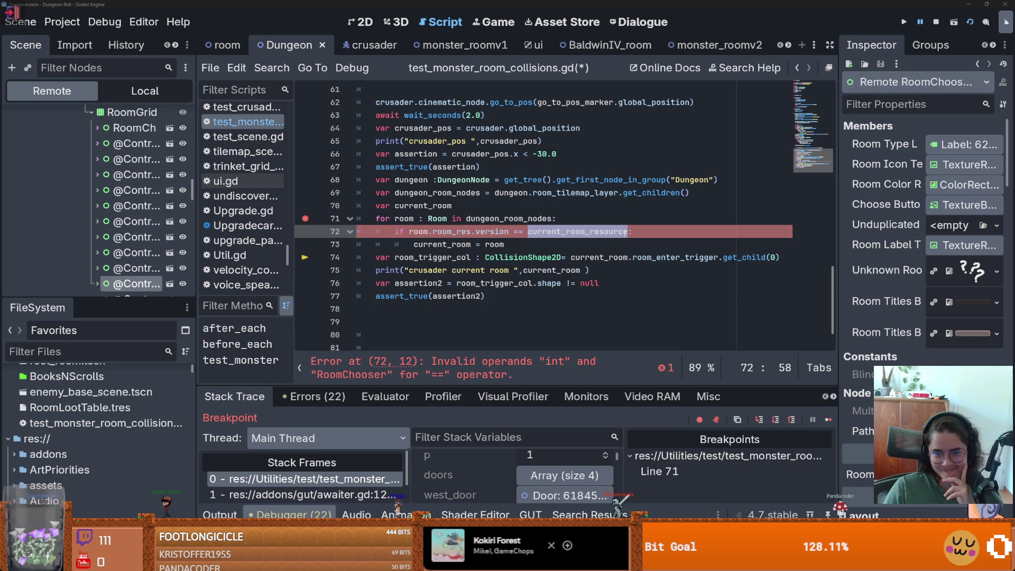
left_click(627, 232)
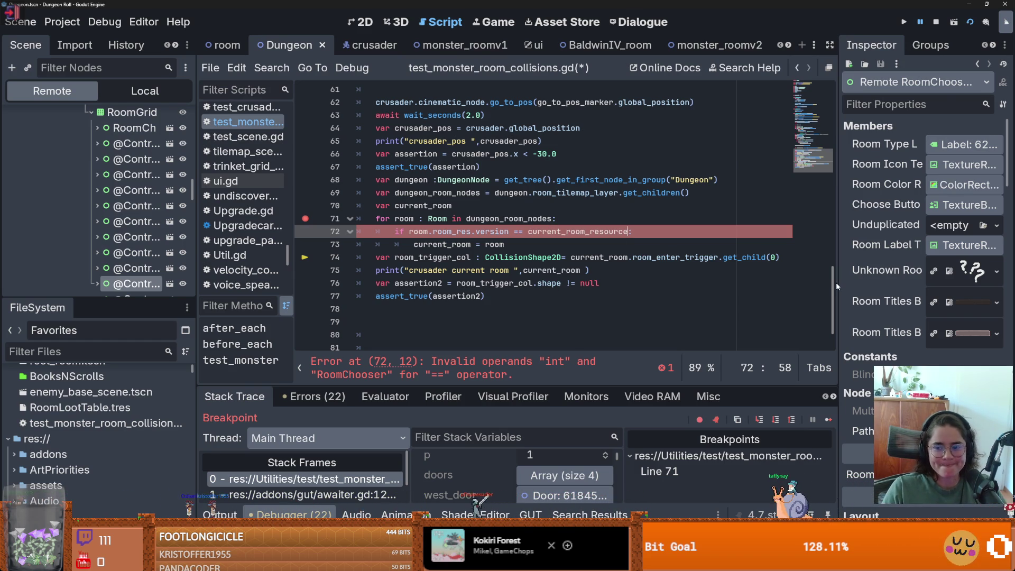
left_click_drag(837, 283, 684, 265)
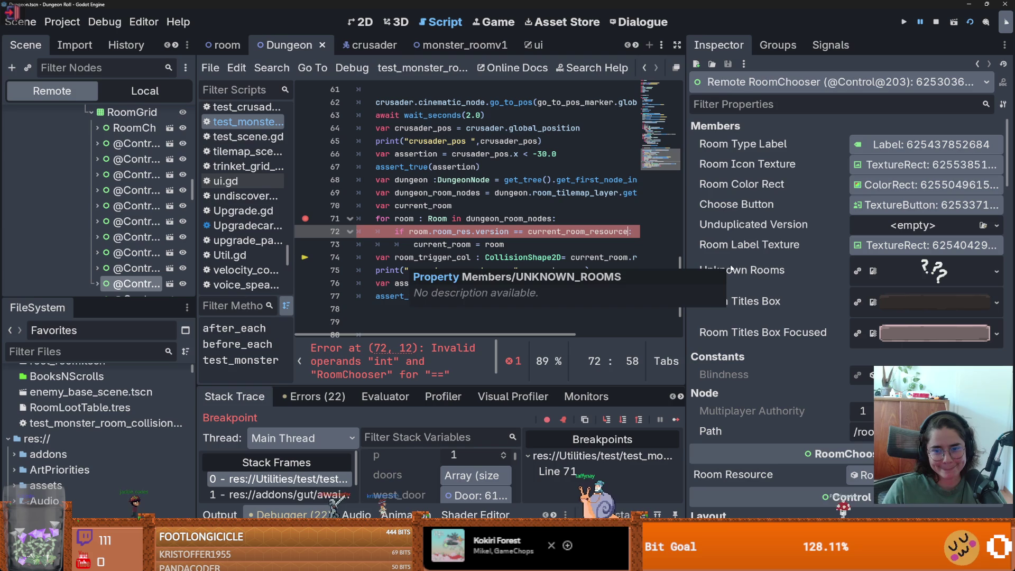
- Append .room_resource to current_room_resource on line 72
scroll(817, 303, "down", 4)
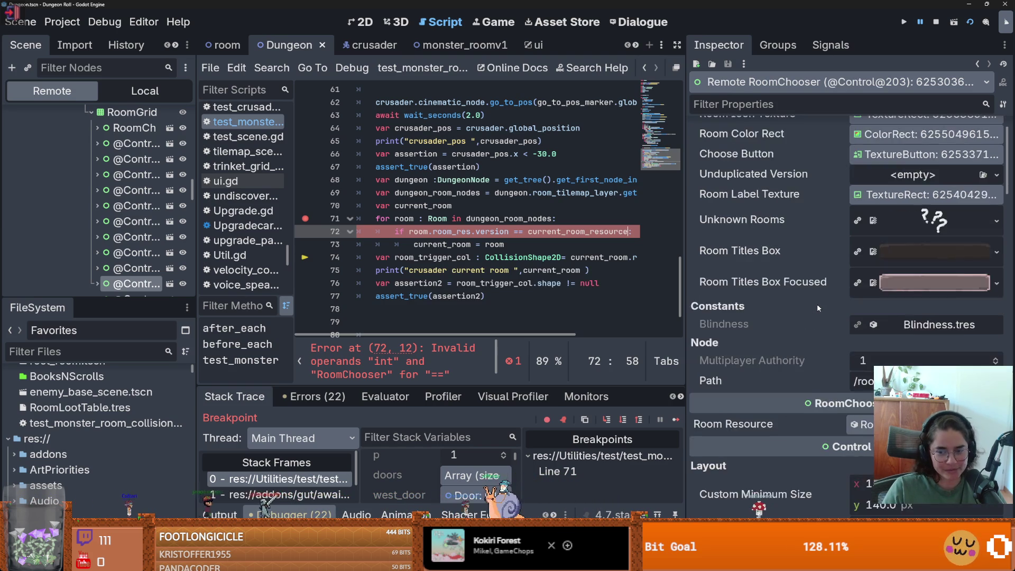
scroll(523, 291, "down", 1)
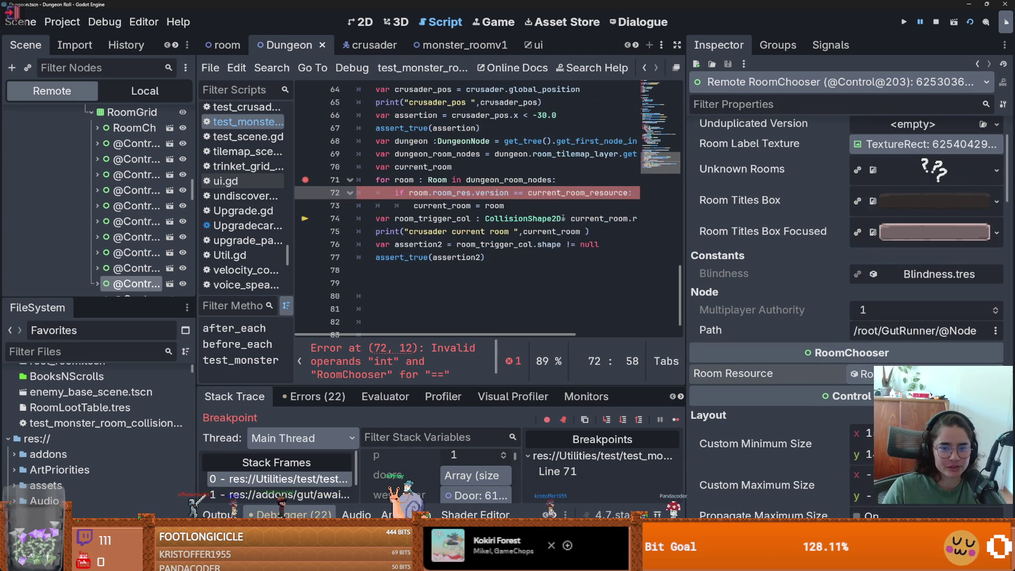
scroll(593, 200, "right", 2)
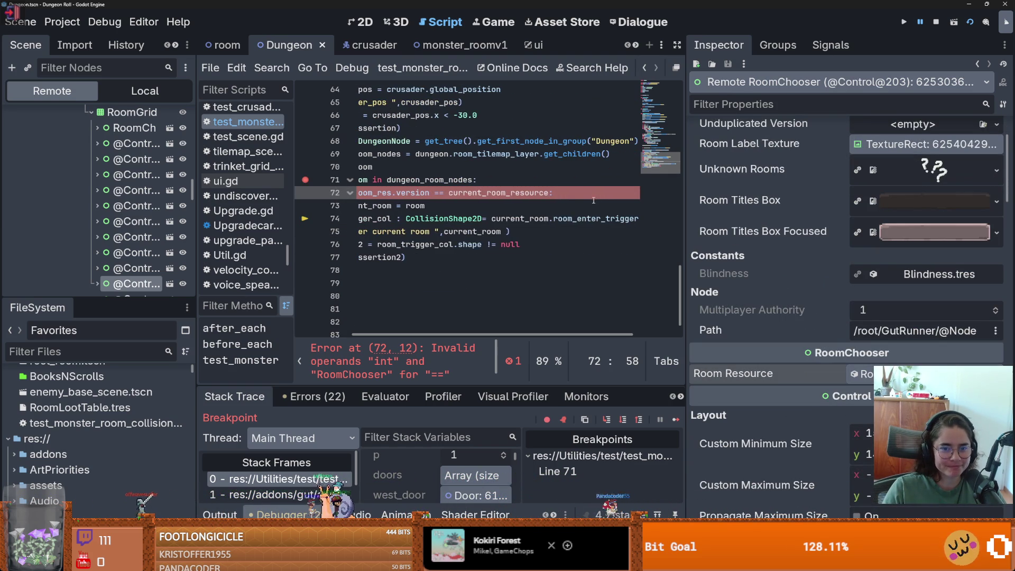
left_click(551, 192)
type(".room")
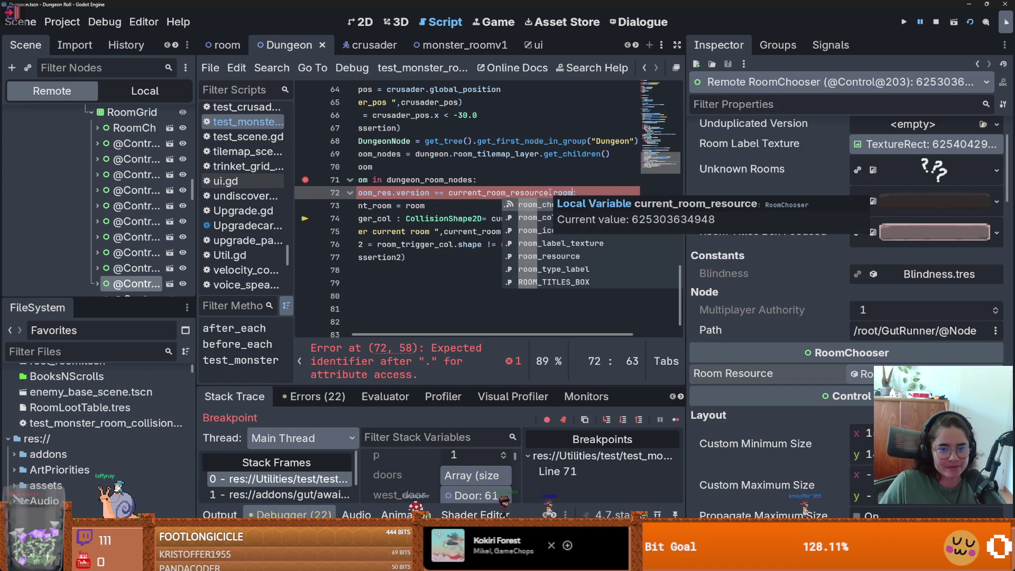
type("_")
key("Down")
key("Down")
key("Down")
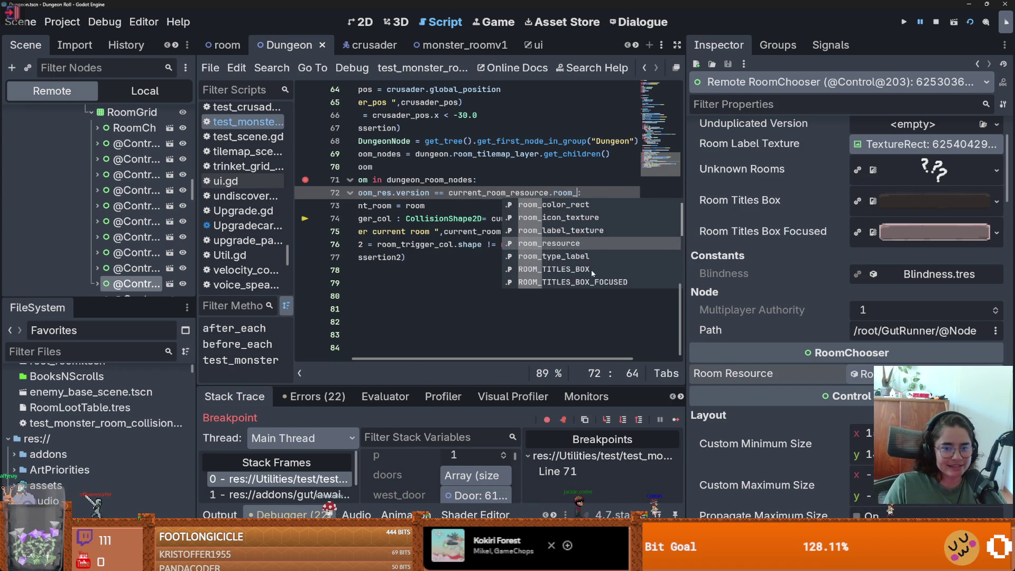
key("Return")
- Clear the line-71 breakpoint and rerun the collision test, which hits an int-versus-RoomRes error
left_click(305, 180)
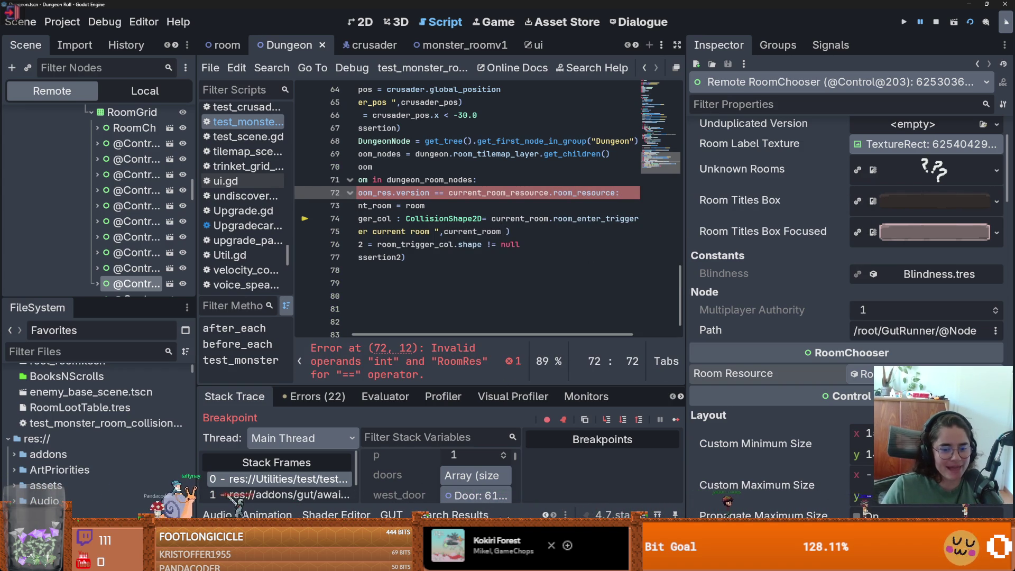
key("ctrl+shift+r")
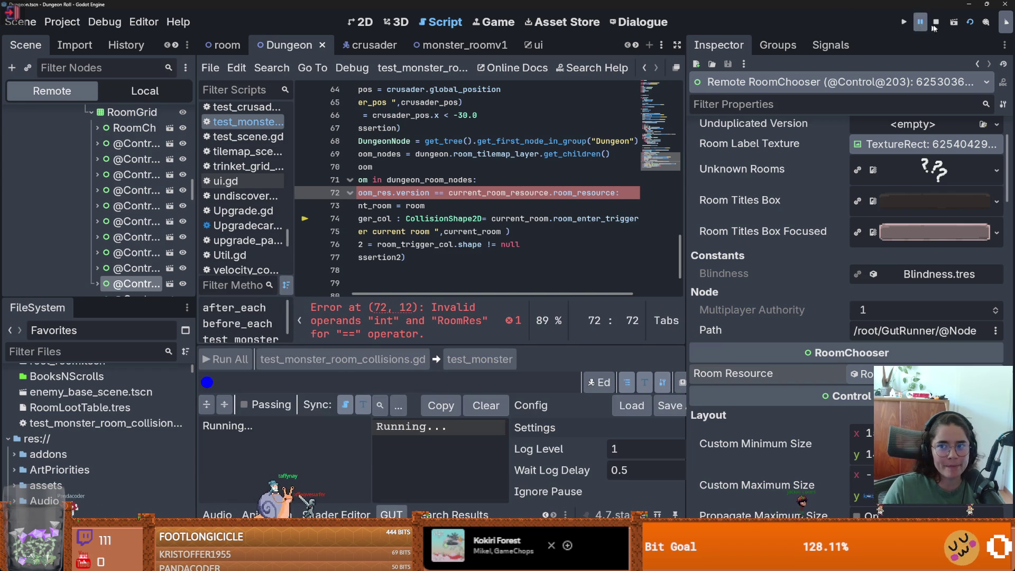
left_click(936, 22)
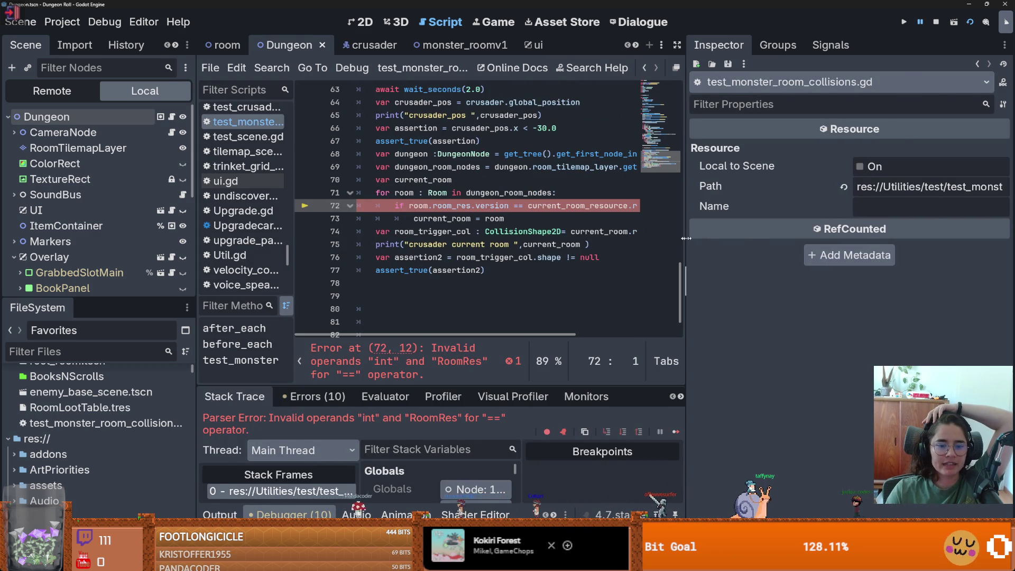
- Stop the paused debug session, let the rerun finish, and close the Dungeon Roll game window
left_click_drag(684, 239, 901, 239)
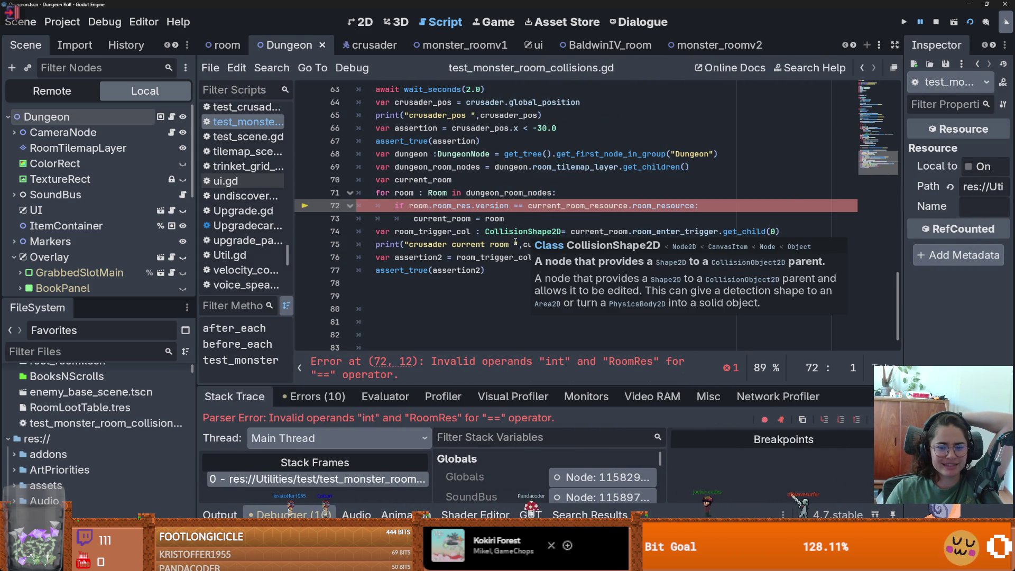
left_click(486, 205)
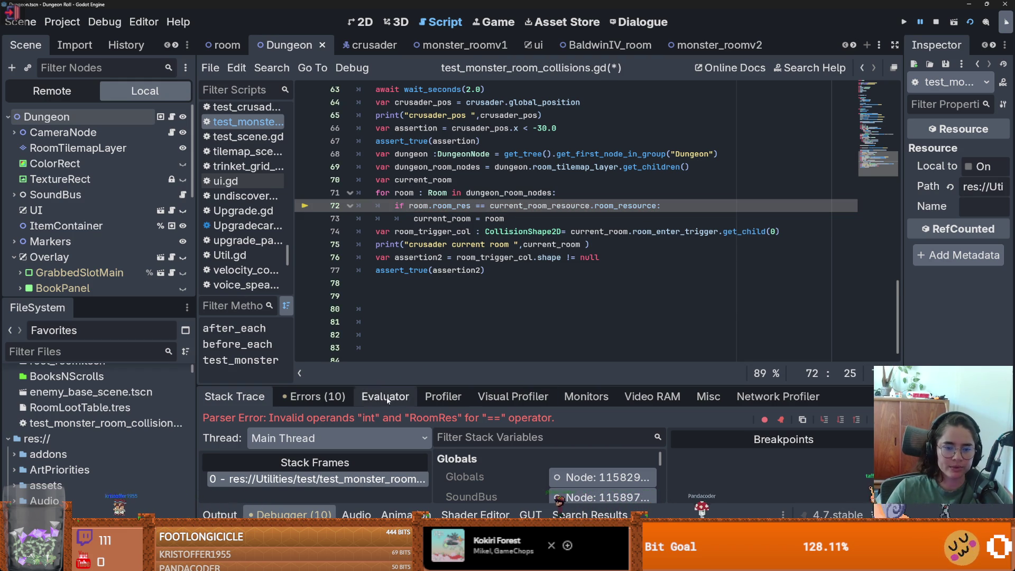
left_click(935, 20)
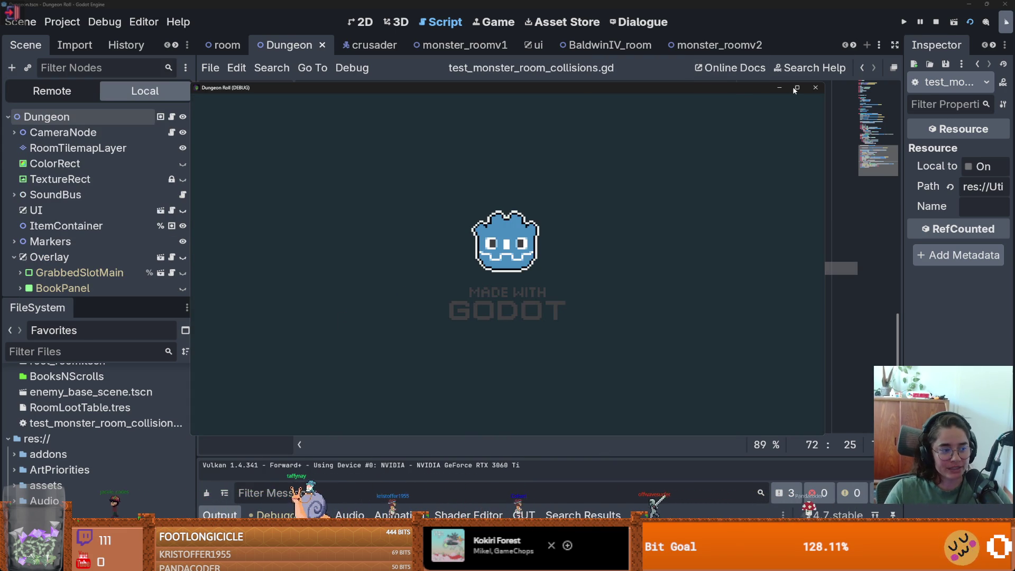
left_click(447, 419)
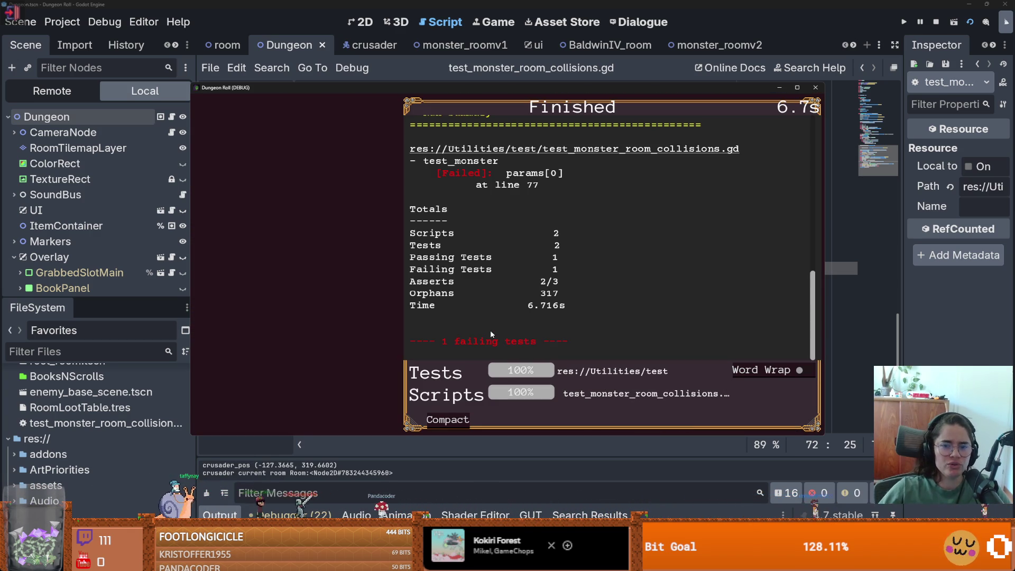
left_click(815, 87)
scroll(578, 230, "down", 3)
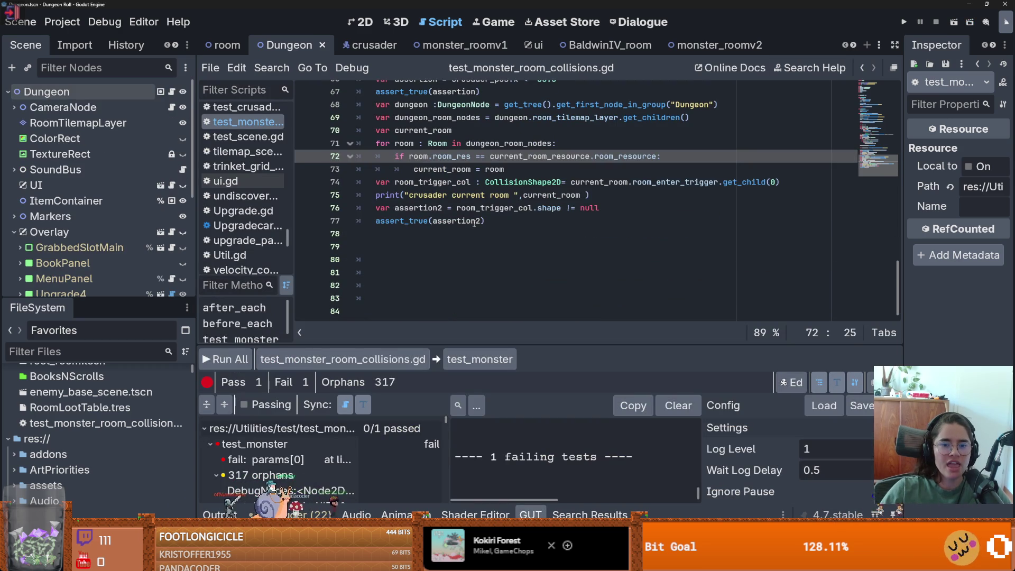
- Add "room %s doesn't have room trigger " as assert_true's second argument on line 77
left_click(496, 222)
type(", \"")
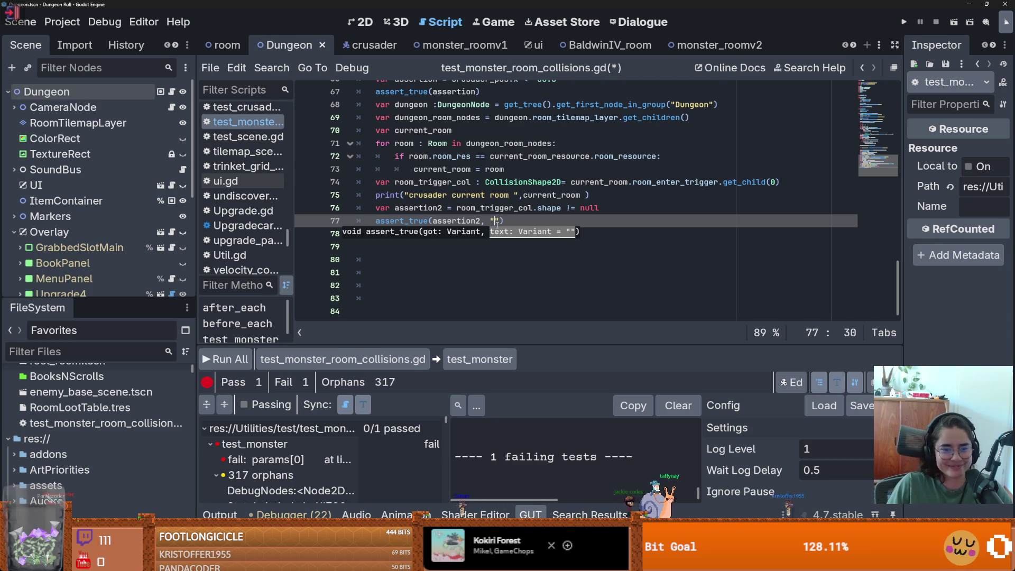
type("room %s")
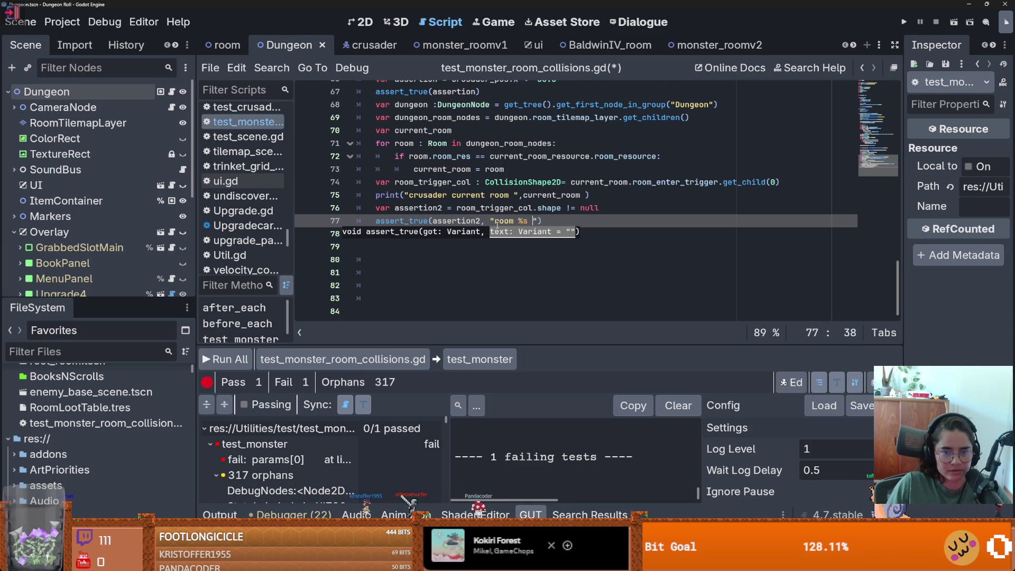
type("doe")
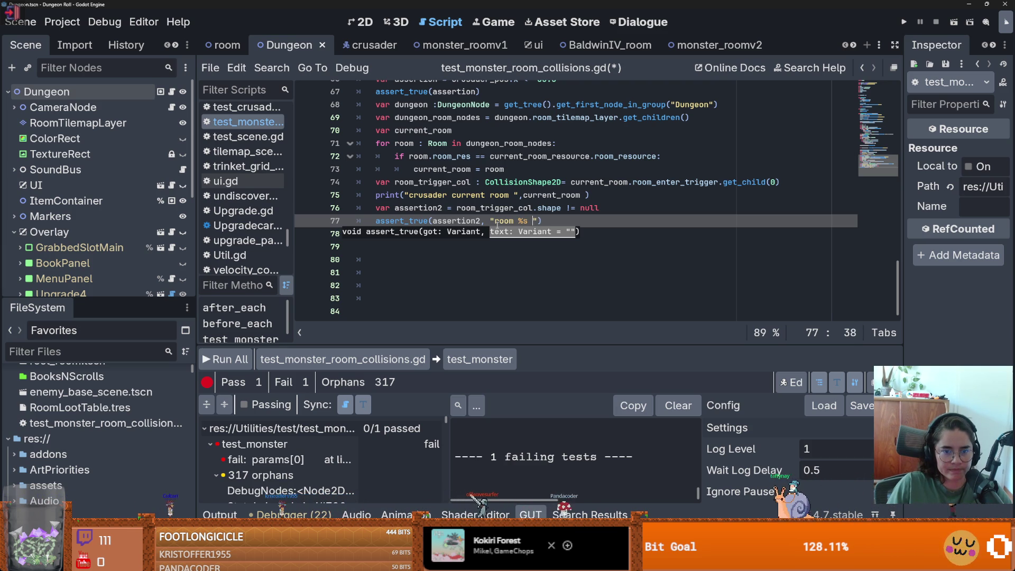
type("sn't have room ")
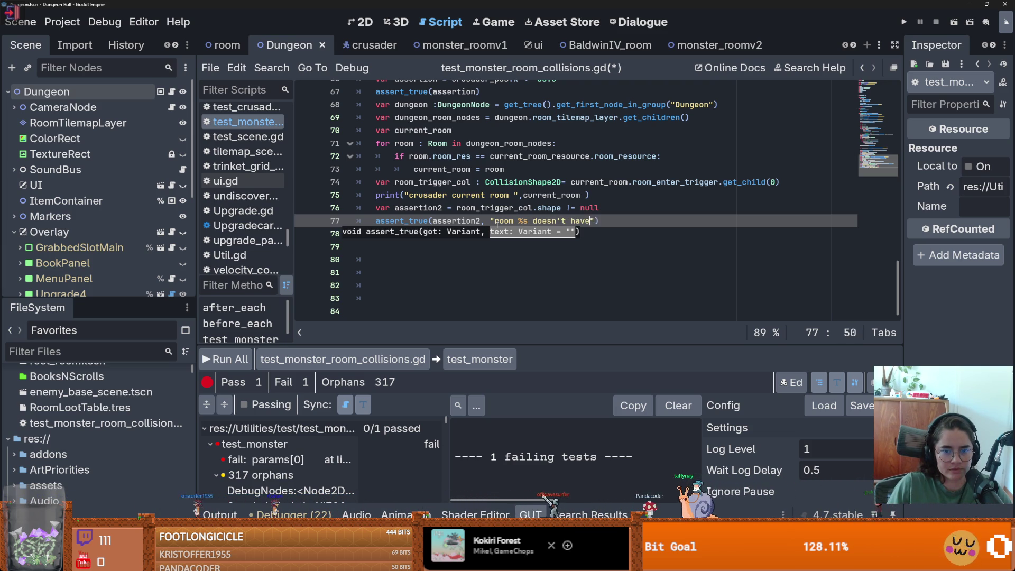
type("trigger ")
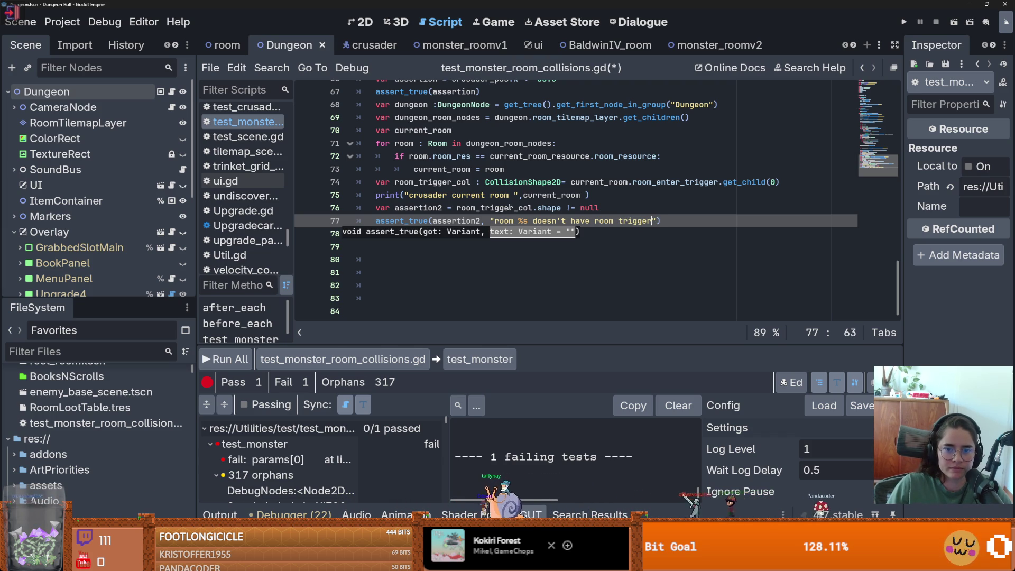
type("\", ")
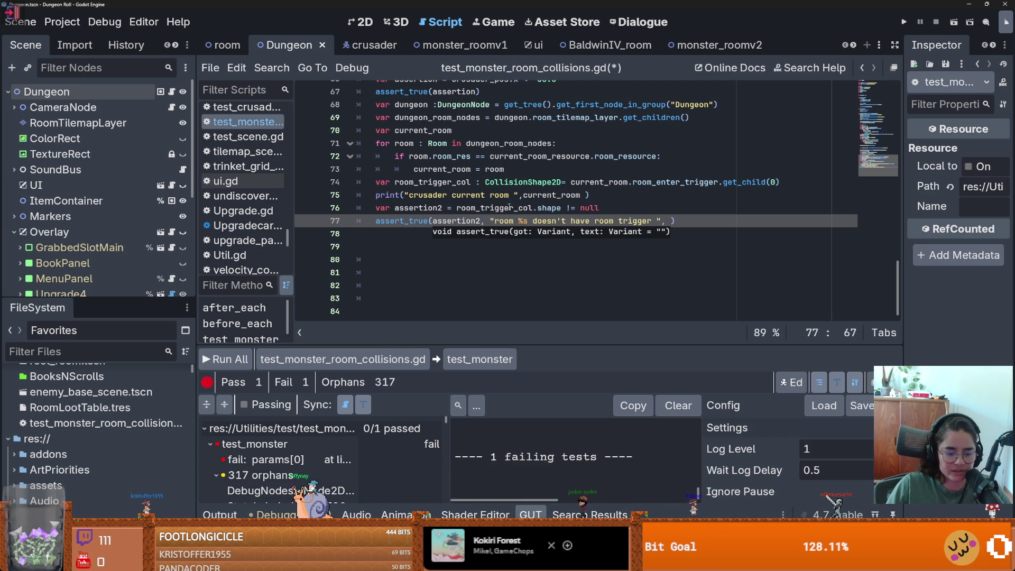
type("%d")
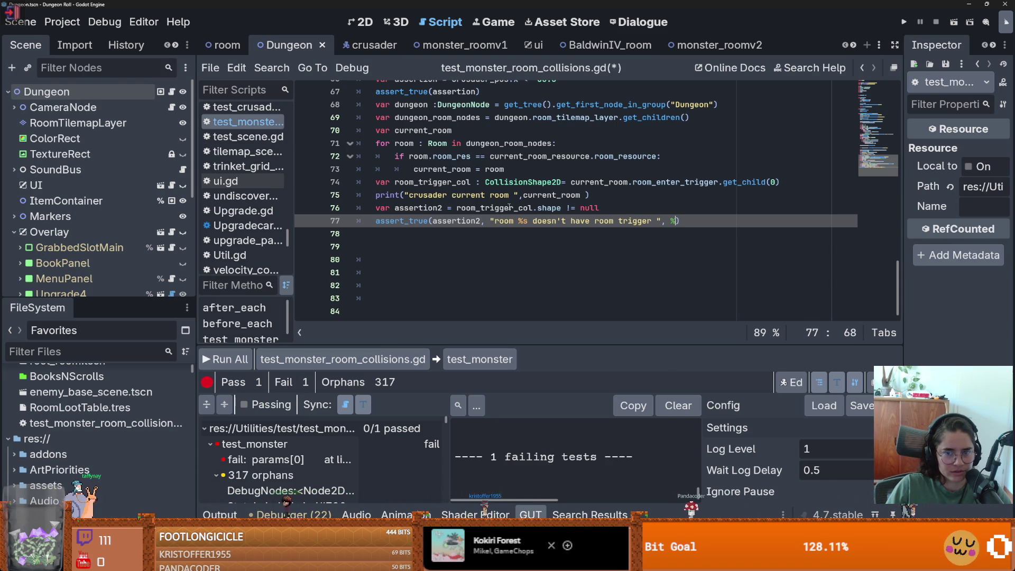
key("BackSpace")
key("BackSpace")
key("BackSpace")
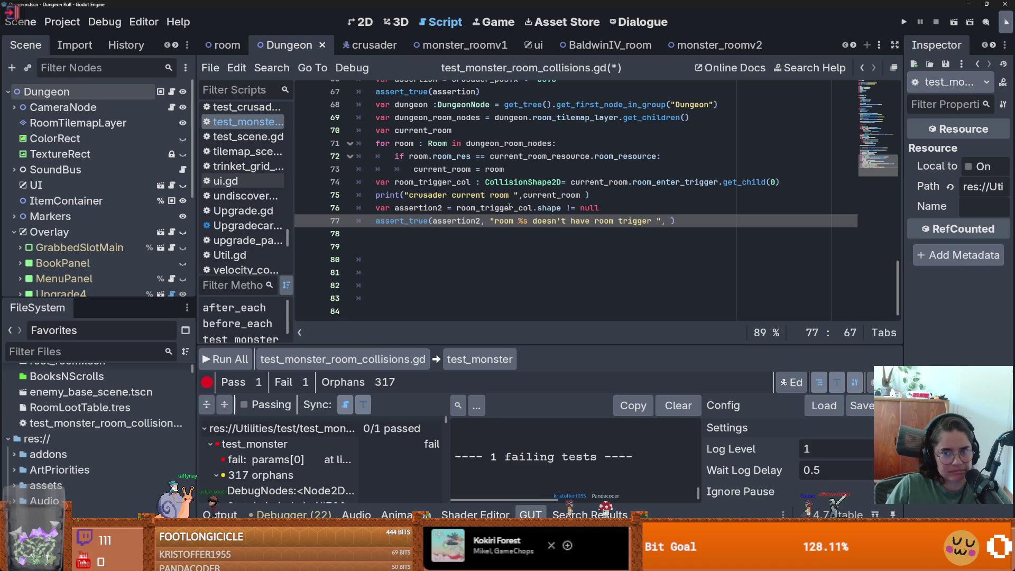
type("[d")
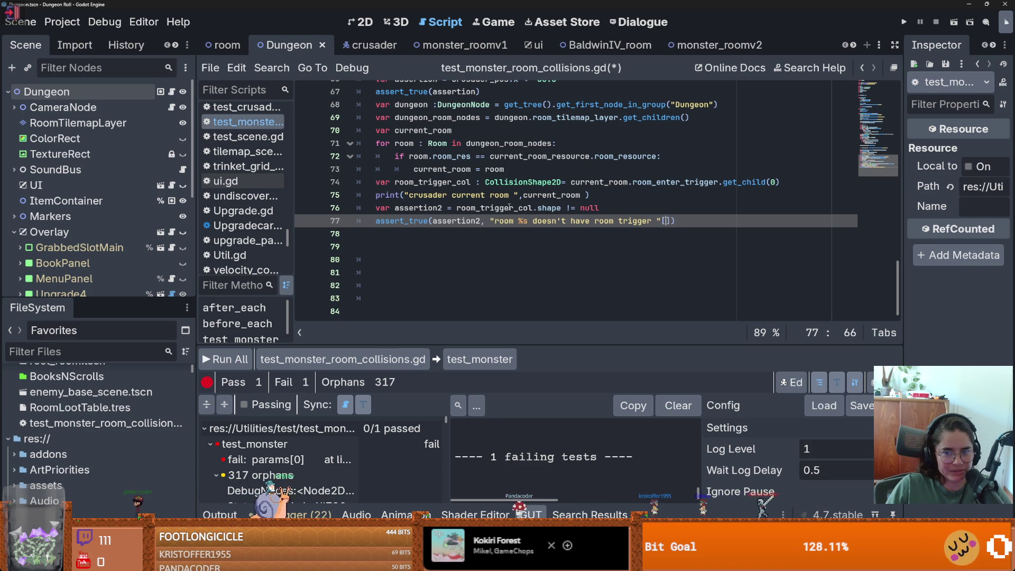
key("BackSpace")
key("BackSpace")
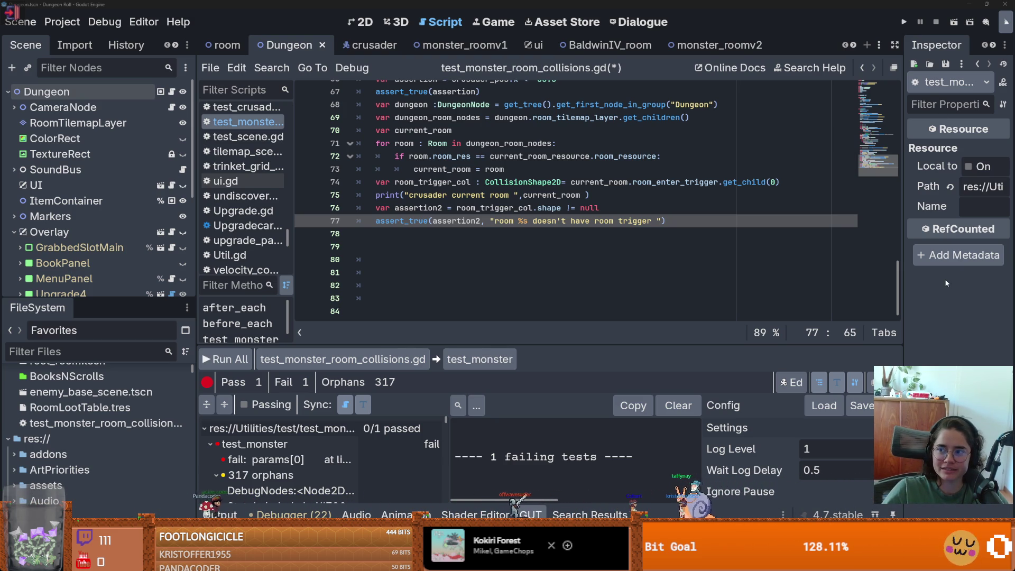
- Add a % format operator right after line 77's failure message string
left_click(532, 220)
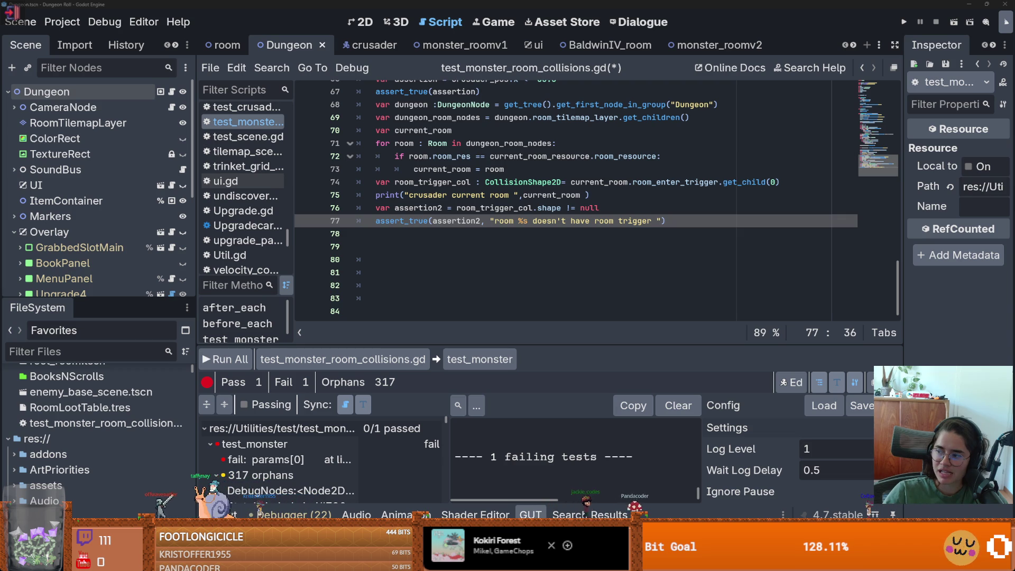
left_click(660, 220)
type("%")
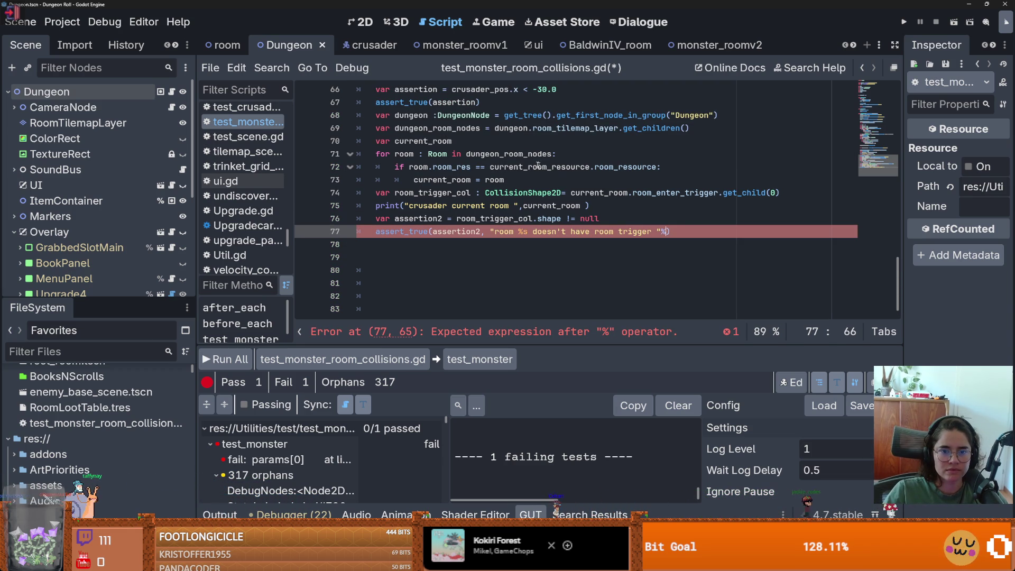
- Supply current_room_resource.room_resource.room_name after the %, then rerun all GUT tests
left_click_drag(656, 167, 490, 167)
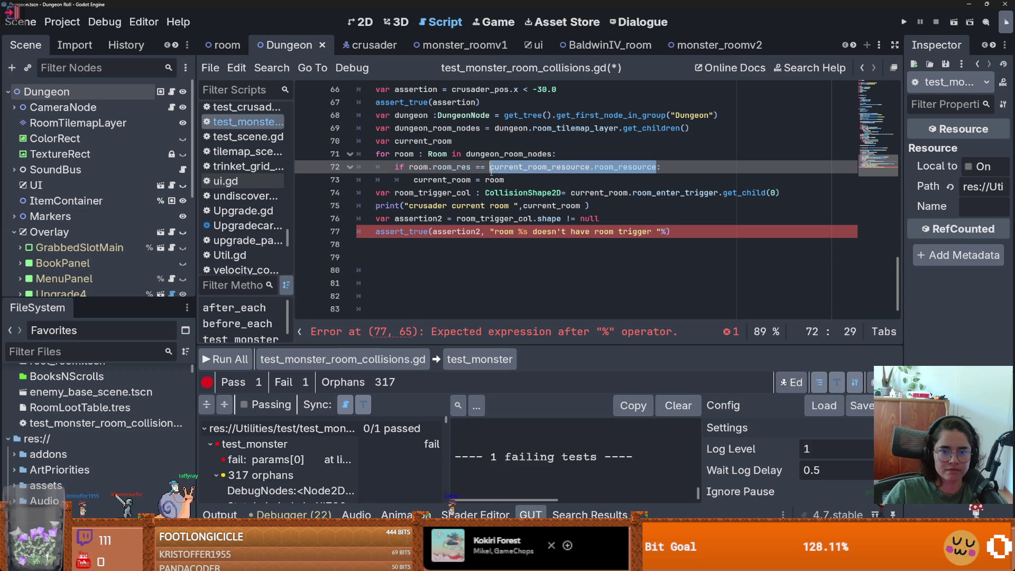
key("ctrl+c")
left_click(665, 231)
key("ctrl+v")
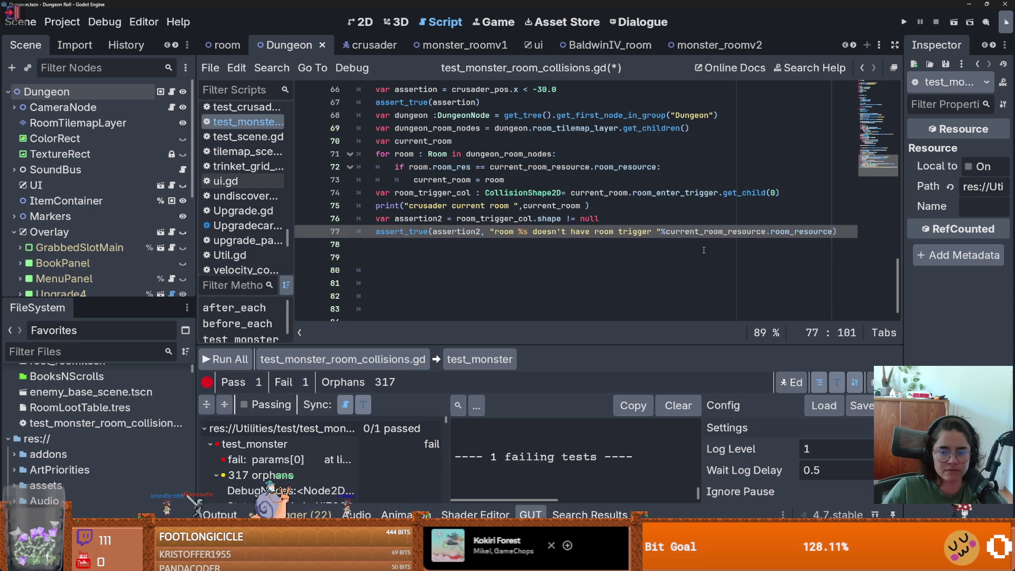
type(".")
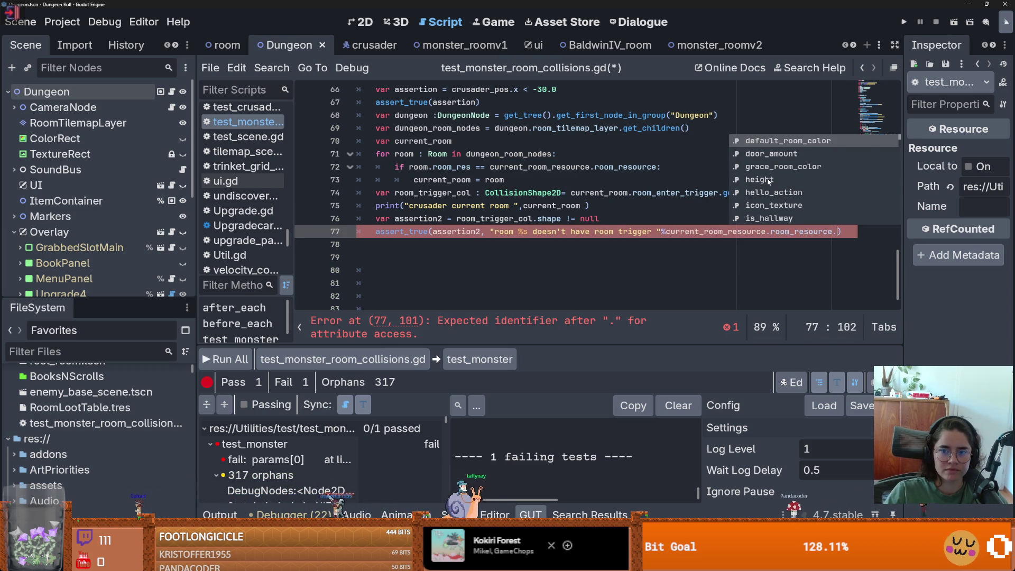
scroll(769, 181, "down", 3)
scroll(768, 182, "down", 5)
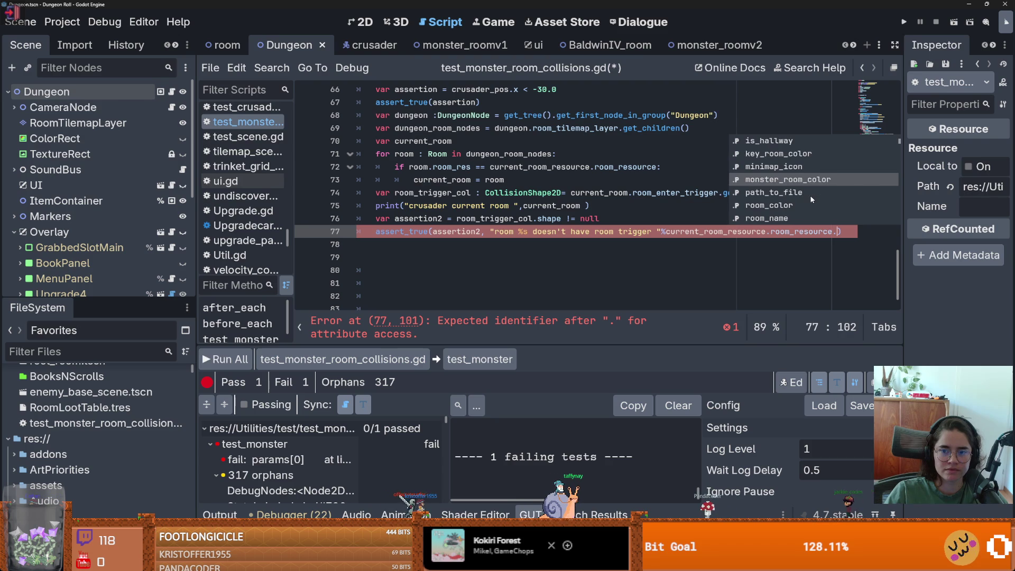
left_click(811, 193)
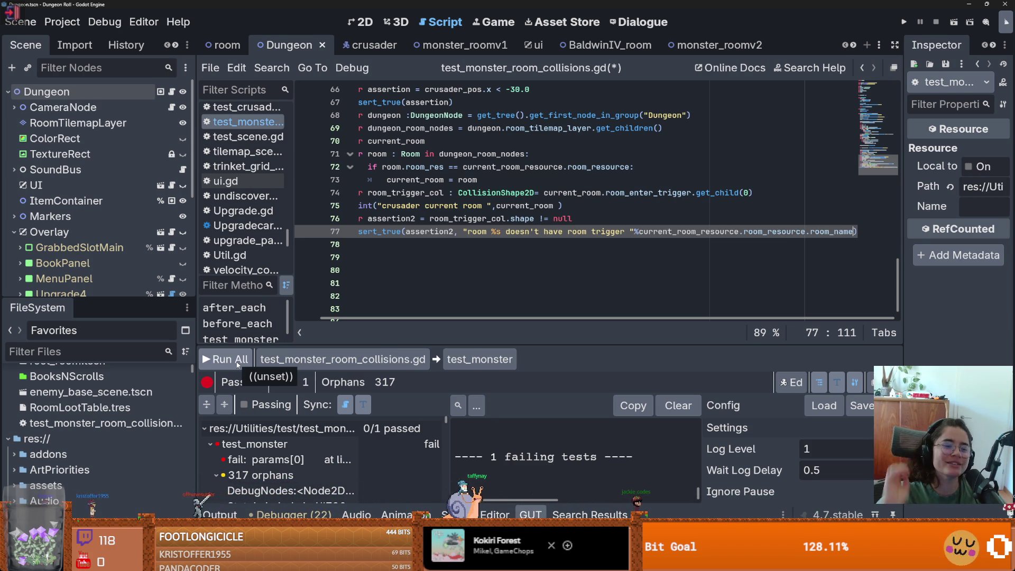
left_click(238, 364)
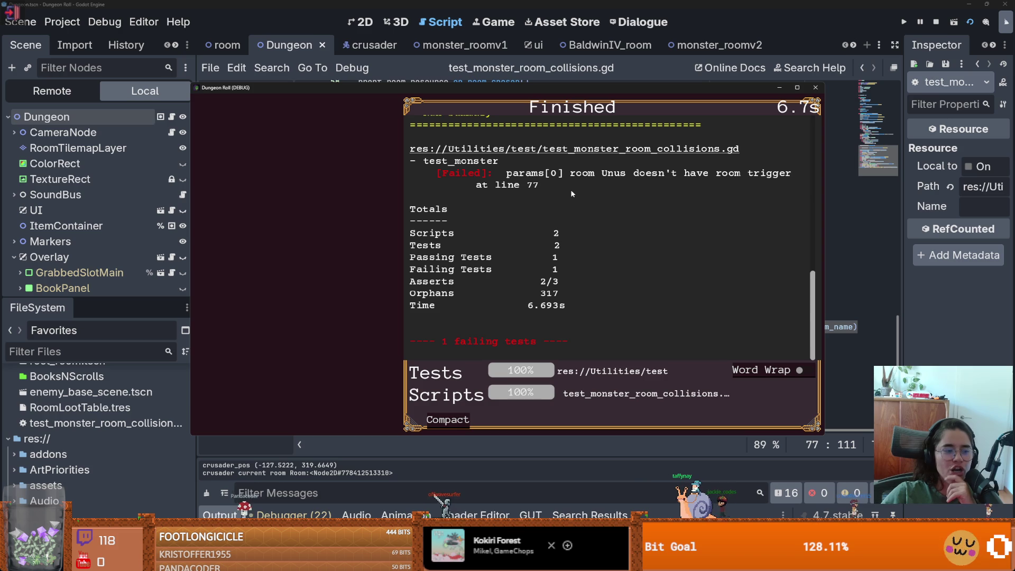
- Close the game window after reading the 1 passing, 1 failing test results
left_click(815, 88)
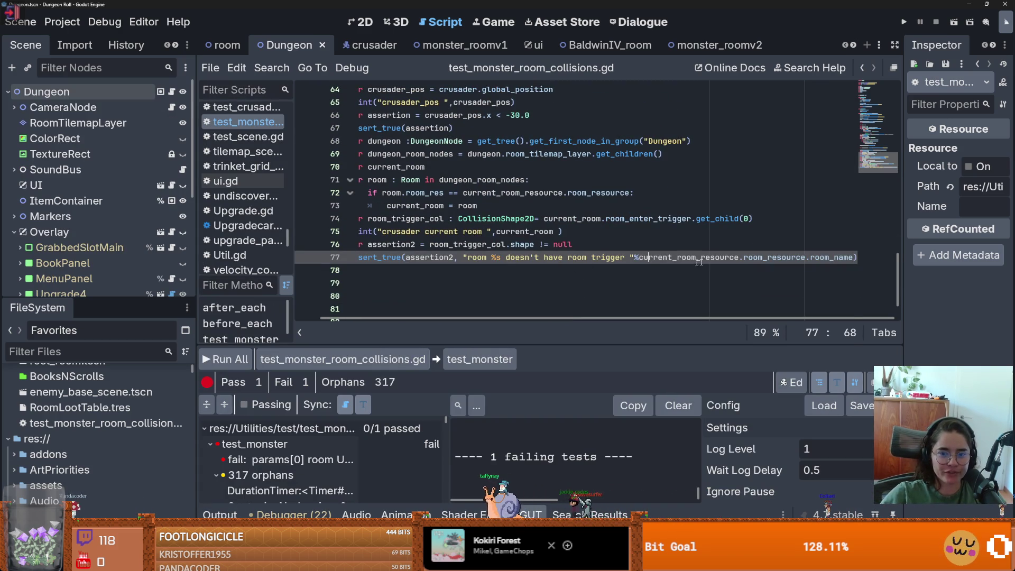
- Delete the current-room print statement below the assertion, keeping line 77's format expression
left_click_drag(856, 257, 587, 258)
key("BackSpace")
key("ctrl+z")
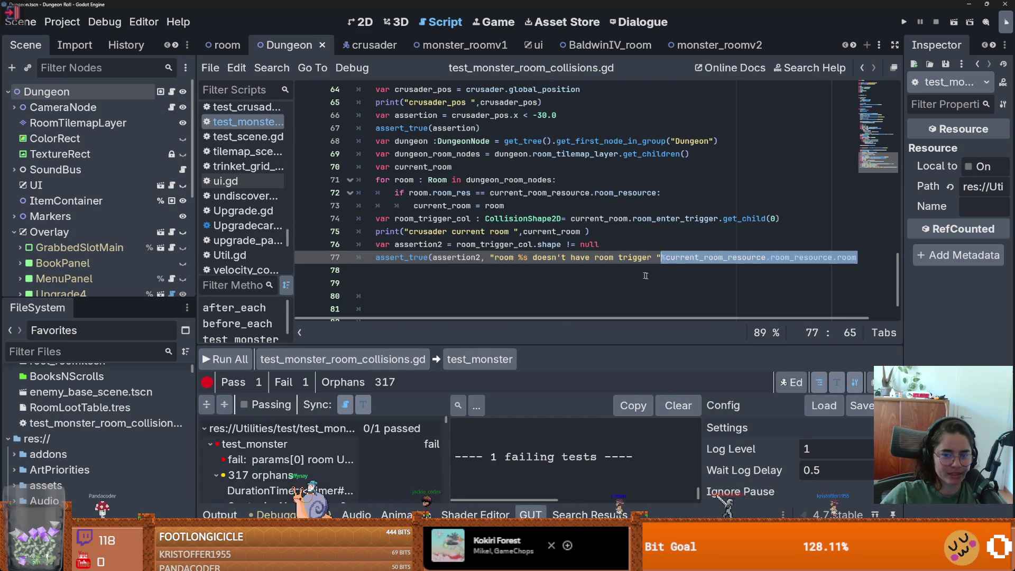
left_click(557, 282)
scroll(529, 259, "up", 6)
scroll(491, 254, "down", 4)
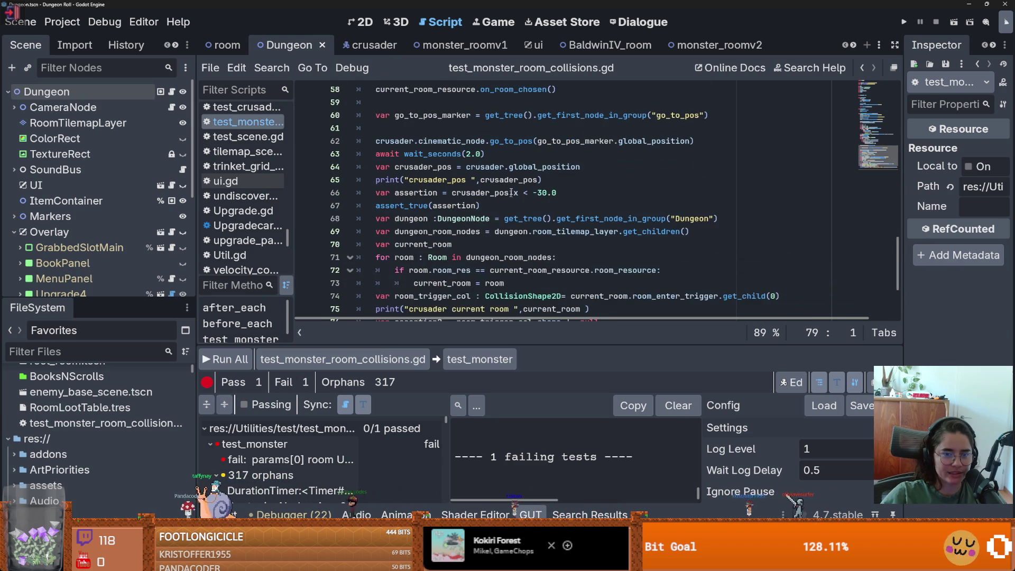
scroll(489, 253, "down", 2)
left_click(333, 271)
key("Delete")
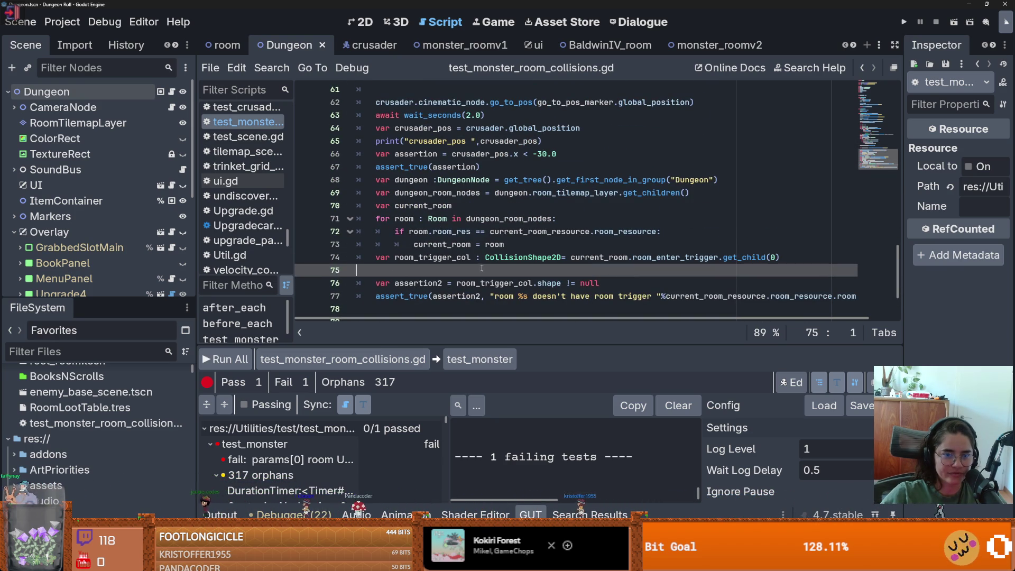
- Copy line 77's room-name message and format argument into the assert_true on line 67
double_click(401, 296)
key("ctrl+d")
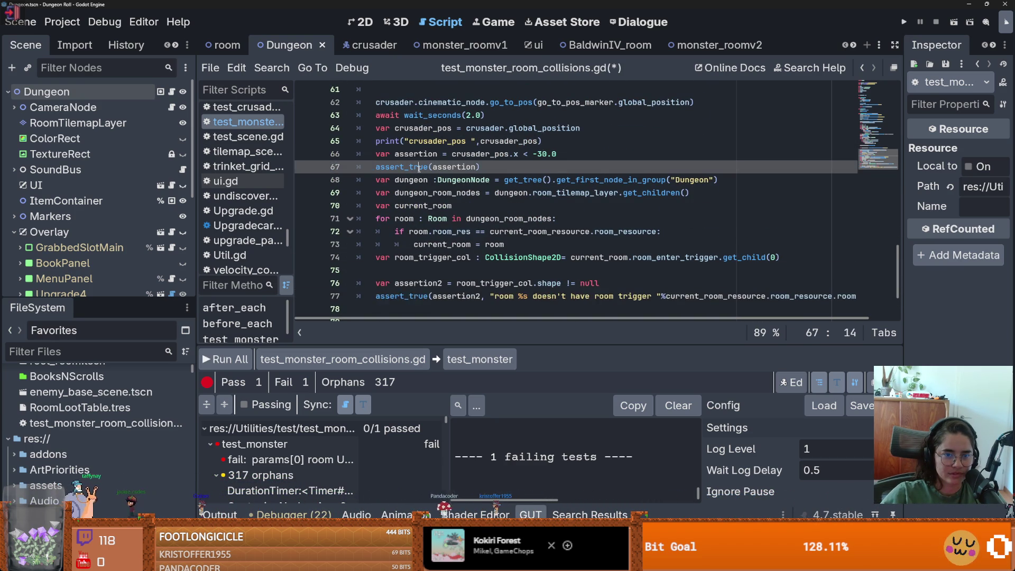
scroll(560, 282, "down", 1)
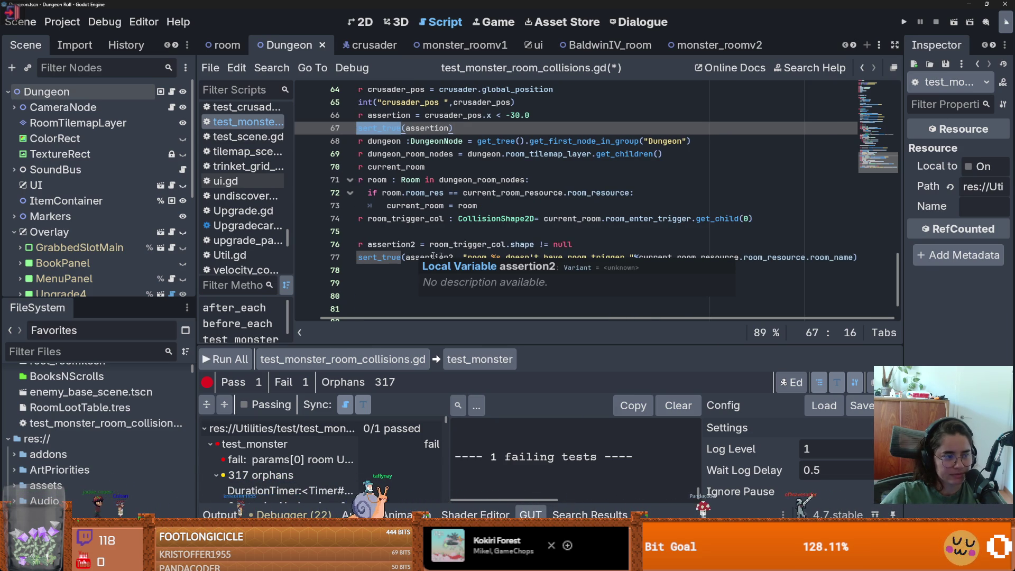
left_click(467, 257)
left_click_drag(459, 257, 852, 259)
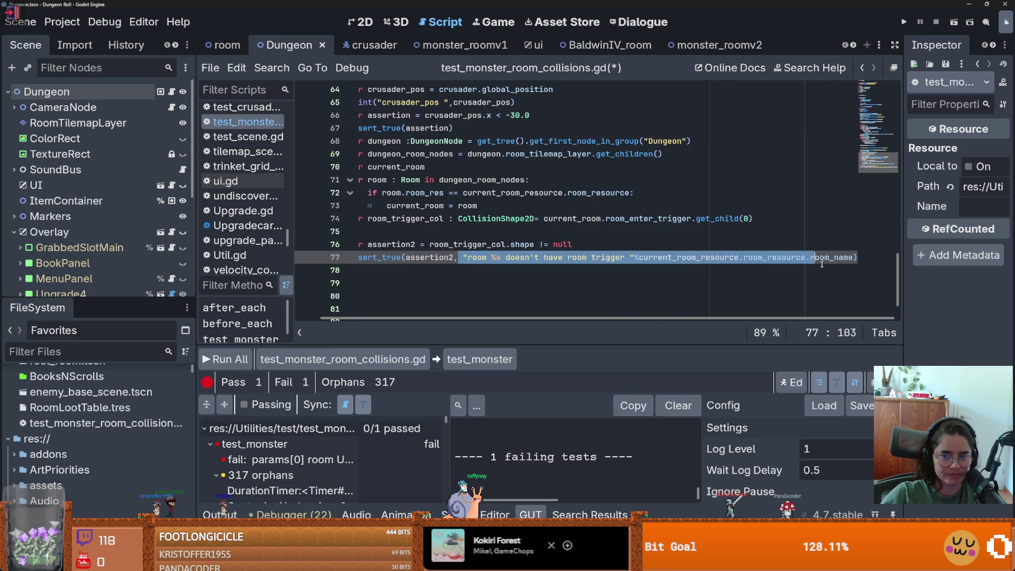
scroll(477, 204, "up", 2)
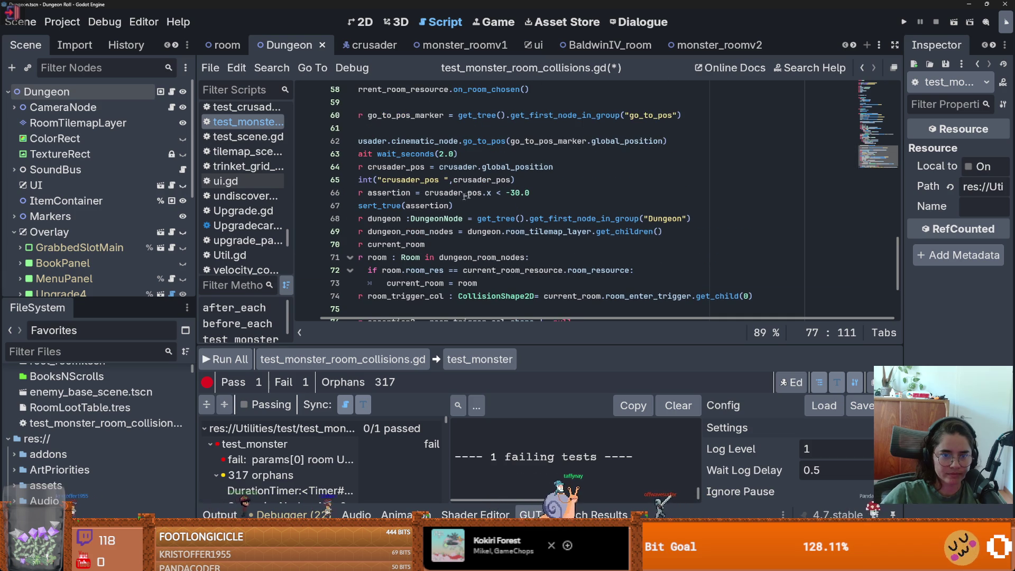
left_click(476, 205)
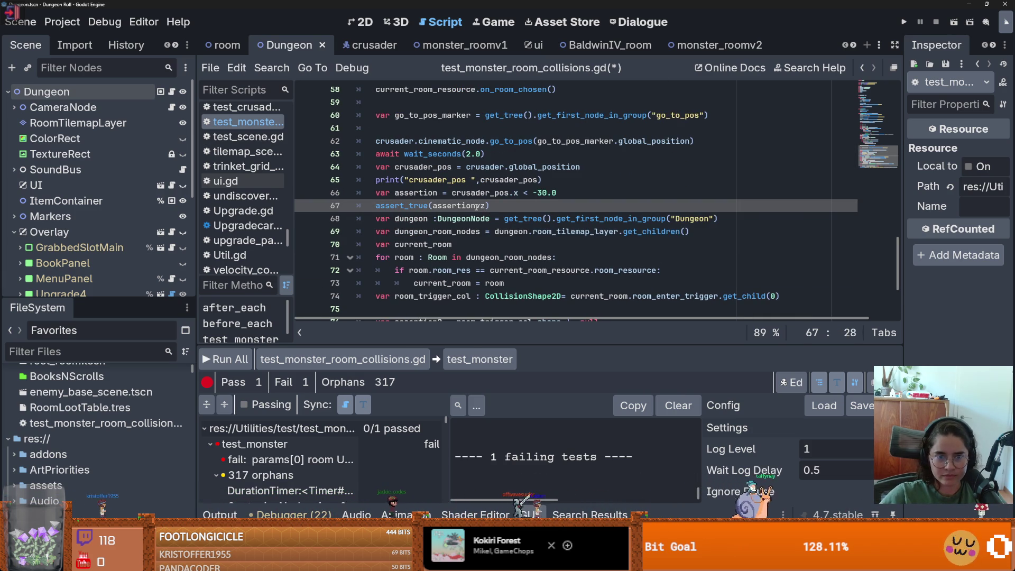
key("BackSpace")
key("ctrl+v")
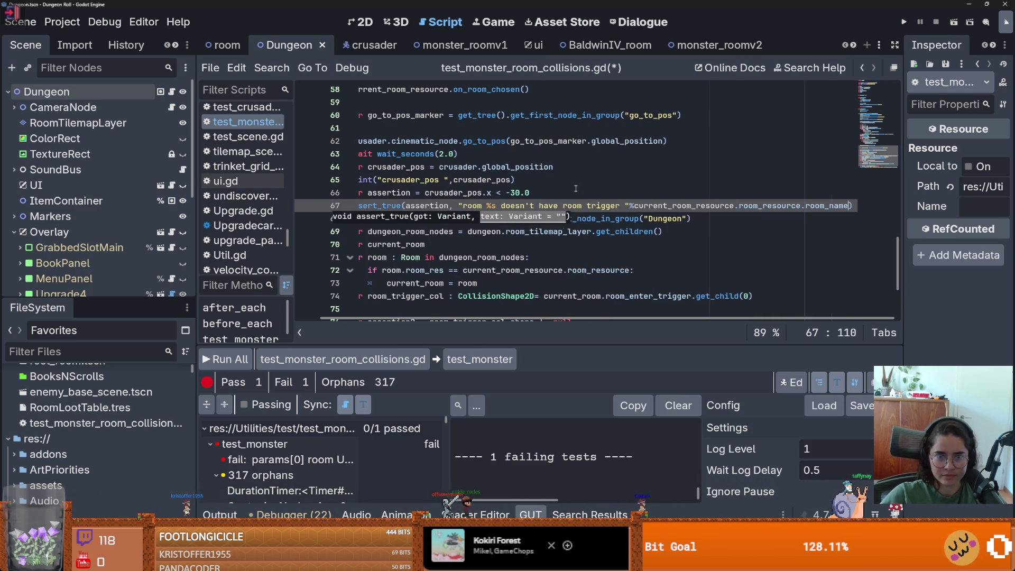
- Reword line 67's message to 'room %s has faulty enter collision' and save
left_click(498, 205)
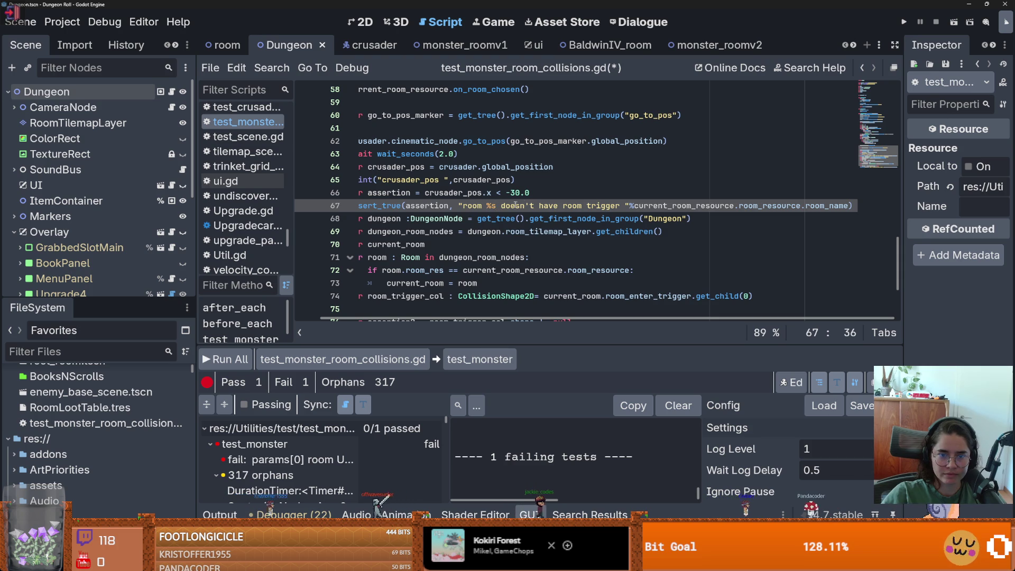
left_click_drag(501, 206, 620, 205)
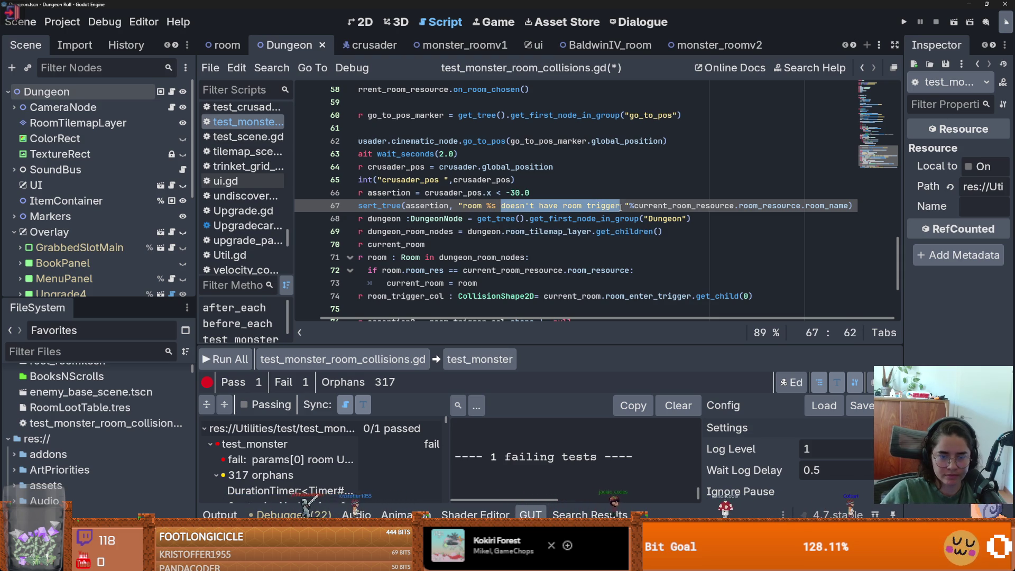
type("has fault")
type("y enter ")
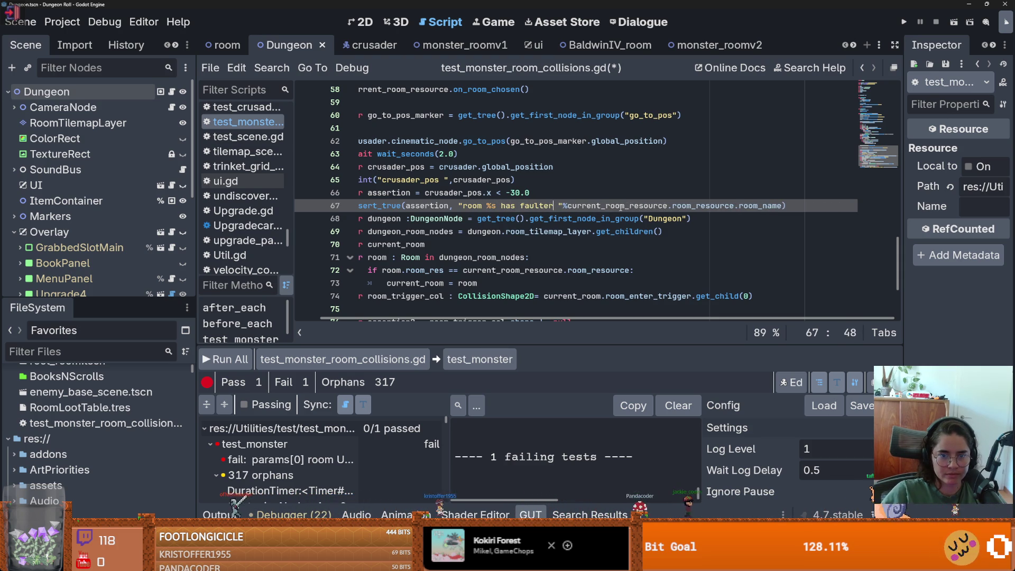
type("collision")
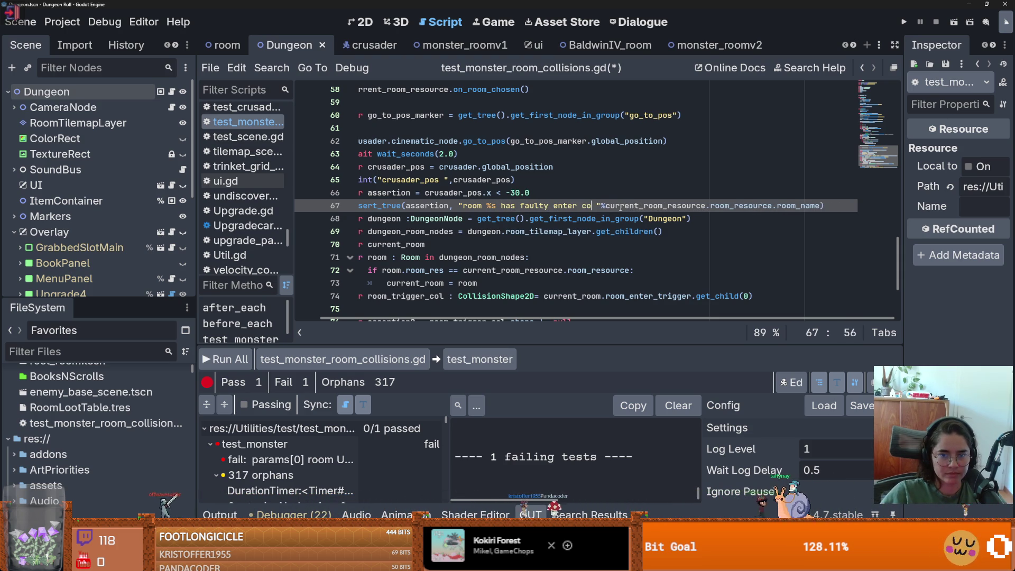
key("ctrl+s")
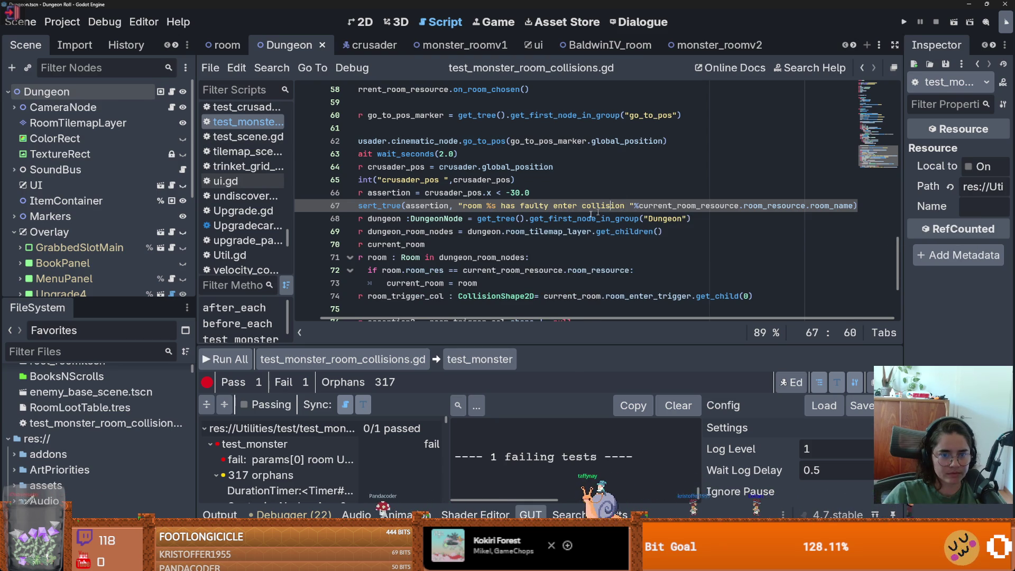
scroll(487, 224, "left", 2)
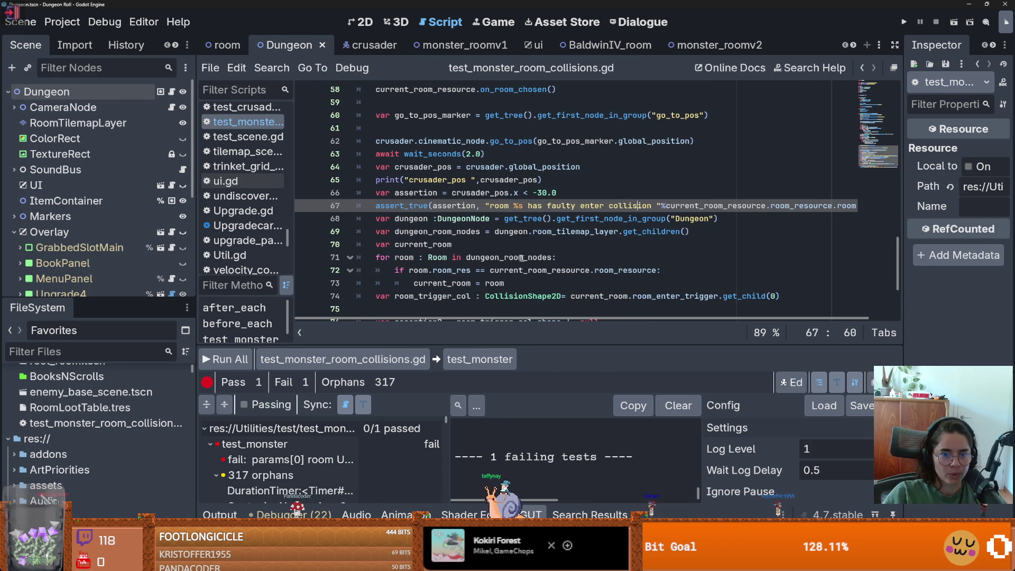
double_click(723, 205)
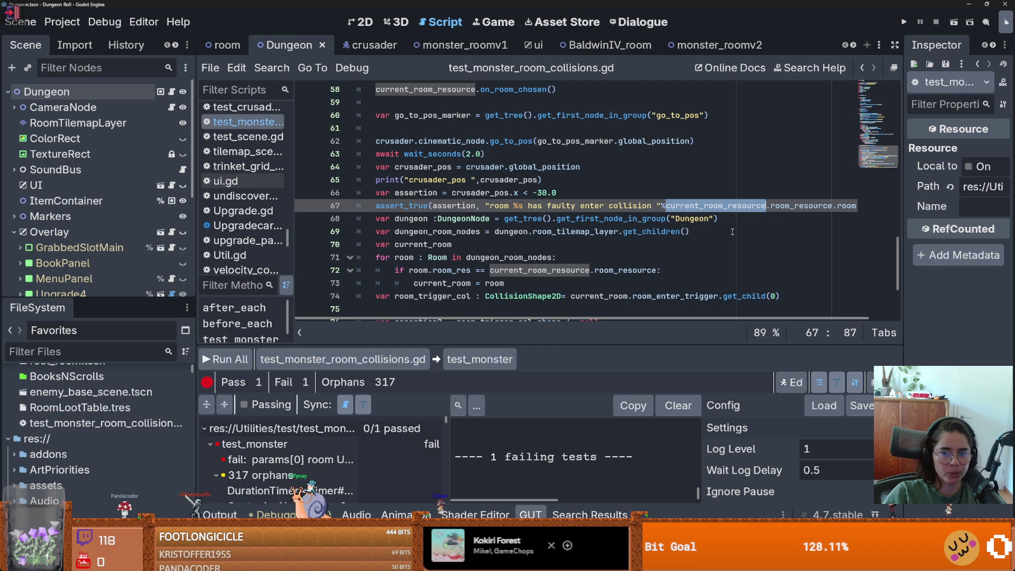
mouse_move(415, 282)
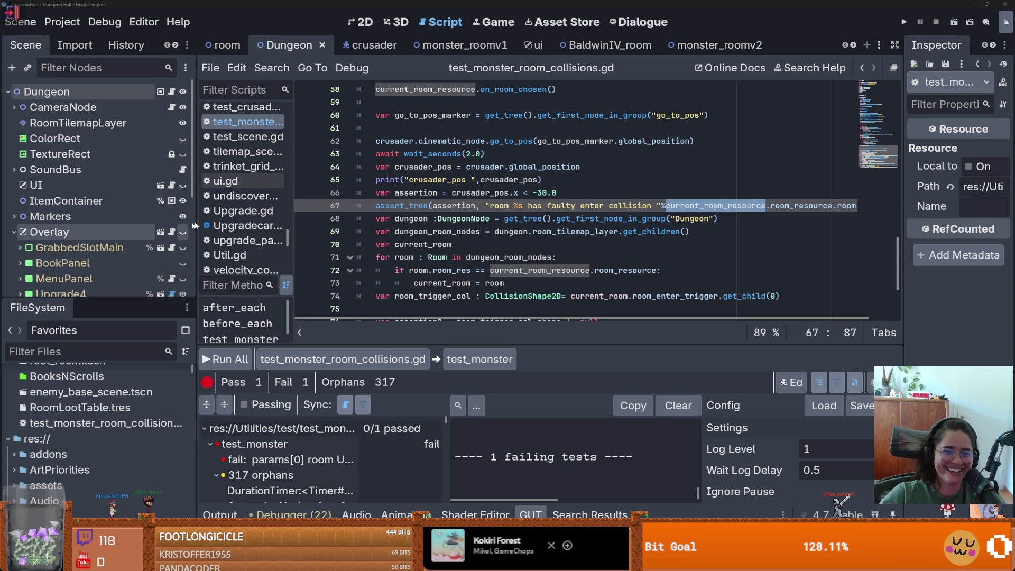
left_click(592, 192)
- Move the commented time scale line, uncommented as Engine.time_scale = 2.0, to the start of test_monster
key("ctrl+s")
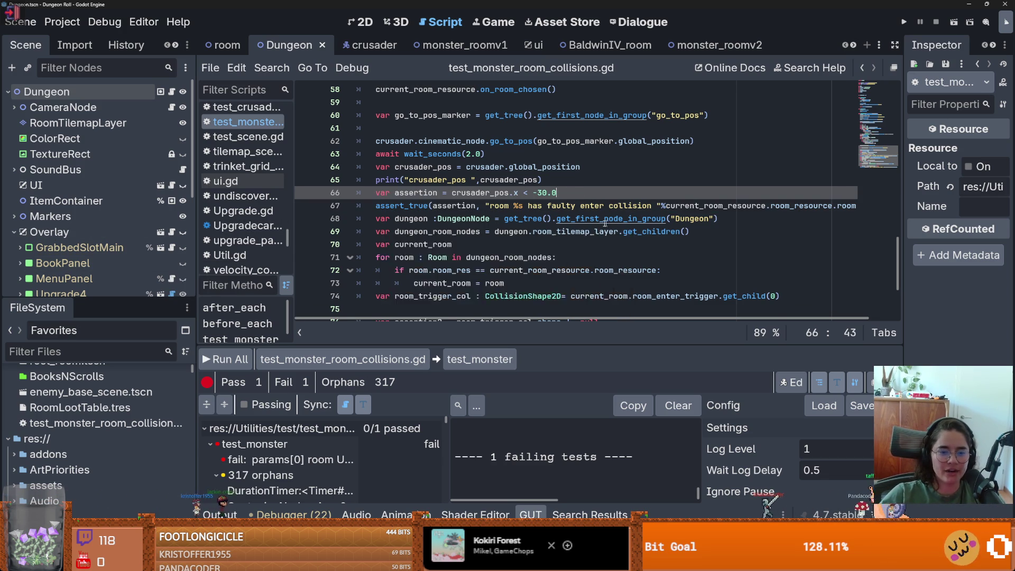
scroll(503, 236, "up", 14)
scroll(503, 236, "down", 6)
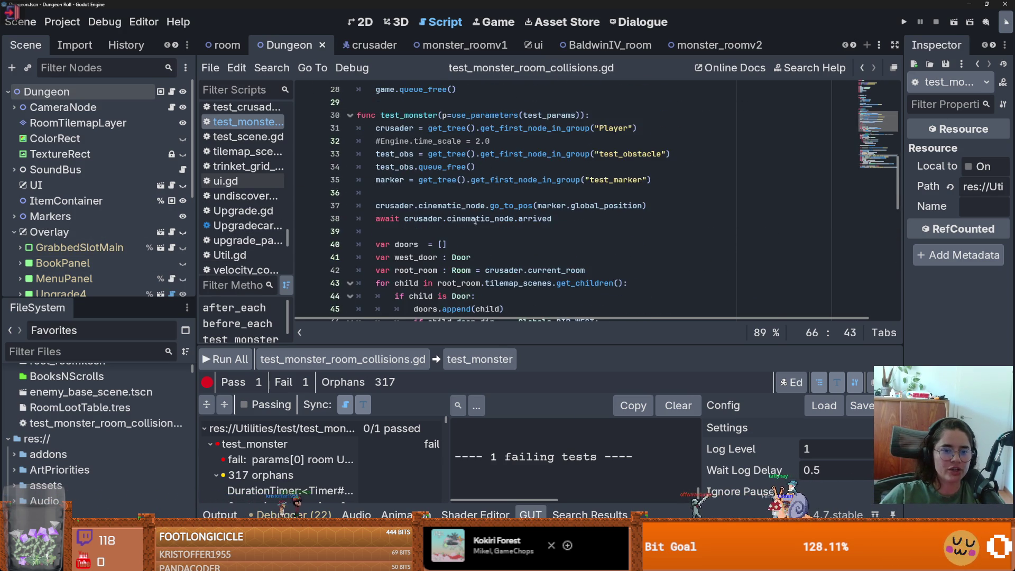
scroll(461, 218, "up", 4)
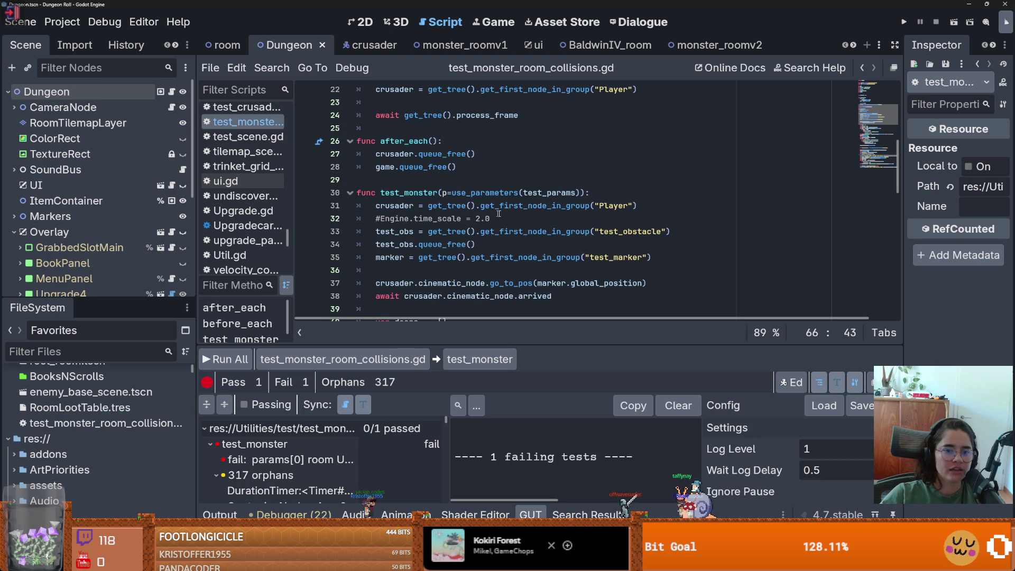
left_click(381, 220)
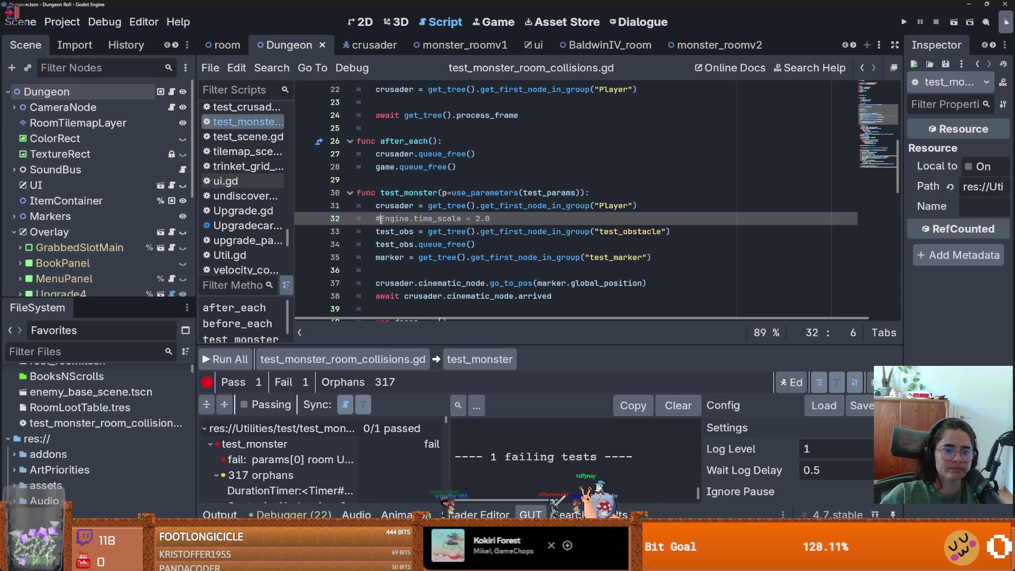
key("Home")
key("shift+End")
key("BackSpace")
left_click(596, 195)
key("Return")
type("Engine.time_scale = 2.0")
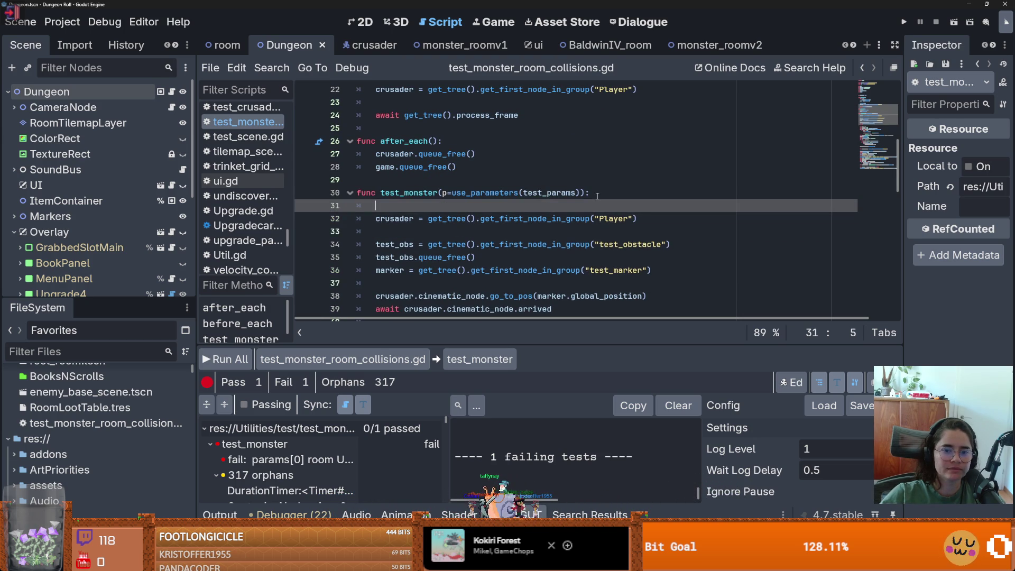
- Raise the line 17 loop count to 10 and run all GUT tests
scroll(478, 206, "up", 4)
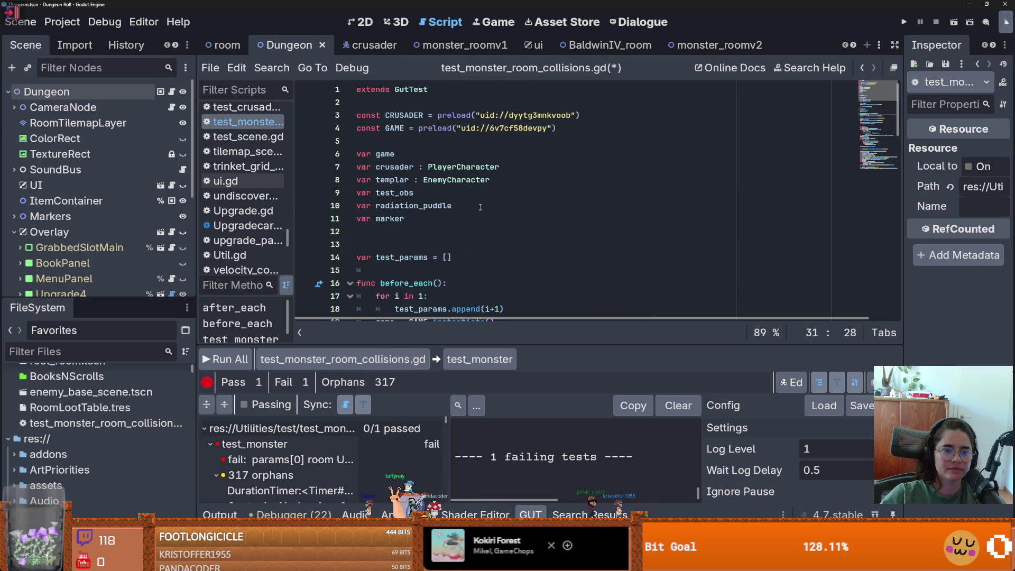
left_click(425, 181)
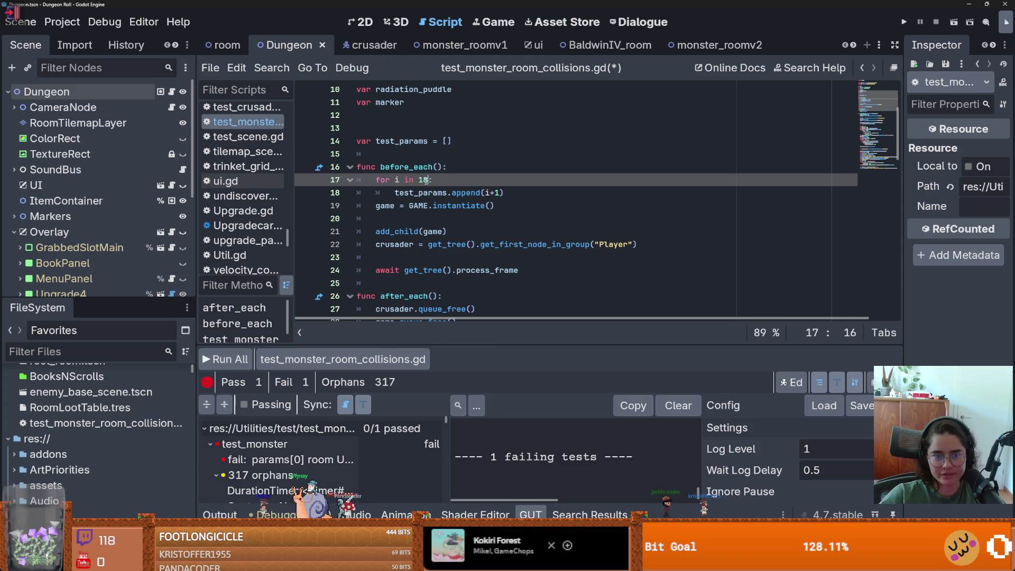
left_click(215, 359)
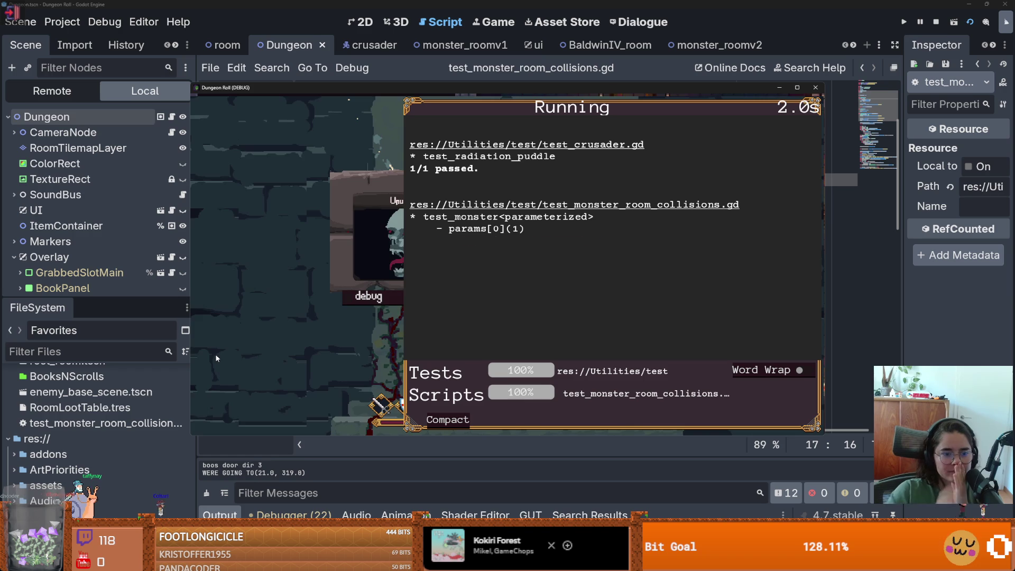
- Give monster_roomv1's RoomEnterTrigger collision a RectangleShape2D stretched across the room
left_click(465, 420)
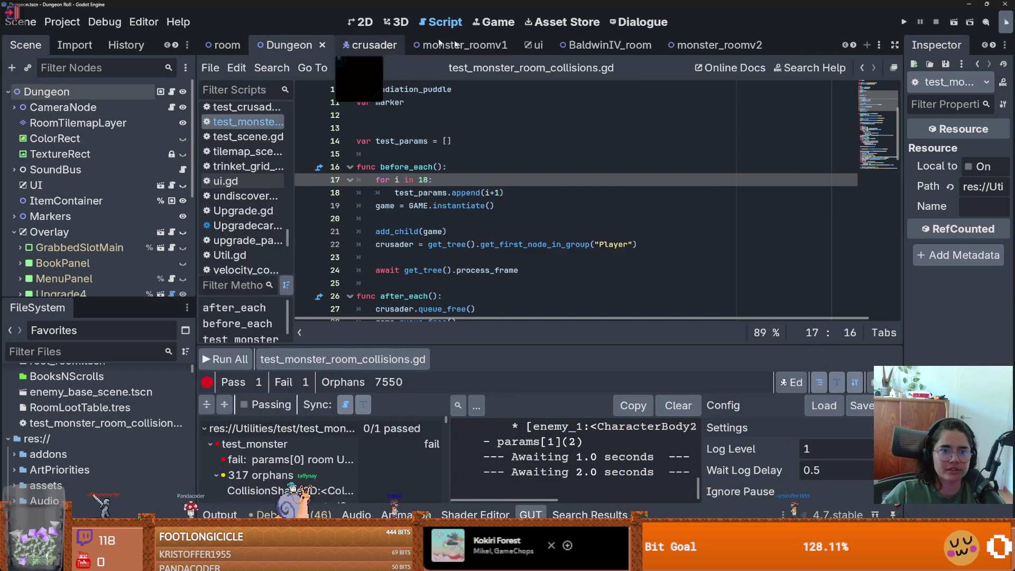
left_click(450, 44)
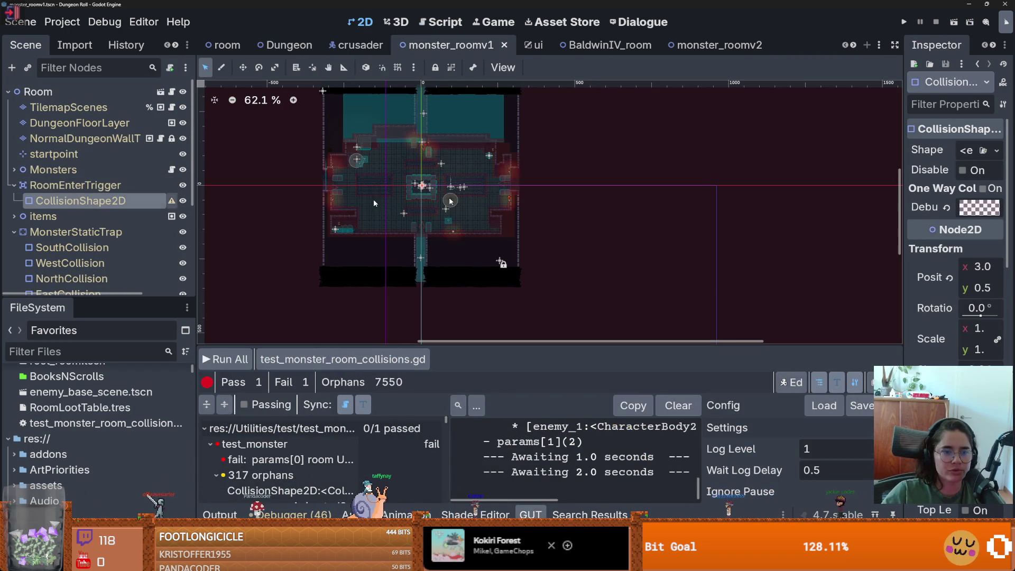
left_click(971, 151)
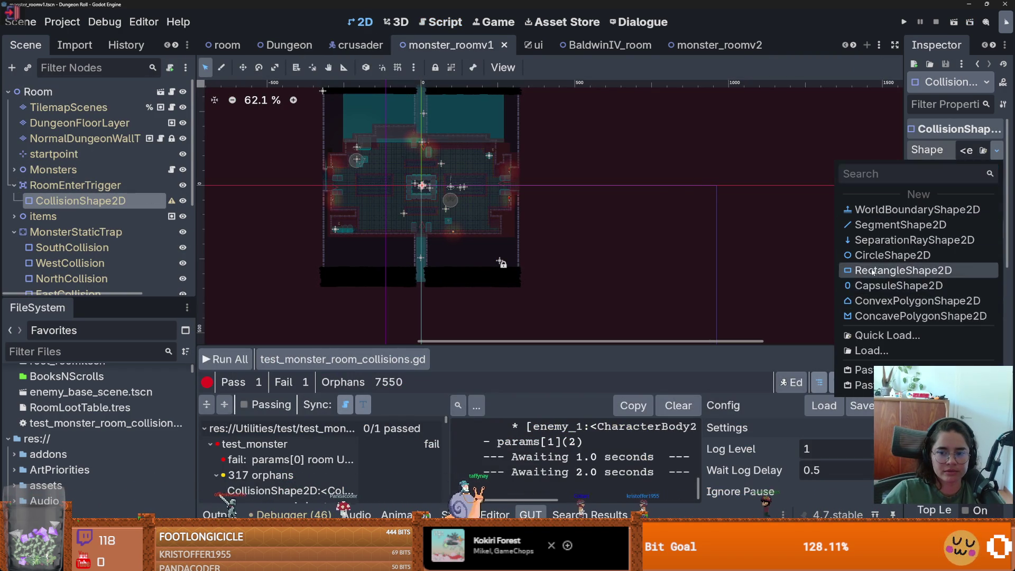
left_click(898, 268)
scroll(460, 193, "up", 3)
mouse_move(411, 203)
left_mouse_down()
mouse_move(407, 188)
mouse_move(409, 252)
left_mouse_up()
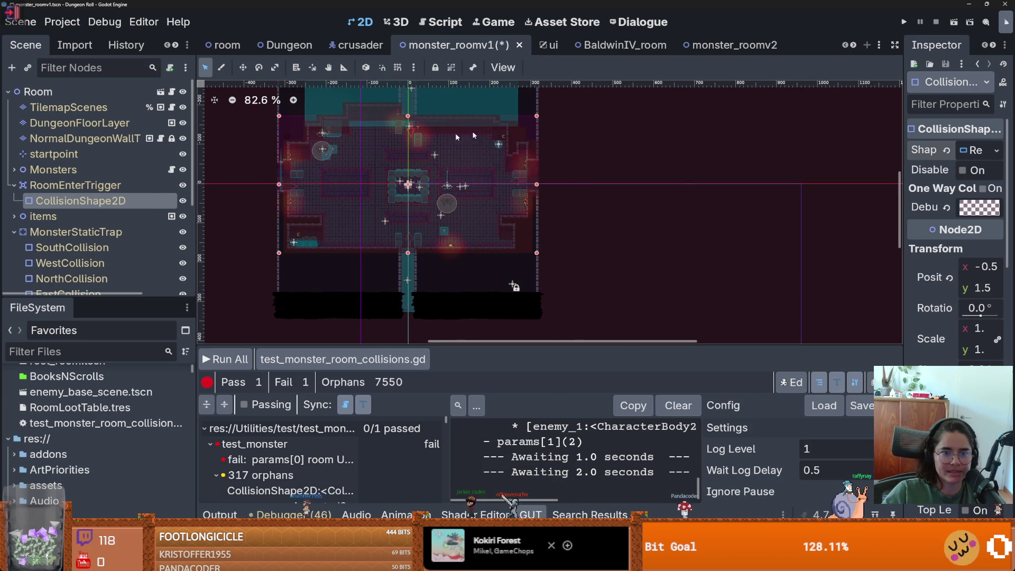
- Rerun all GUT tests through rooms like Unus, Caldaria and Tres, then reopen test_monster_room_collisions.gd
scroll(631, 110, "up", 3)
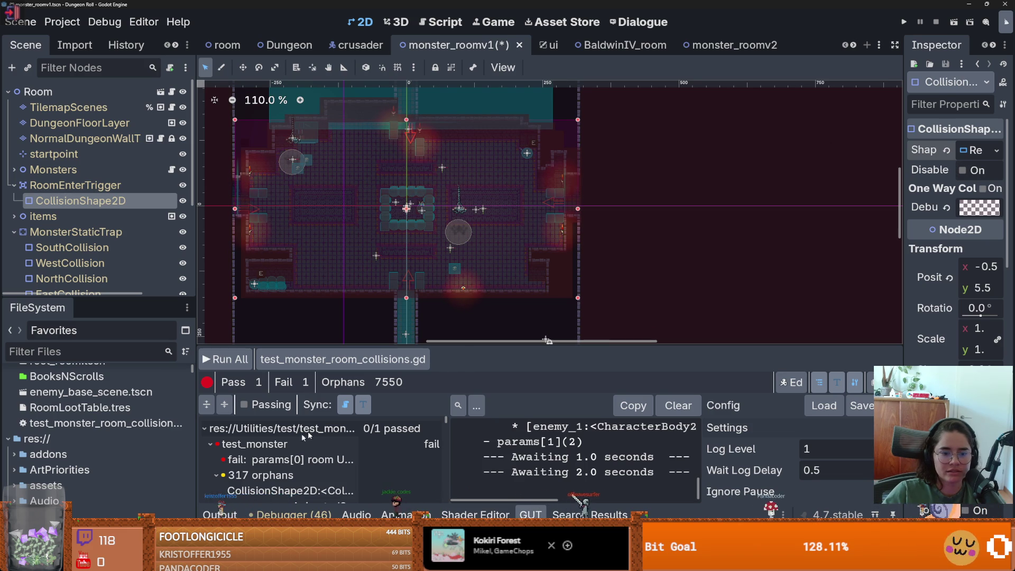
left_click(223, 359)
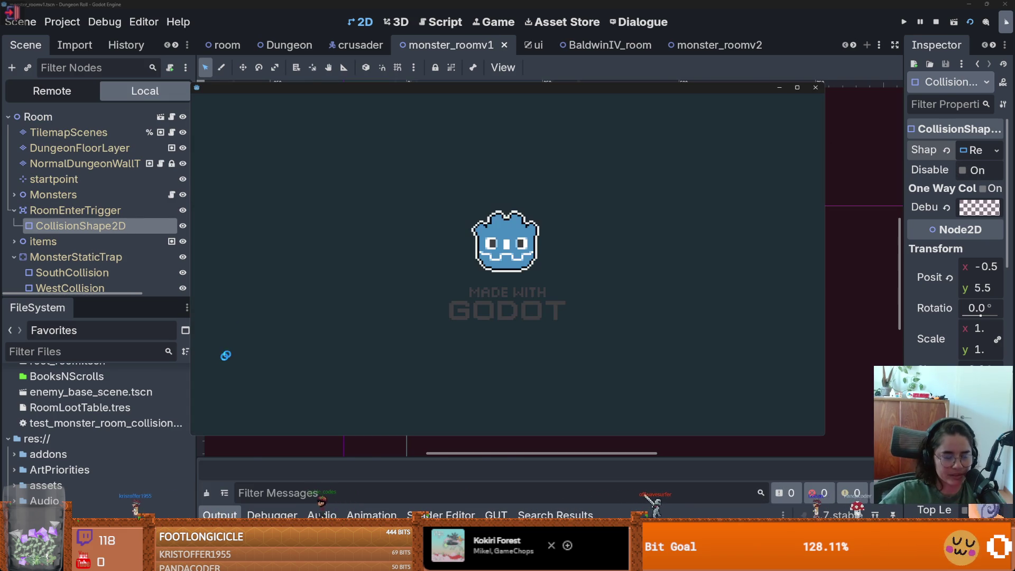
left_click(797, 89)
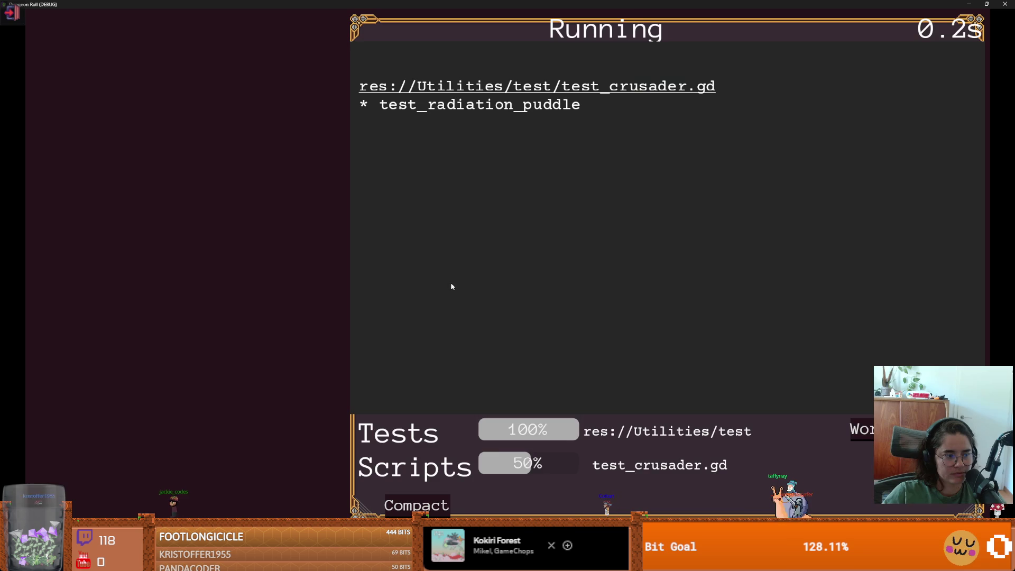
left_click(412, 490)
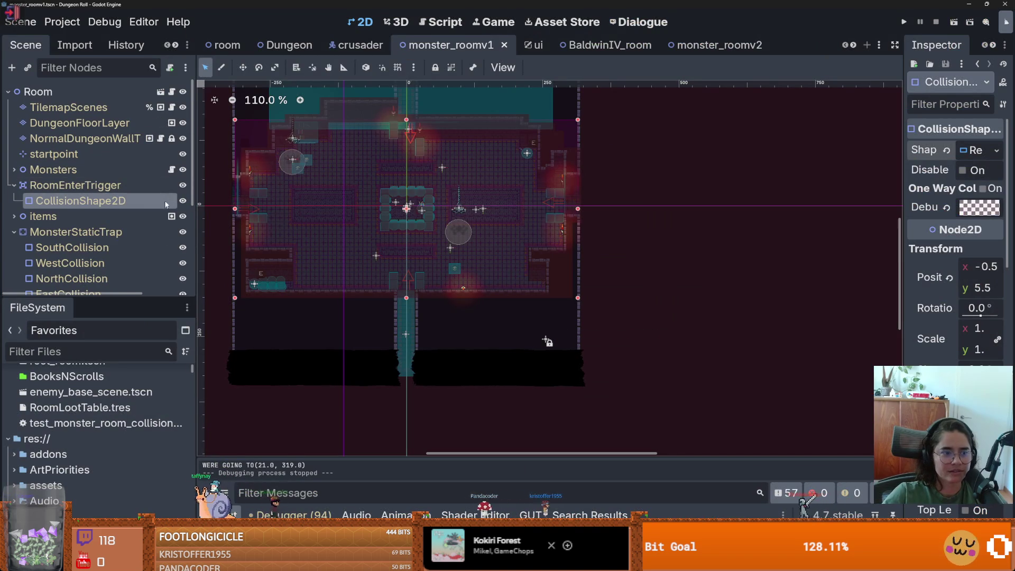
double_click(81, 421)
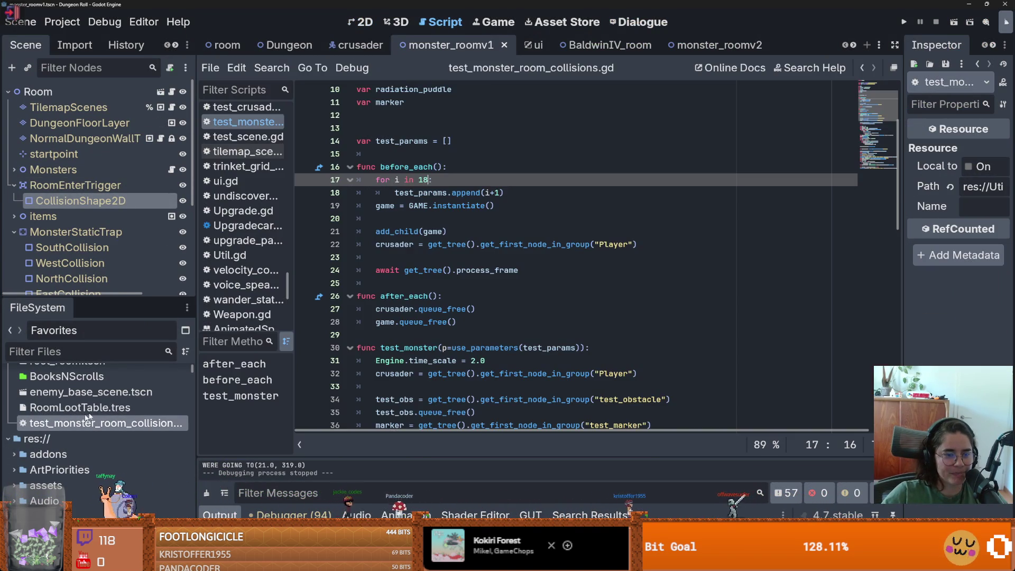
- Save the script with loop count 18 and time_scale 4.0, and follow the new GUT run in compact mode
scroll(457, 306, "down", 1)
left_click(474, 321)
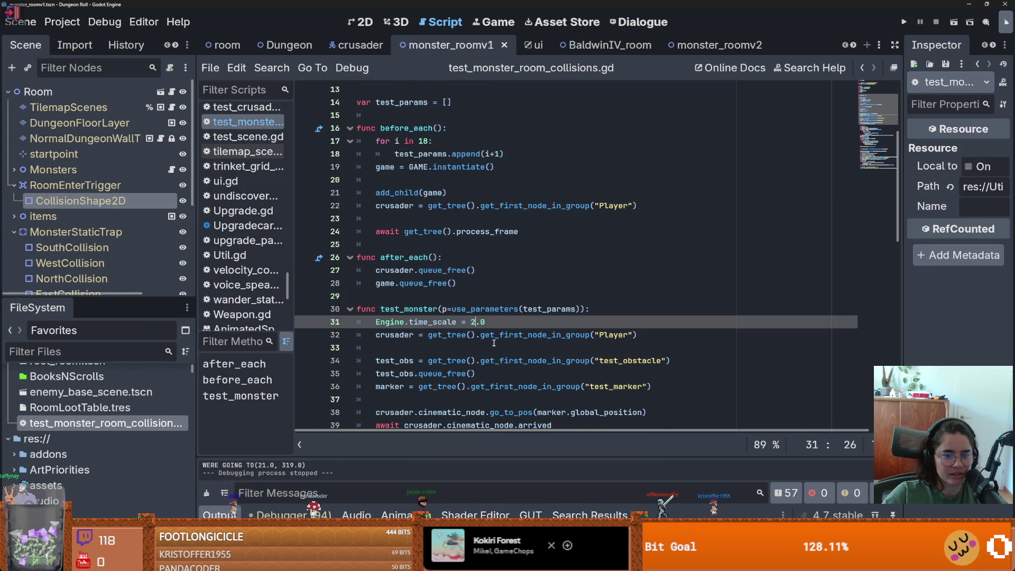
type("4")
key("ctrl+s")
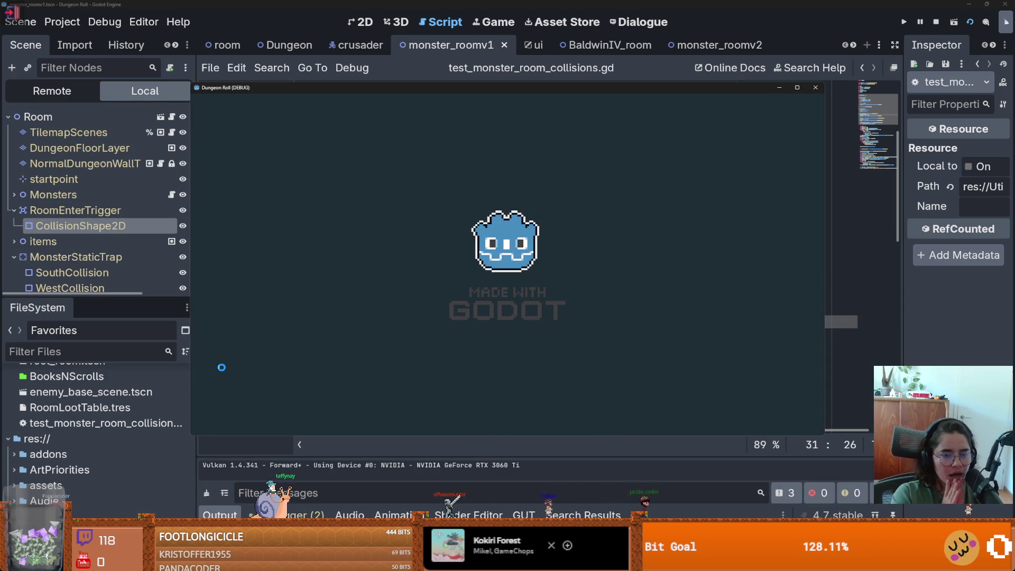
left_click(796, 90)
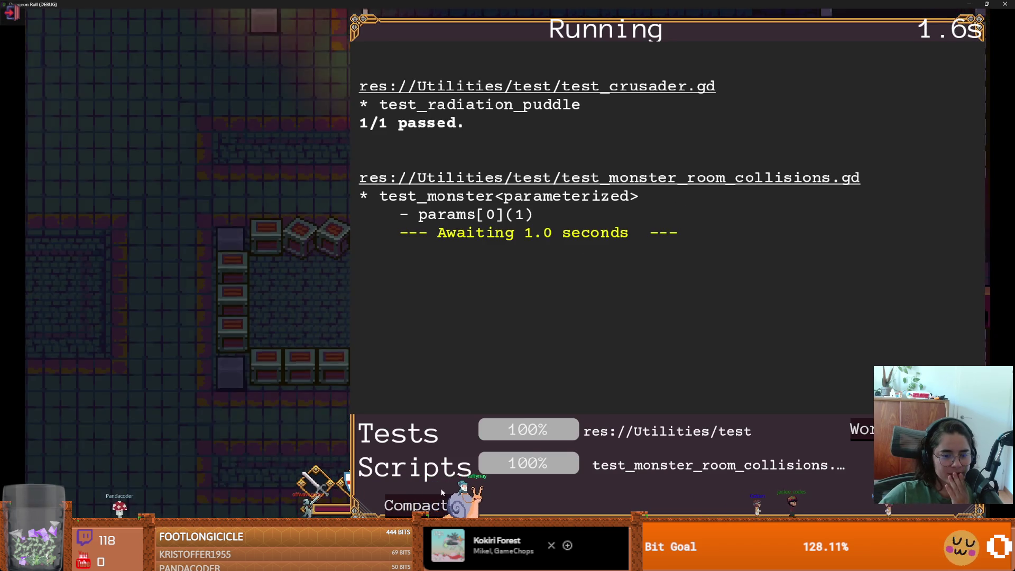
left_click(431, 504)
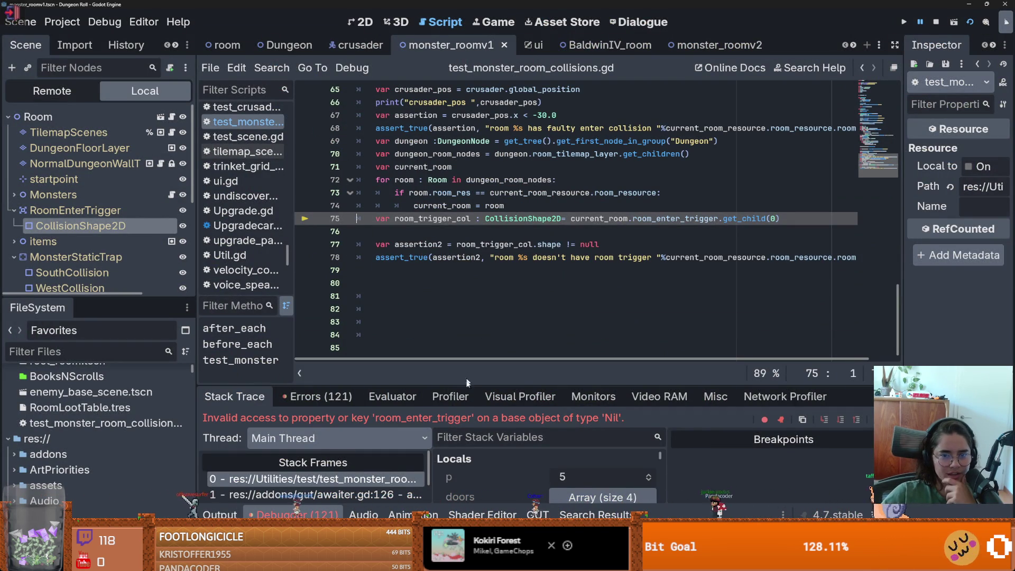
- Show a taller debugger error list and check room_trigger_col's value
left_click(450, 396)
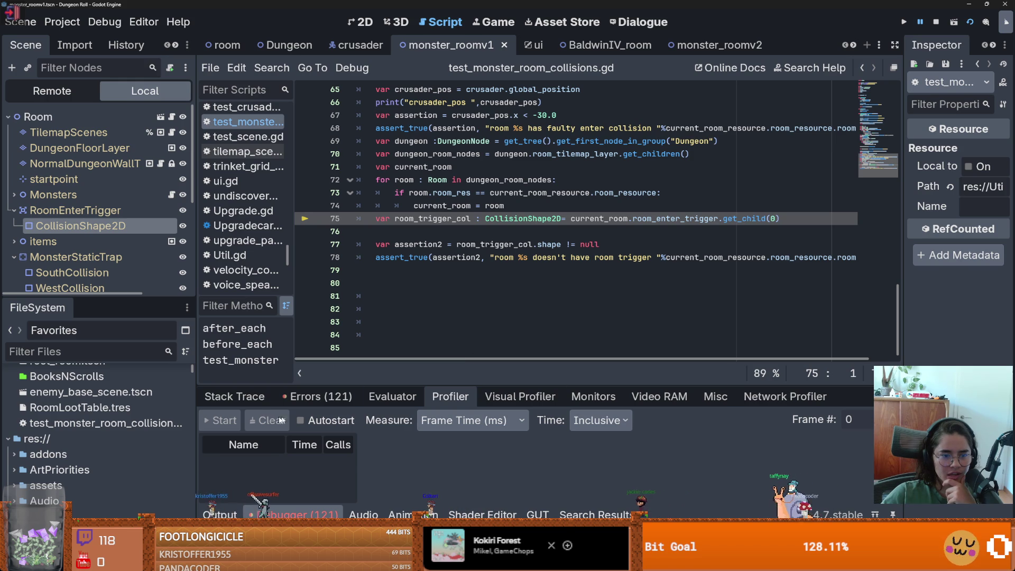
left_click(317, 396)
mouse_move(490, 370)
left_mouse_down()
mouse_move(491, 270)
mouse_move(464, 344)
left_mouse_up()
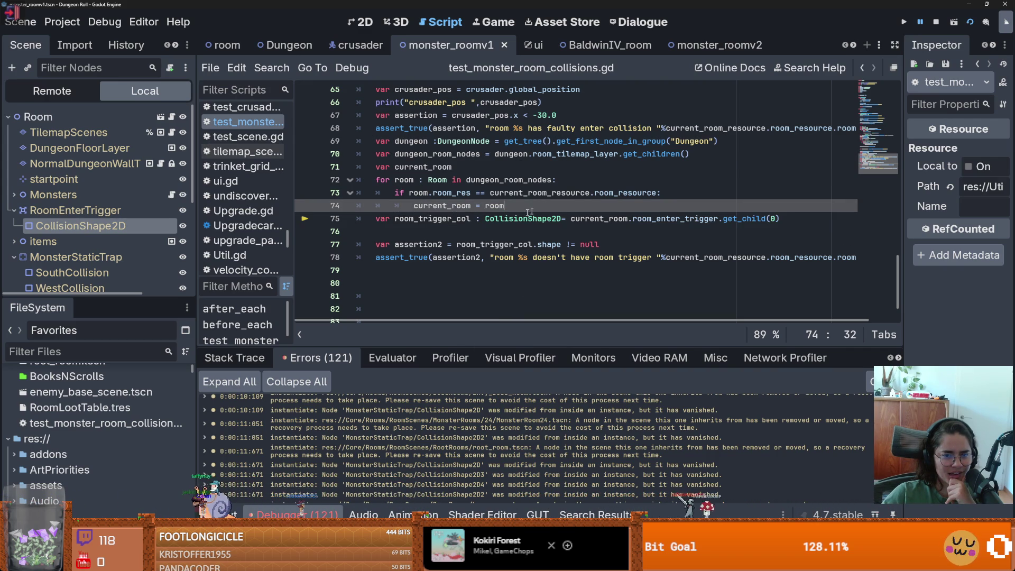
double_click(432, 218)
mouse_move(431, 218)
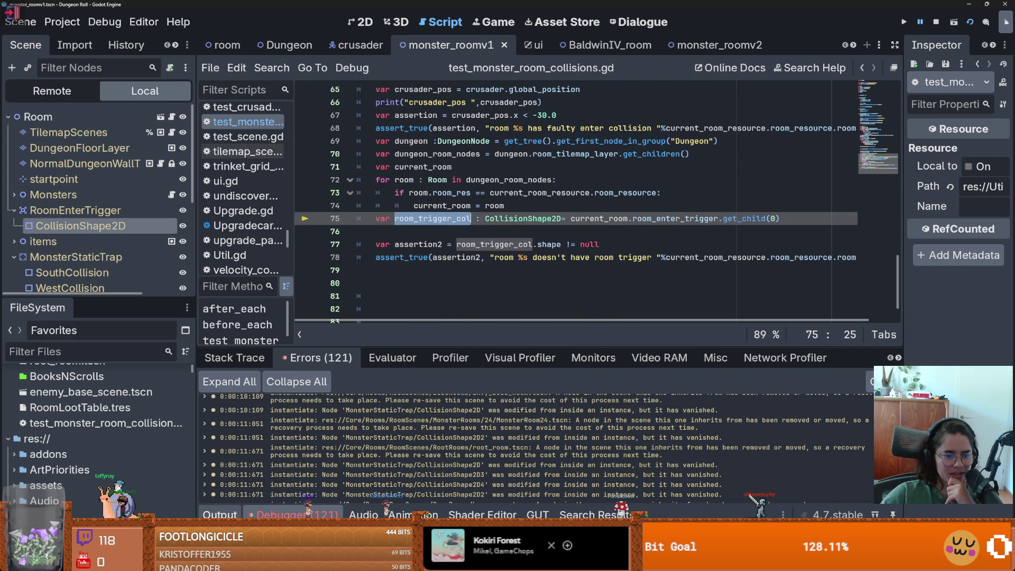
key("ctrl+j")
key("ctrl+j")
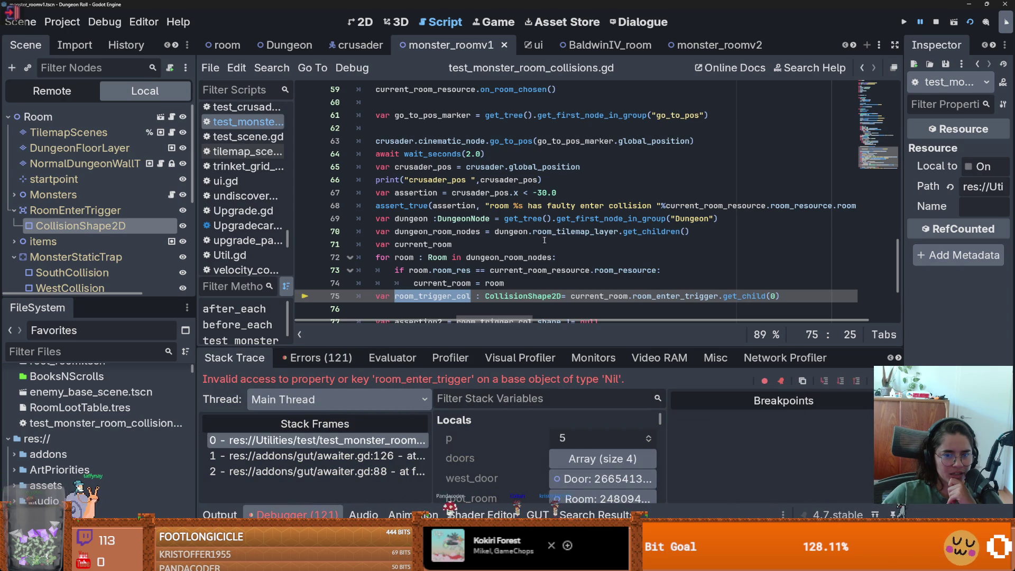
- Inspect current_room's resource: a Monster RoomRes, version 5, named default room
double_click(641, 296)
double_click(586, 297)
scroll(586, 303, "down", 1)
scroll(482, 430, "down", 1)
scroll(482, 430, "down", 4)
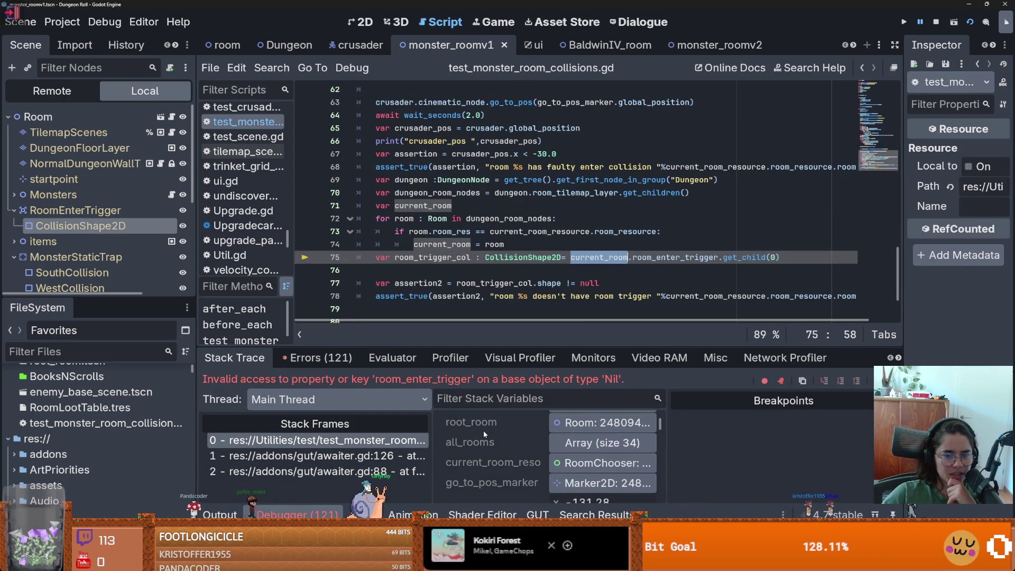
left_click(597, 430)
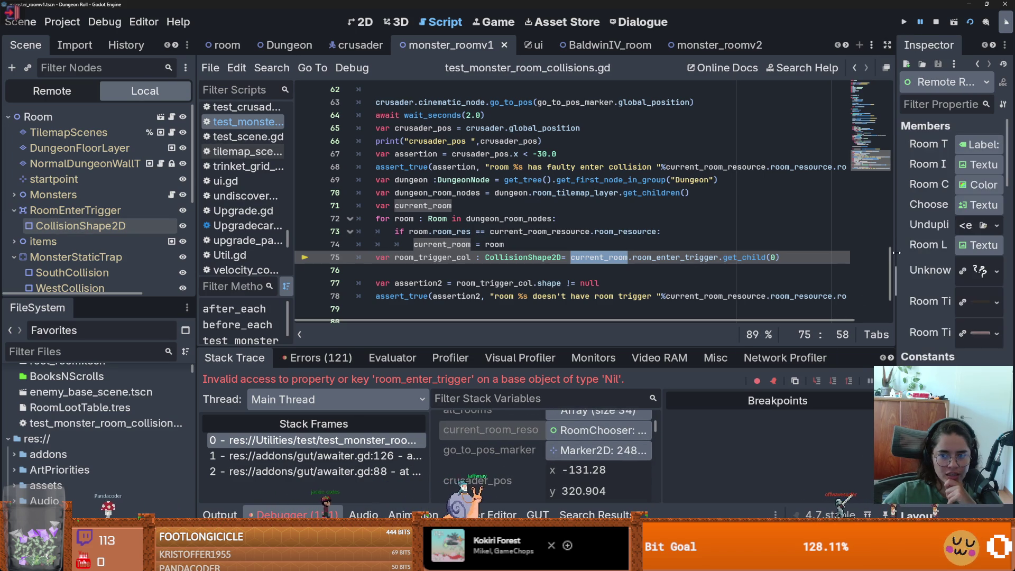
scroll(826, 252, "up", 3)
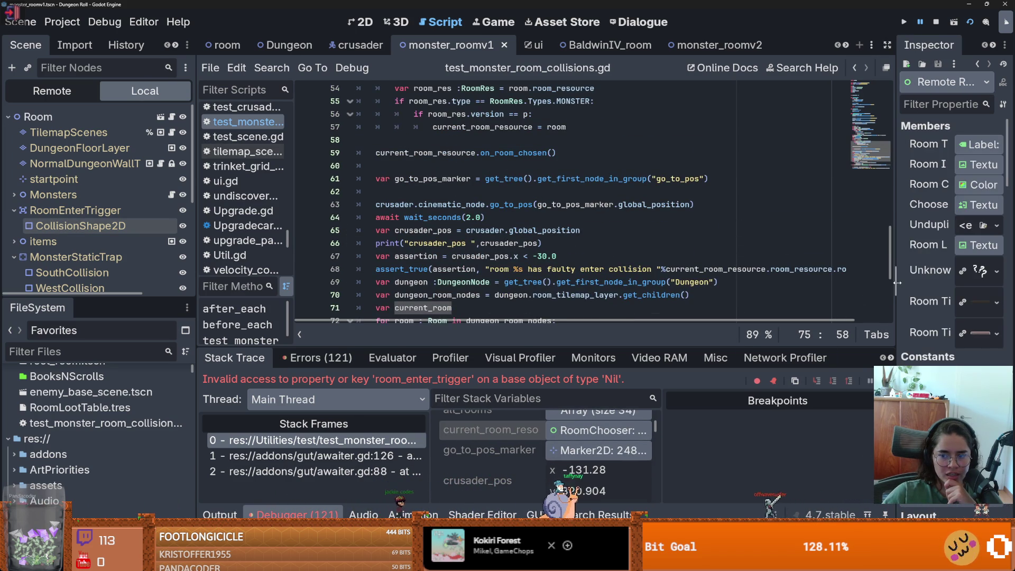
left_click_drag(897, 282, 510, 283)
scroll(732, 331, "down", 5)
left_click(834, 444)
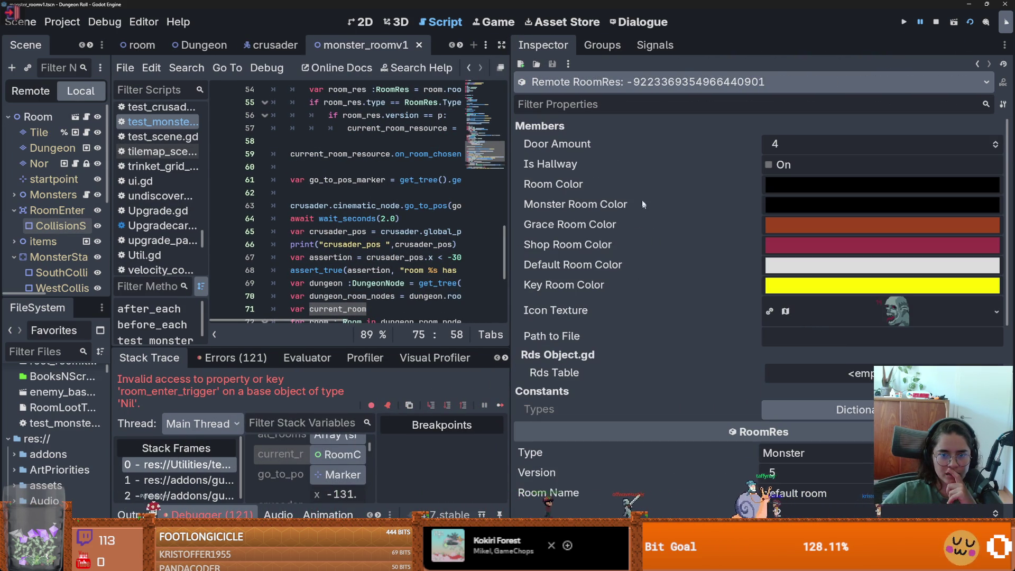
scroll(646, 318, "down", 5)
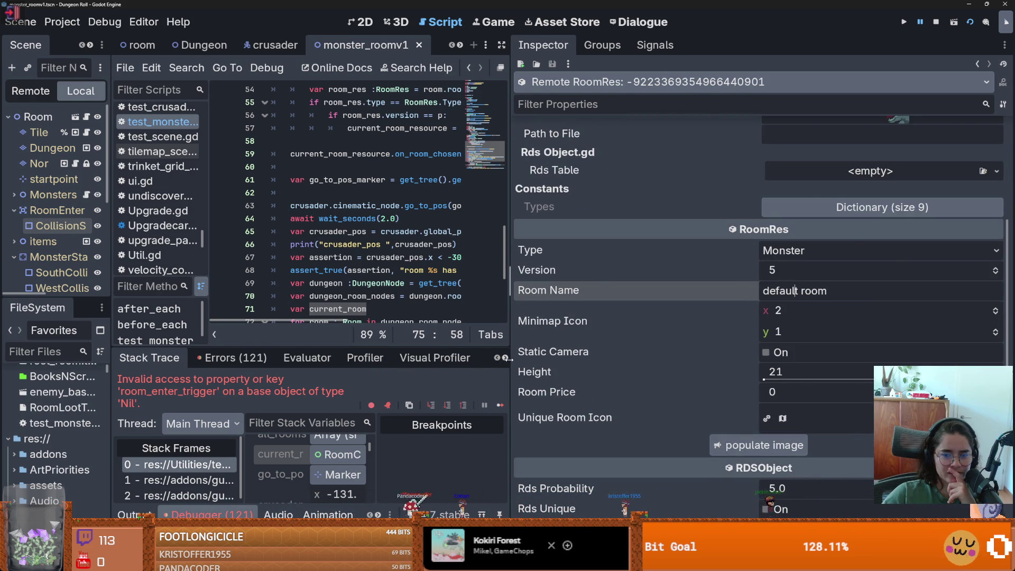
left_click_drag(507, 358, 704, 358)
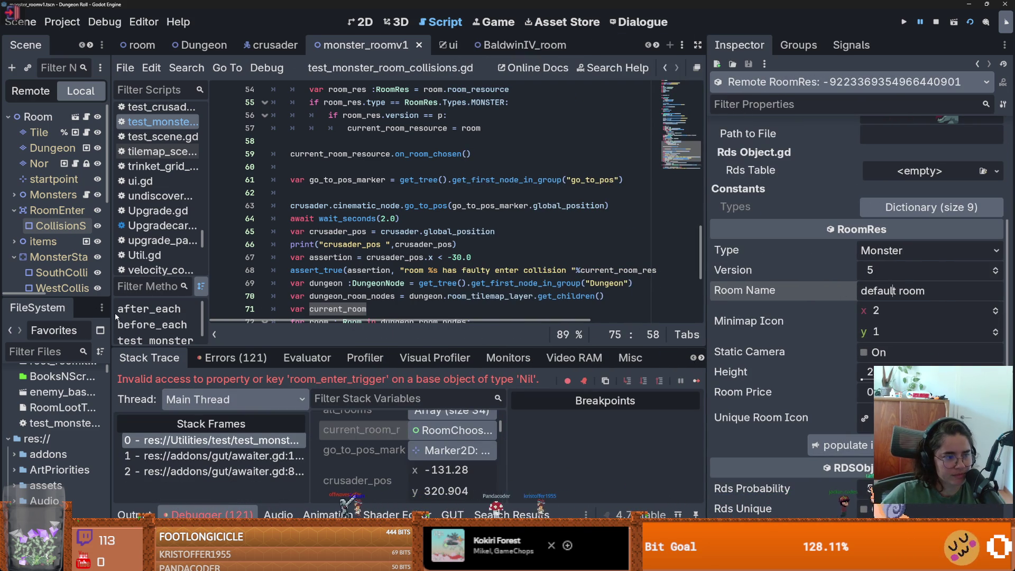
- Filter FileSystem for 'monster_' and open monster_room_14.tscn in the 2D view
left_click_drag(110, 328, 272, 317)
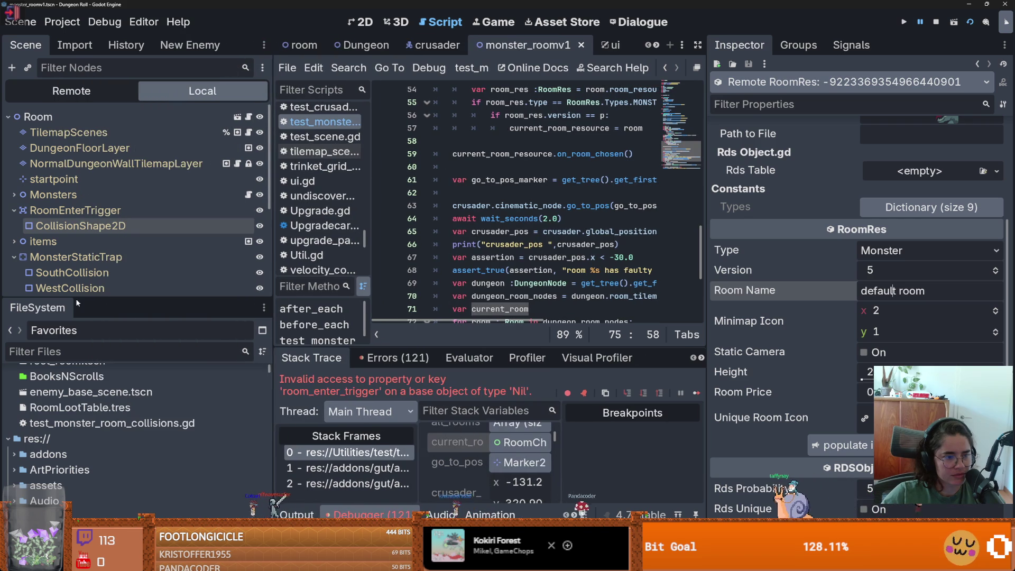
left_click_drag(75, 298, 102, 182)
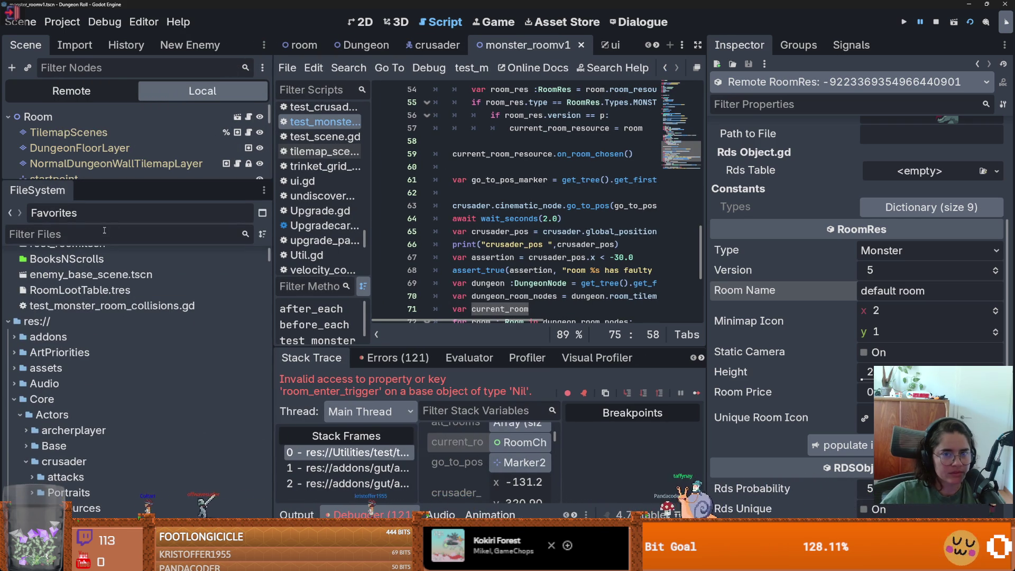
type("monster_")
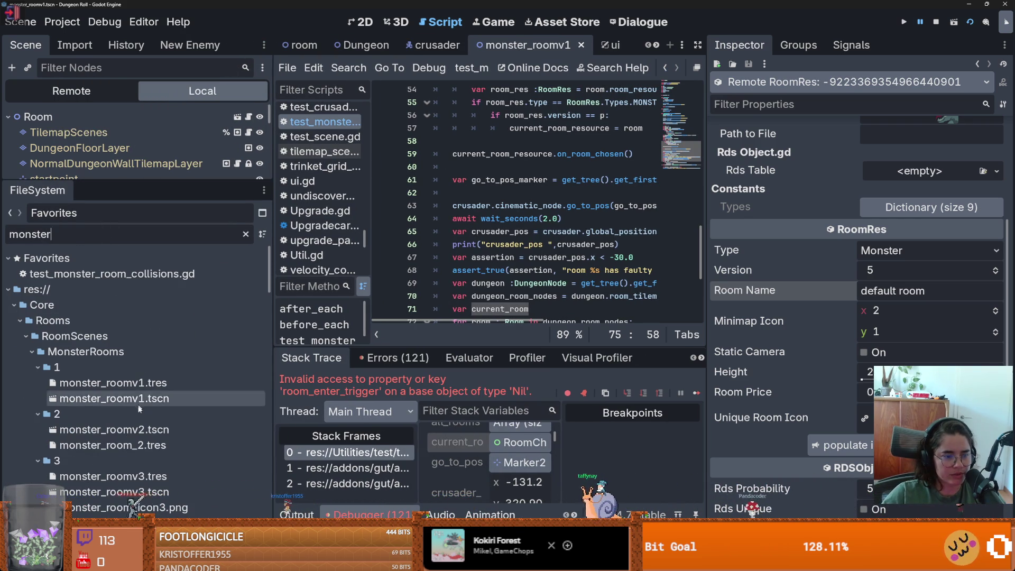
scroll(131, 428, "down", 5)
scroll(130, 428, "down", 15)
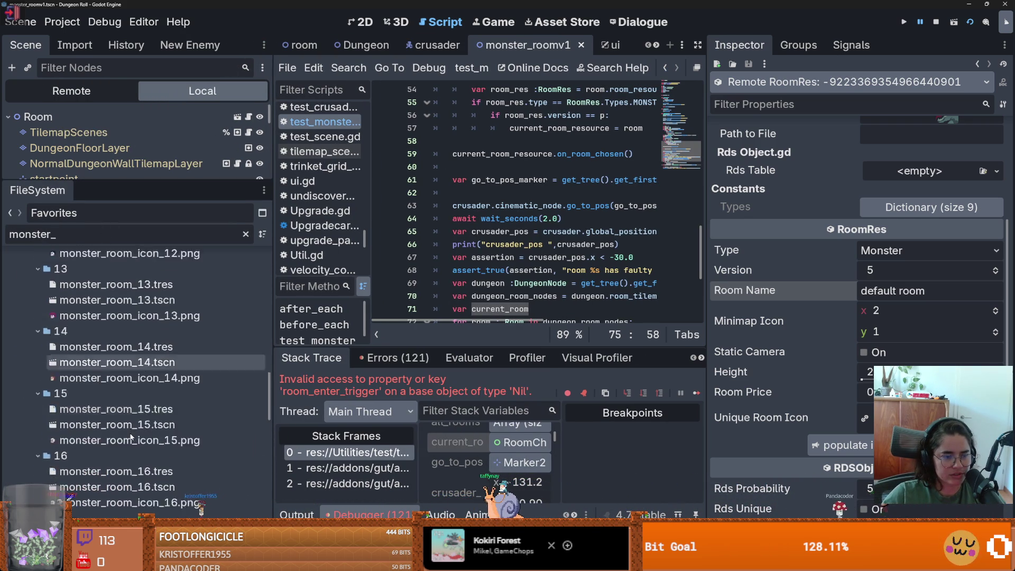
double_click(112, 330)
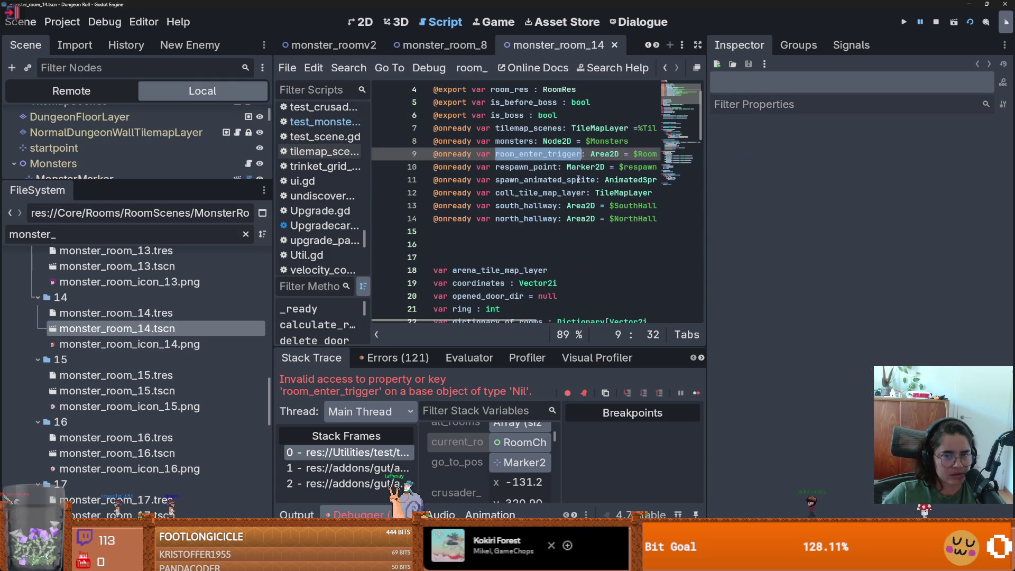
left_click(352, 22)
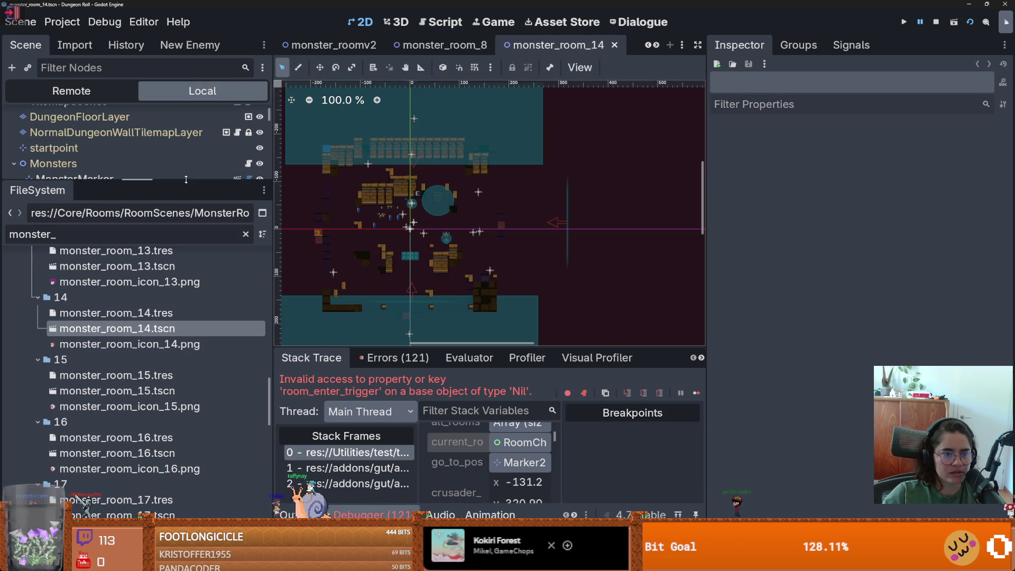
- Try a RectangleShape2D on RoomEnterTrigger's CollisionShape2D, save, then undo it
left_click_drag(188, 182, 158, 447)
left_click(79, 257)
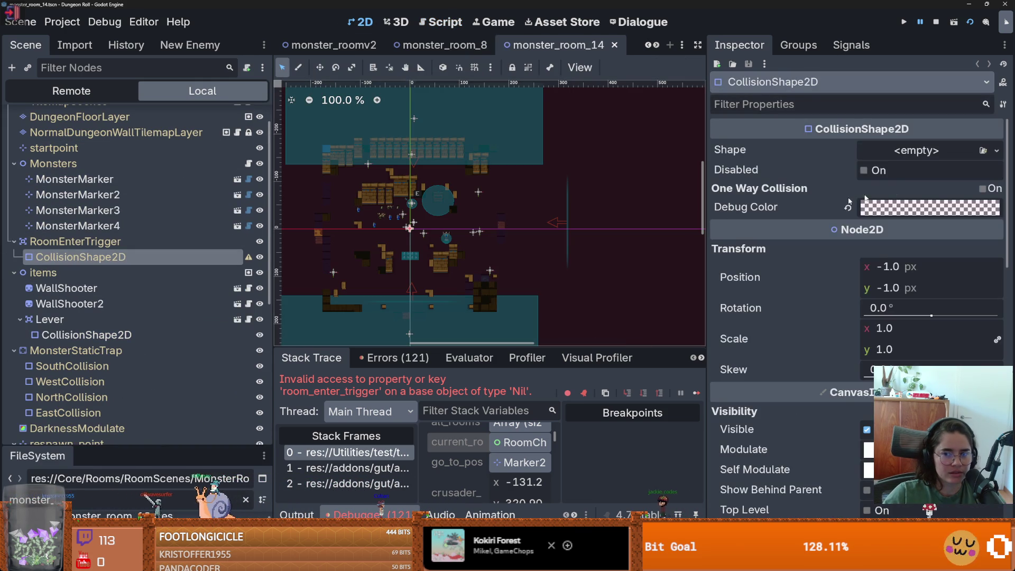
left_click(908, 152)
left_click(893, 270)
key("ctrl+s")
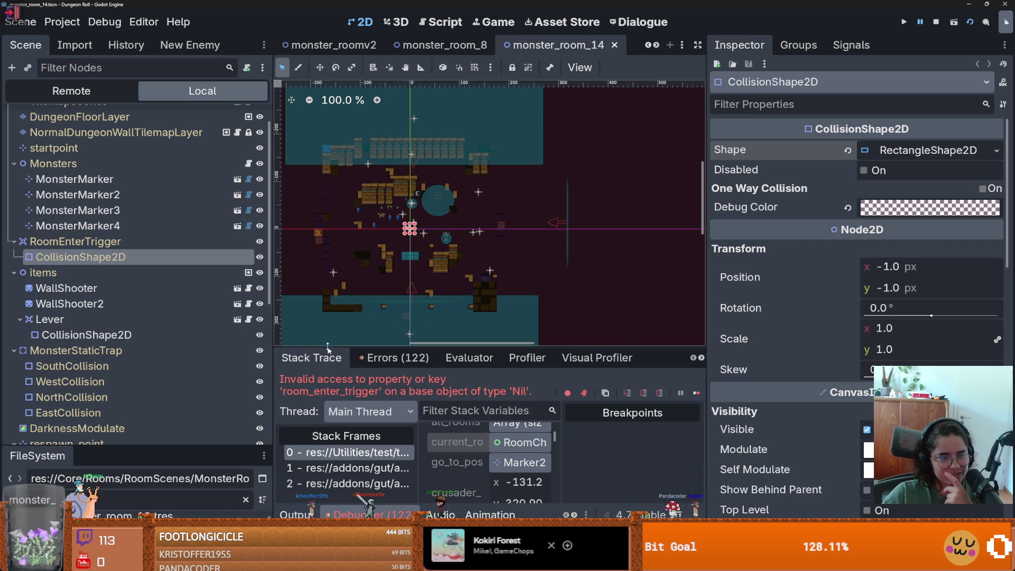
key("ctrl+z")
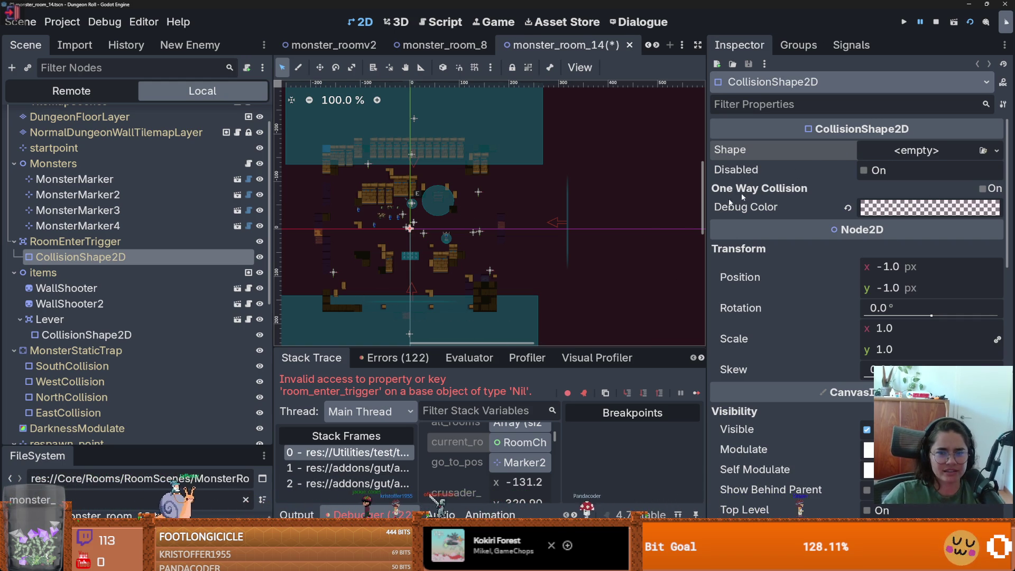
- Save monster_room_14, select its root node, and enlarge the debugger panel
key("ctrl+s")
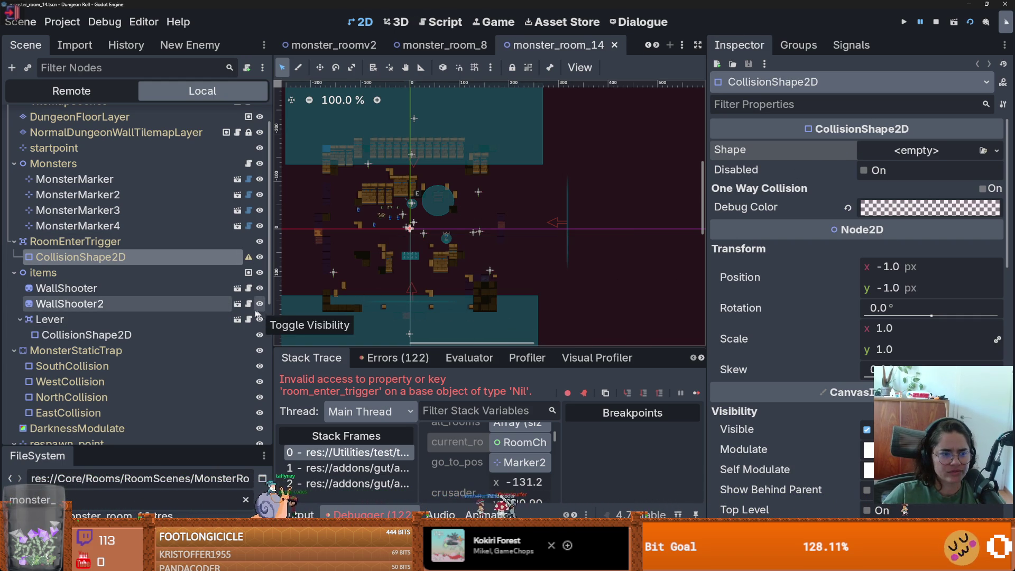
key("ctrl+j")
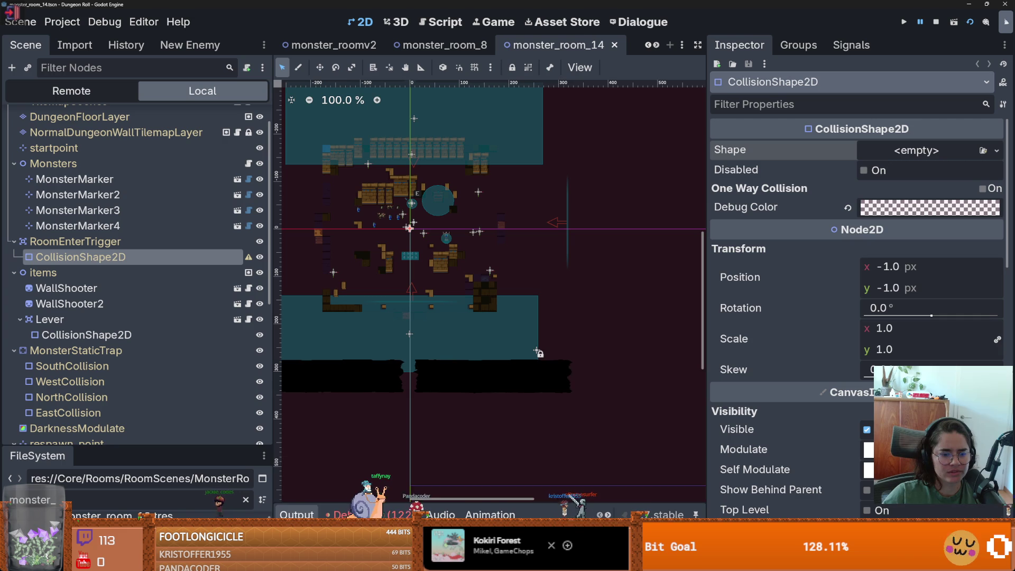
key("ctrl+j")
scroll(171, 294, "up", 2)
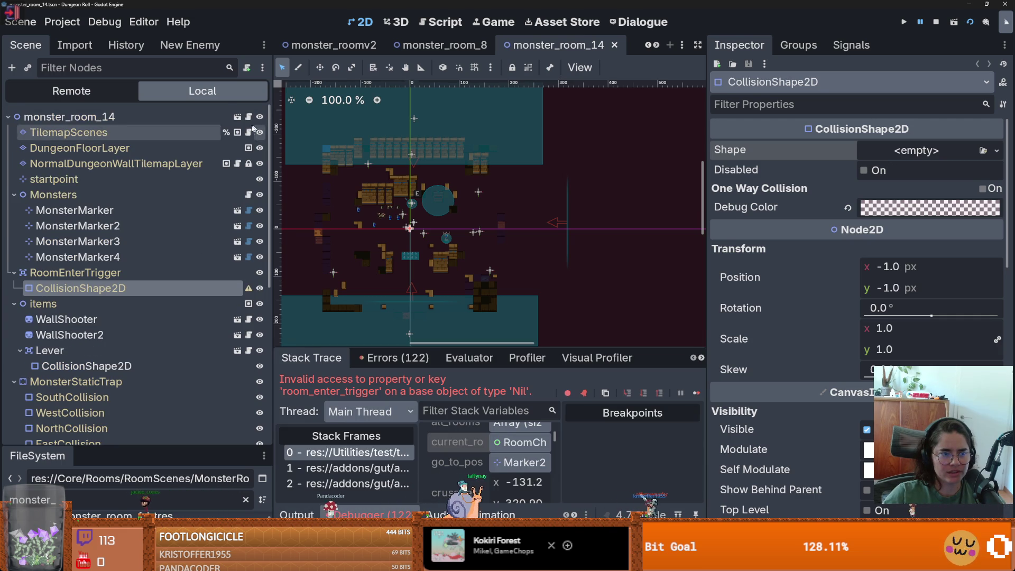
left_click(222, 116)
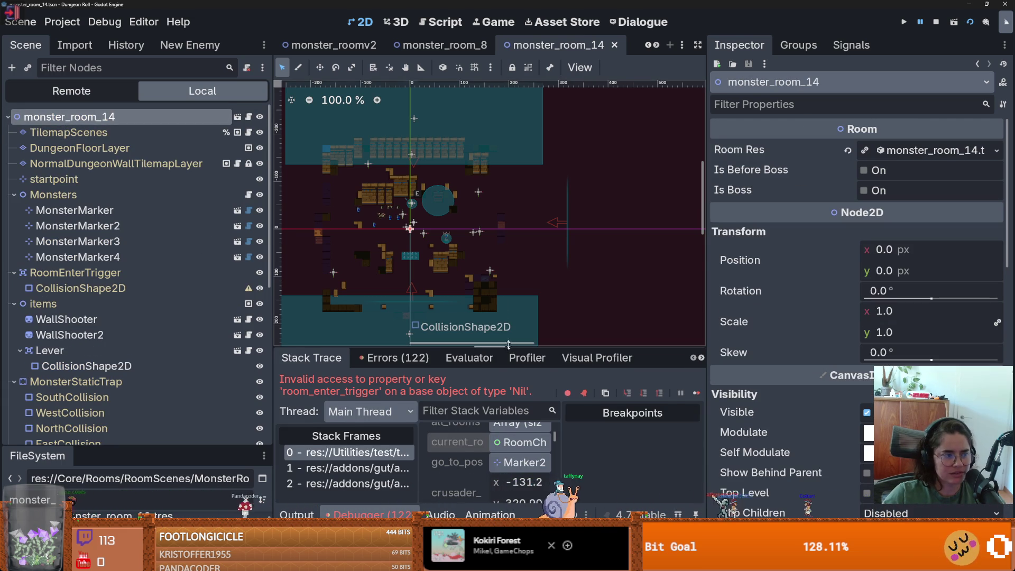
left_click_drag(509, 347, 507, 167)
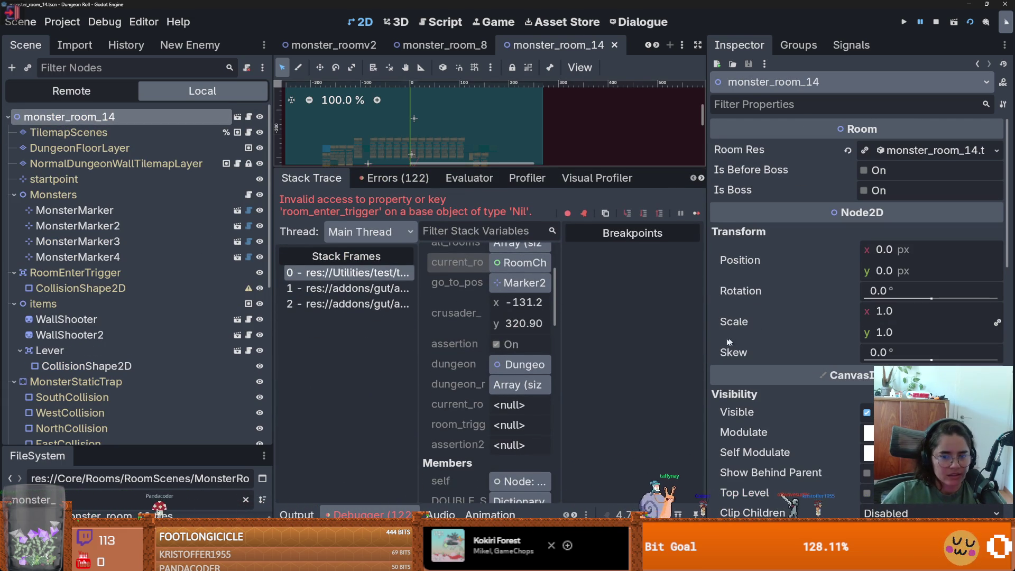
left_click_drag(701, 349, 885, 349)
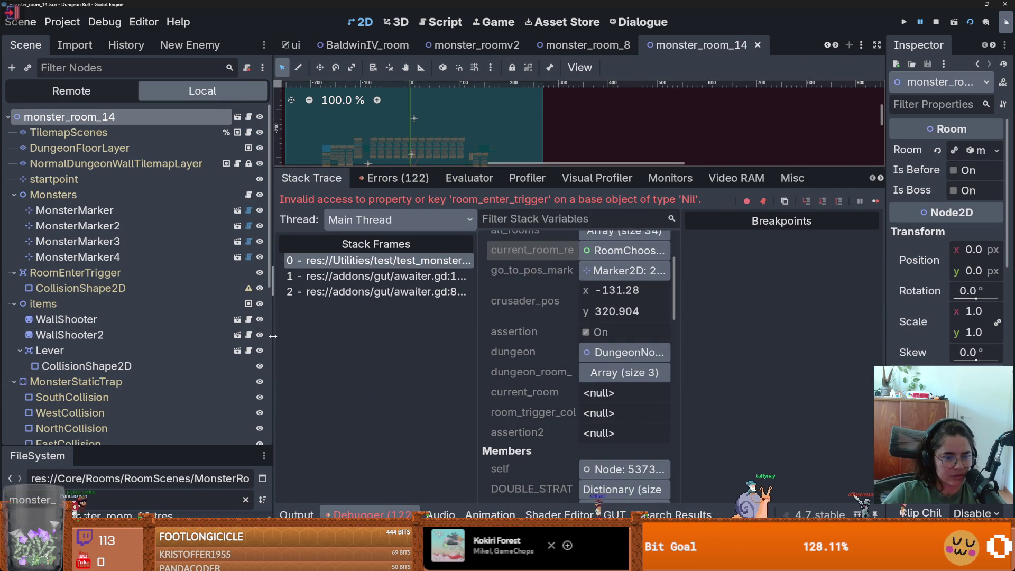
left_click_drag(271, 295, 75, 296)
- Check the Errors list, then jump from the top stack frame back to the test script
scroll(462, 412, "down", 5)
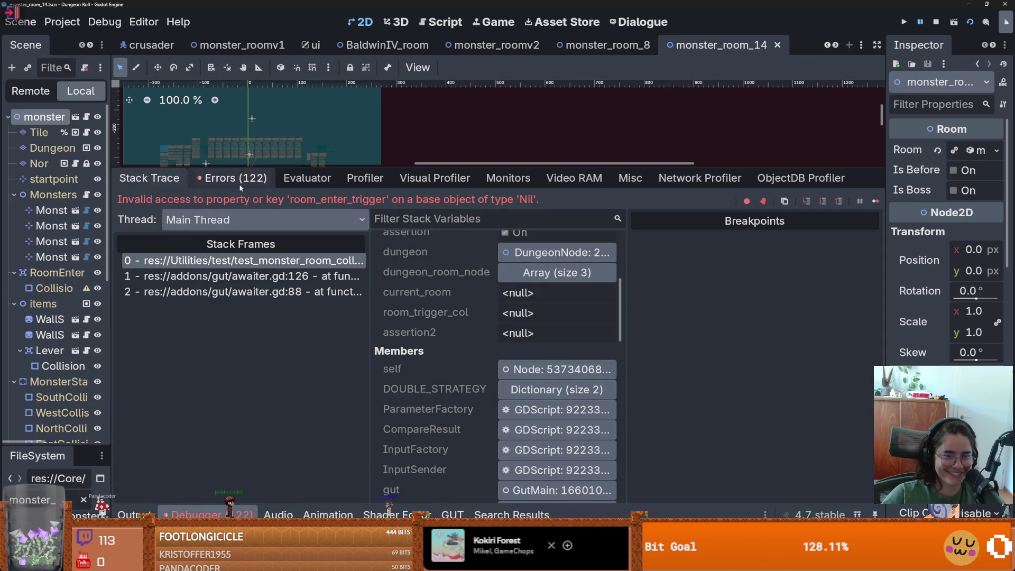
left_click(232, 179)
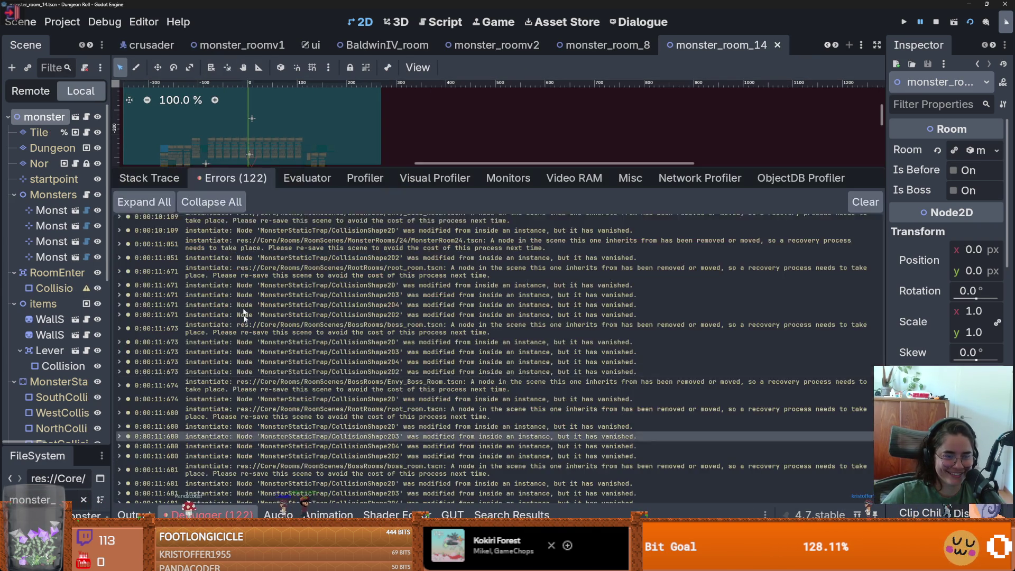
left_click(168, 179)
scroll(472, 355, "up", 5)
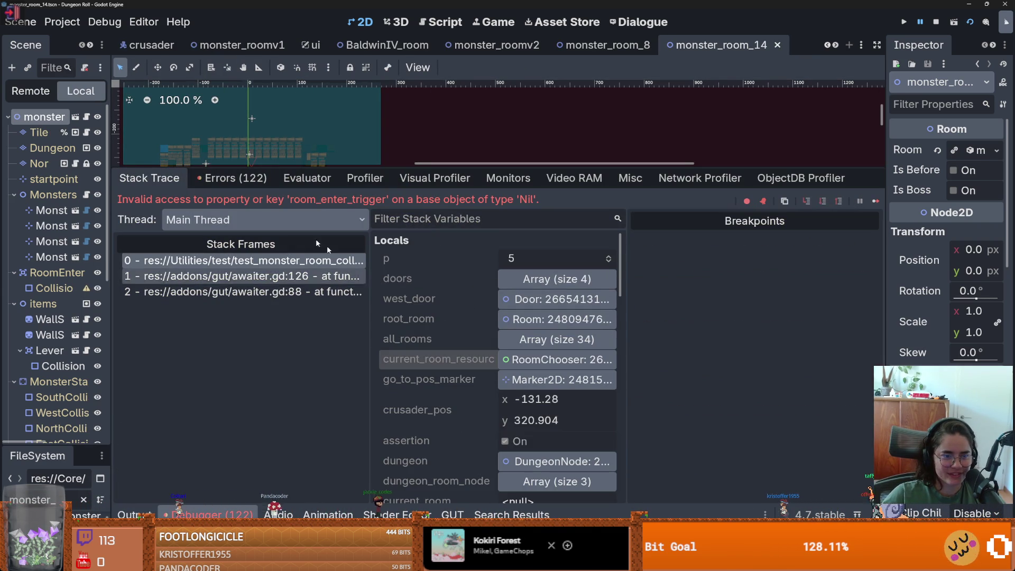
left_click(304, 260)
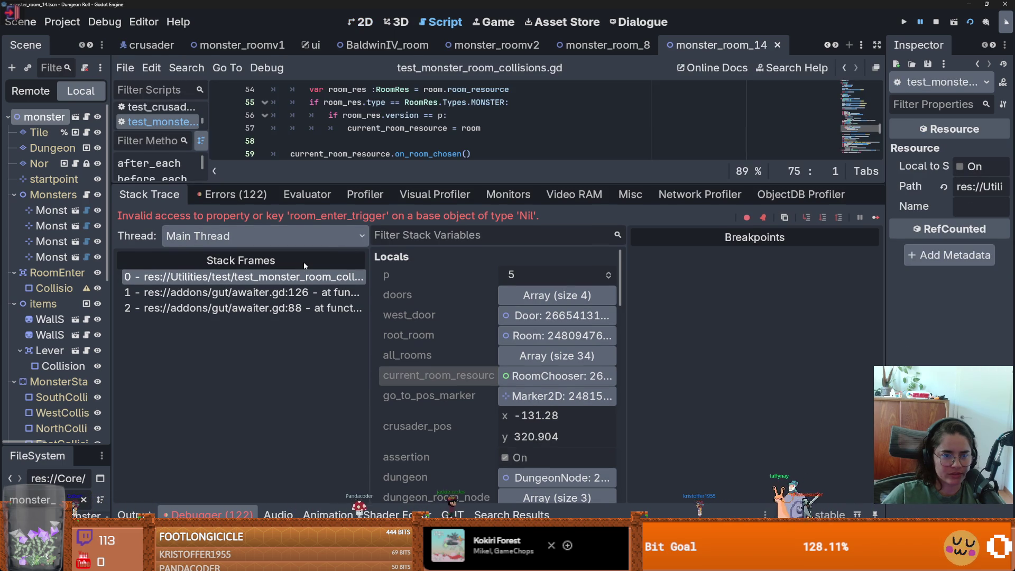
- Check current_room on line 74 and the three rooms in dungeon_room_nodes
mouse_move(424, 186)
left_mouse_down()
mouse_move(420, 388)
mouse_move(423, 180)
left_mouse_up()
scroll(442, 399, "down", 5)
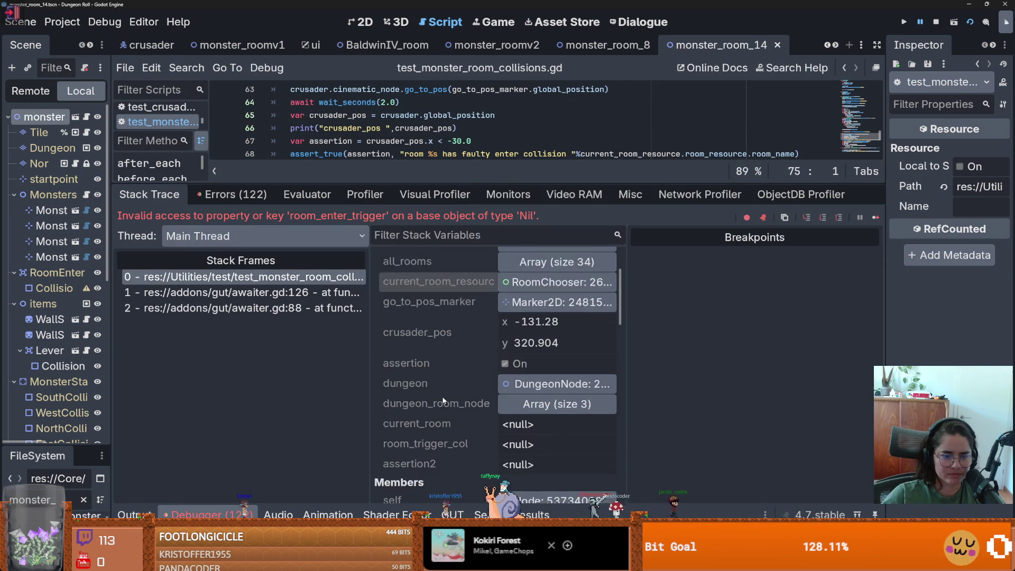
mouse_move(414, 182)
left_mouse_down()
mouse_move(415, 309)
mouse_move(454, 306)
mouse_move(454, 213)
left_mouse_up()
double_click(363, 231)
scroll(496, 406, "down", 2)
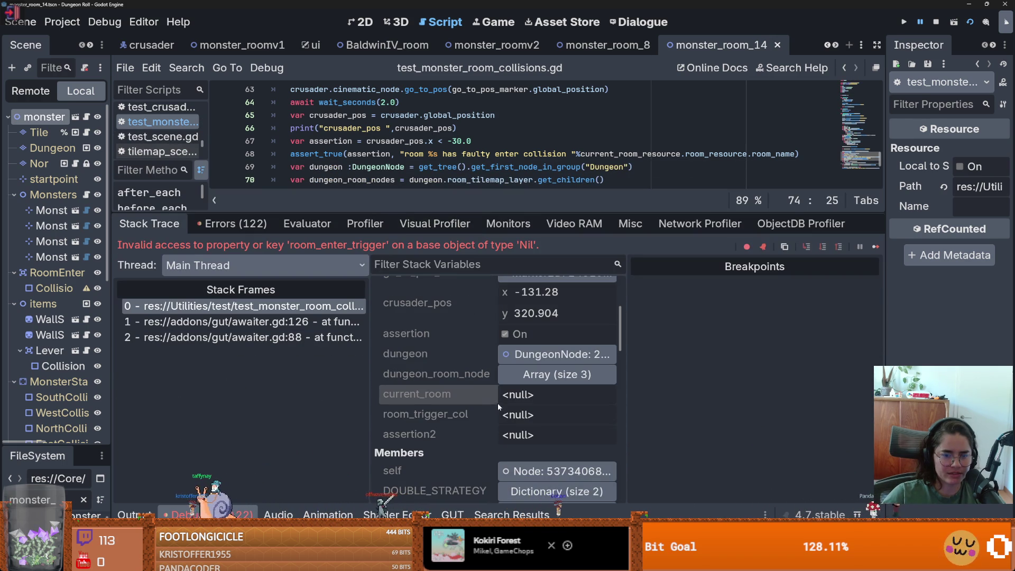
left_click(554, 374)
scroll(554, 387, "down", 2)
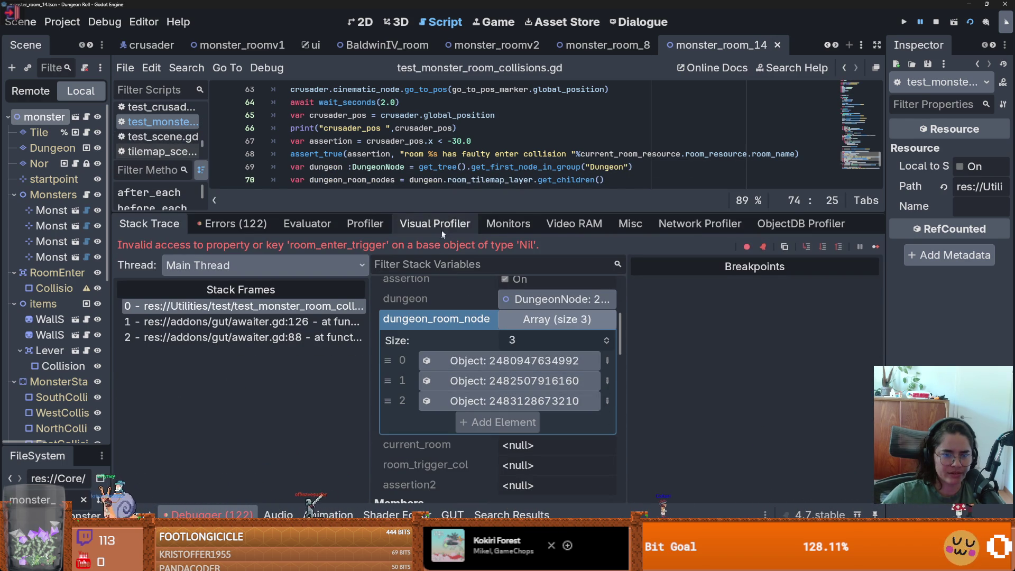
- Lower Engine.time_scale on line 31 to 3.0 and save
left_click_drag(444, 212, 444, 385)
scroll(389, 259, "up", 15)
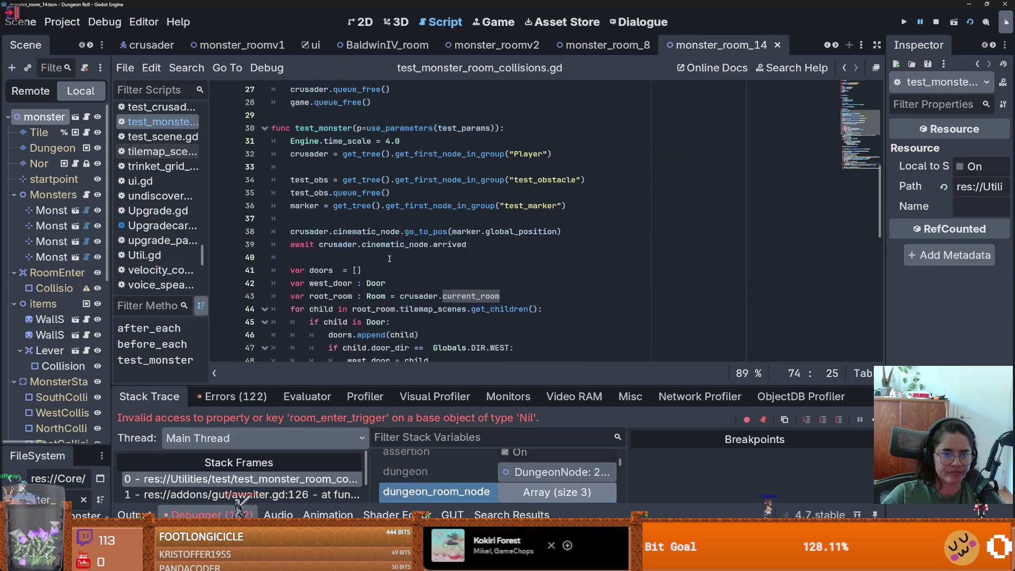
left_click(388, 296)
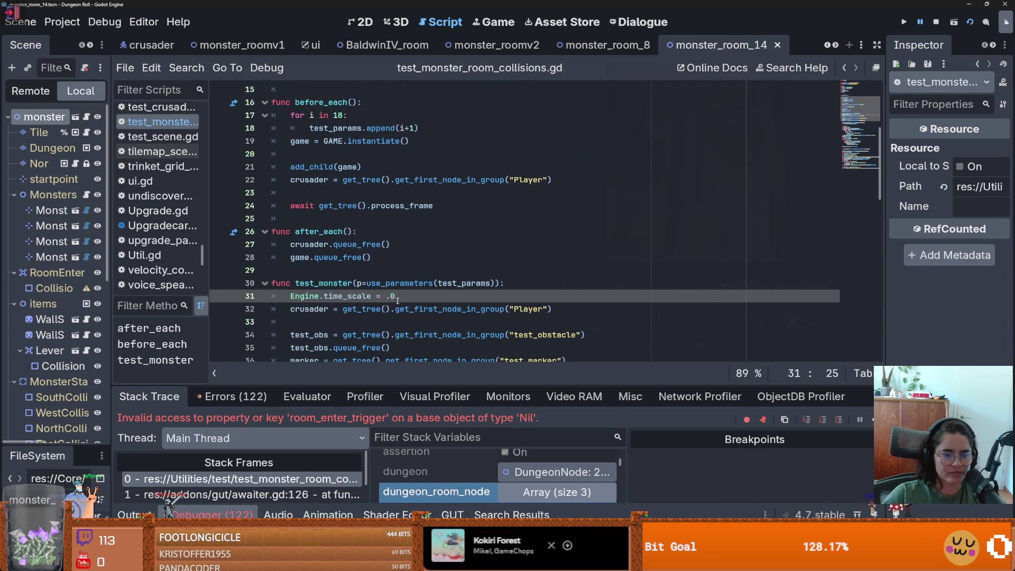
type("3")
key("ctrl+s")
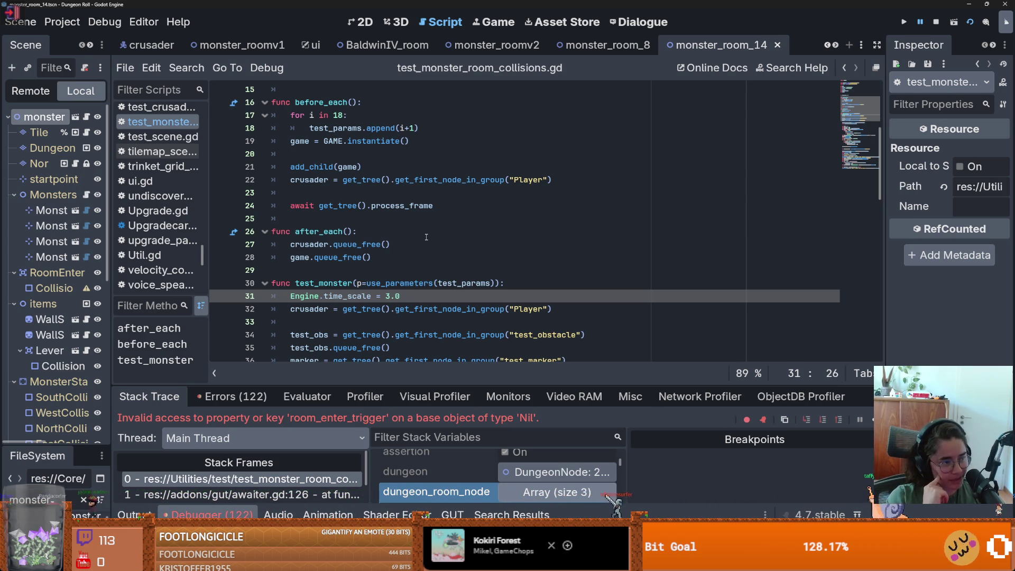
- Delete wait_seconds(2.0) after the await on line 64, leaving a bare await
scroll(426, 237, "down", 14)
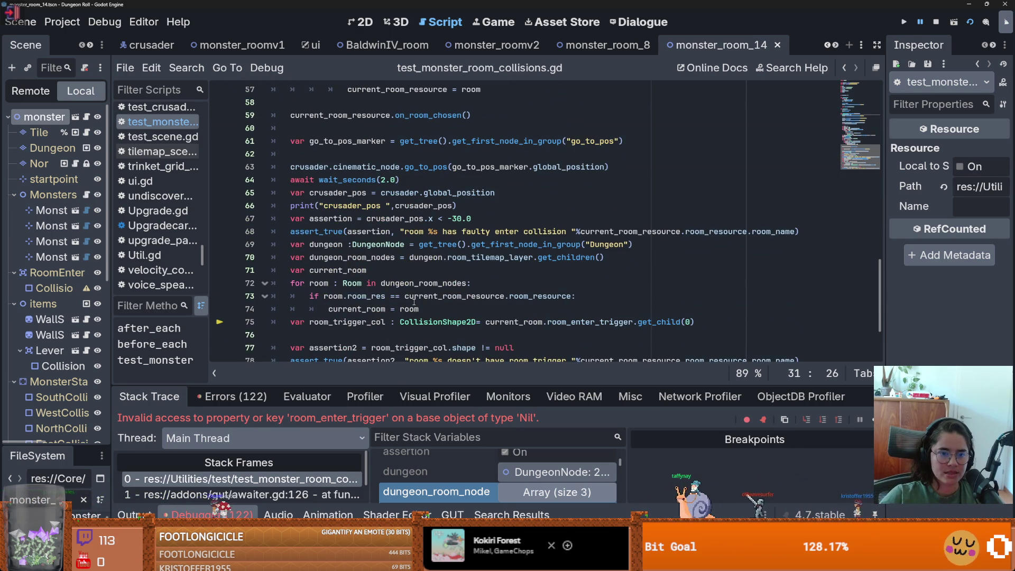
double_click(304, 180)
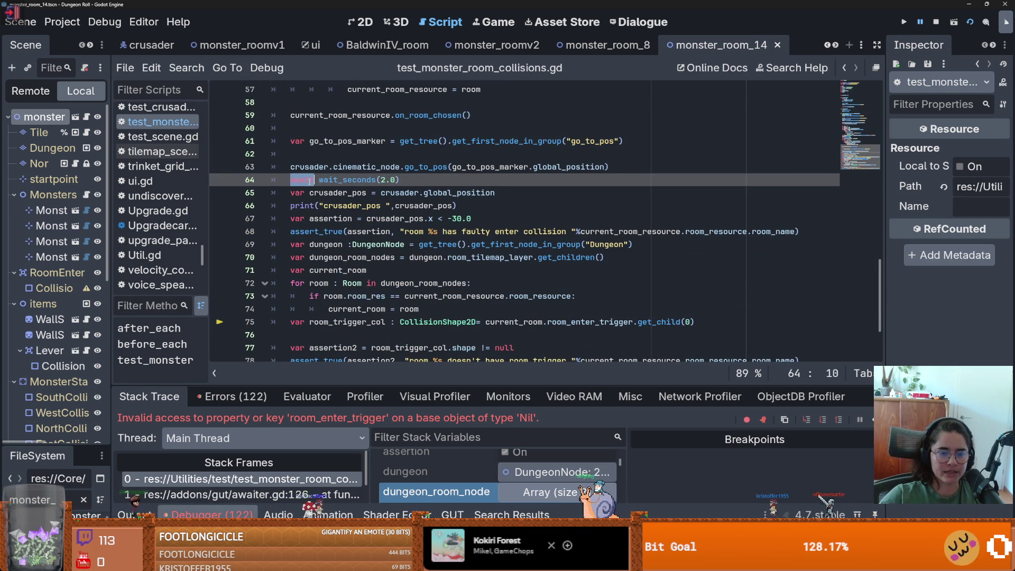
scroll(348, 241, "up", 1)
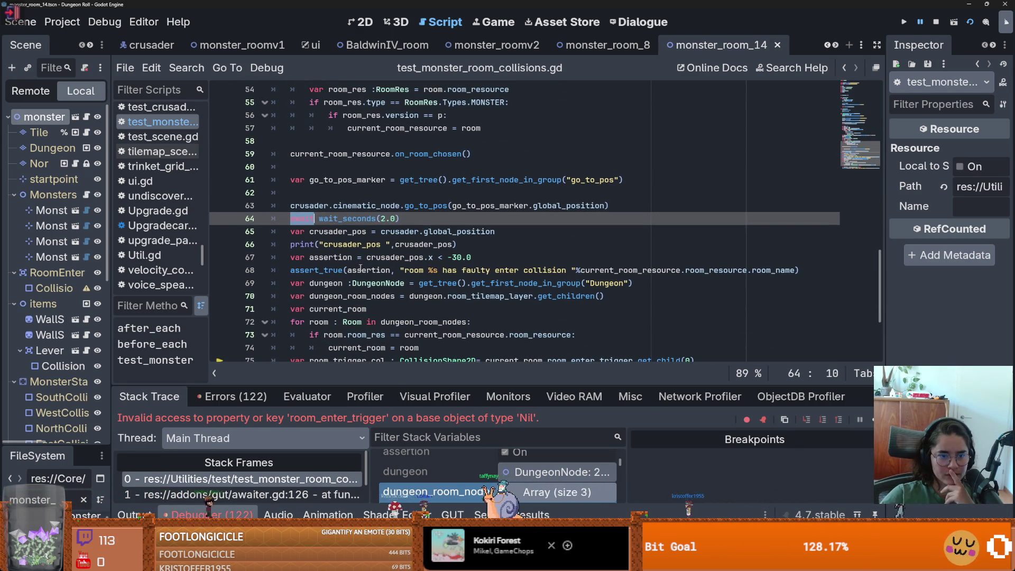
mouse_move(360, 268)
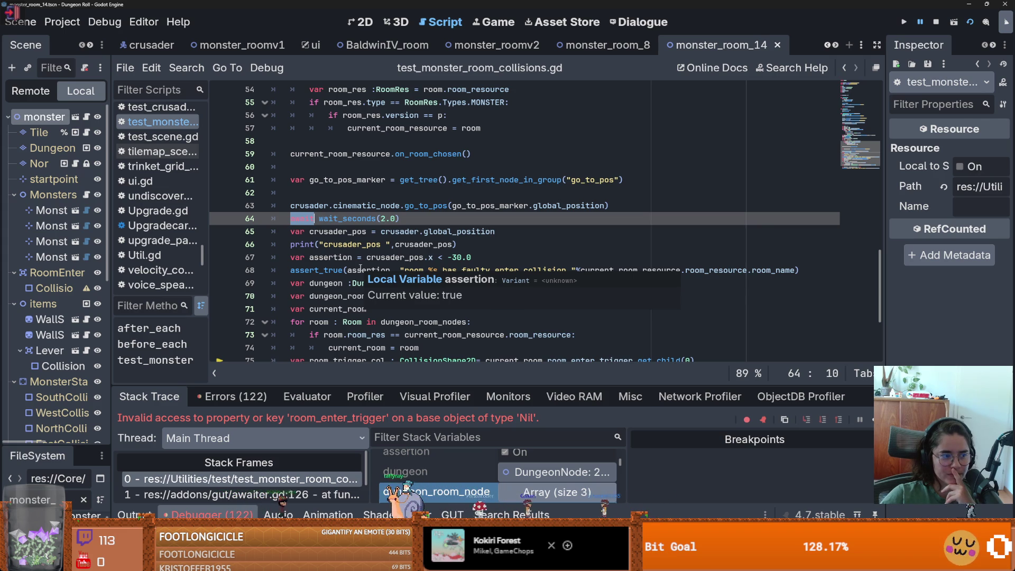
double_click(347, 218)
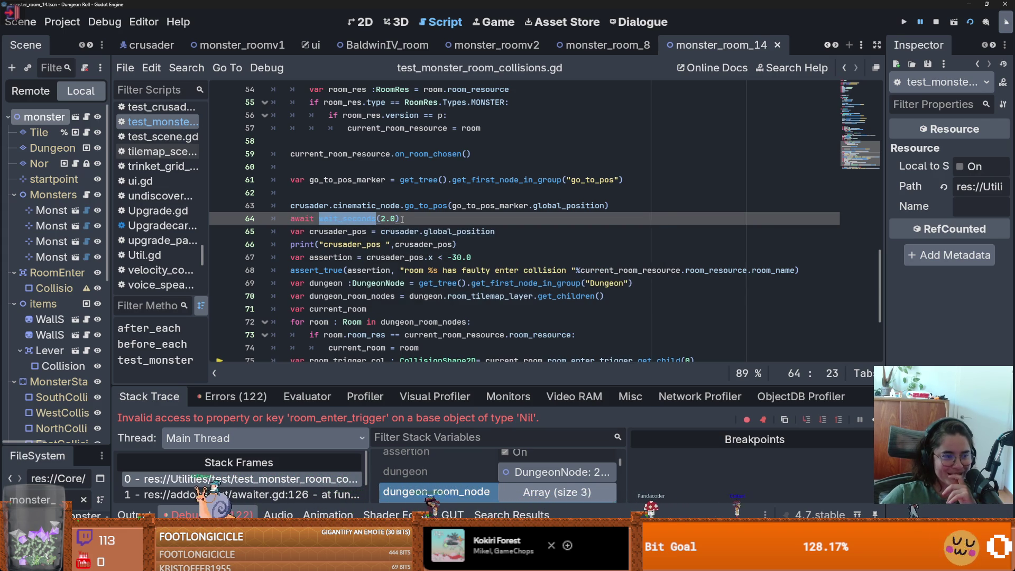
scroll(402, 219, "up", 1)
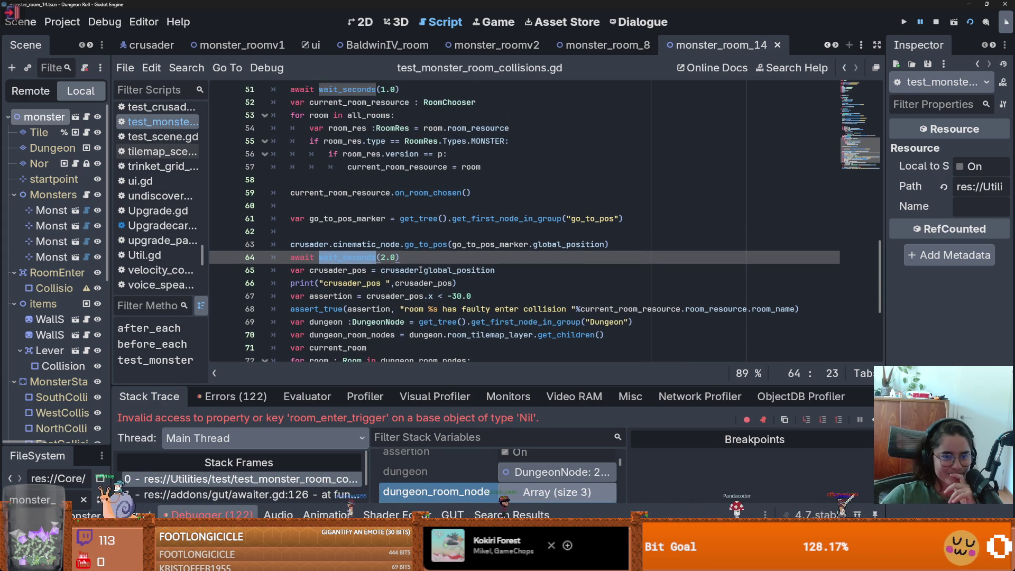
key("Right")
left_click_drag(399, 258, 320, 258)
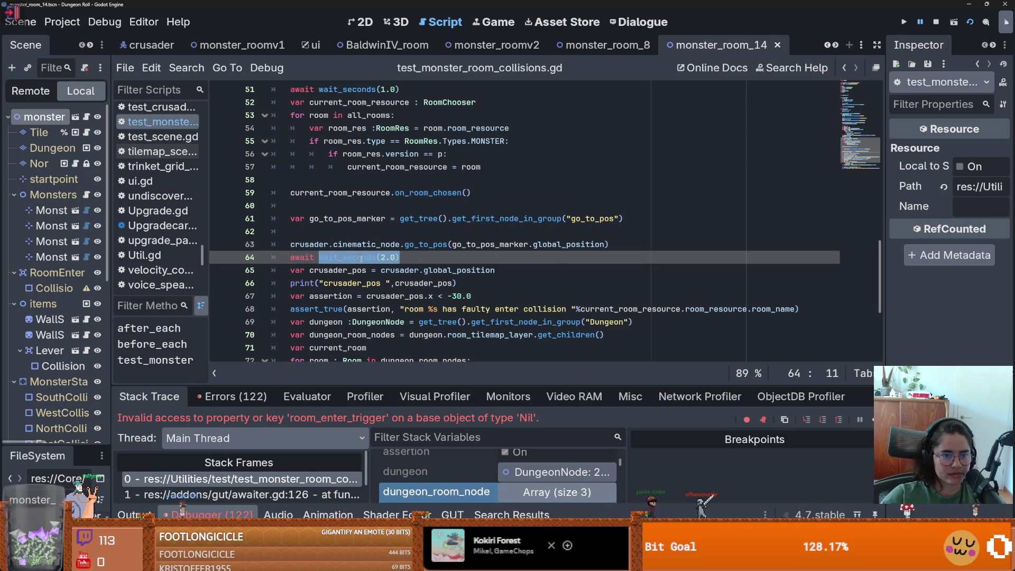
scroll(357, 255, "up", 1)
mouse_move(459, 290)
scroll(390, 279, "down", 2)
key("BackSpace")
left_click(613, 319)
- Try selecting the dungeon lookup lines around line 69, then undo the accidental change
left_click(626, 298)
left_click_drag(636, 283, 394, 296)
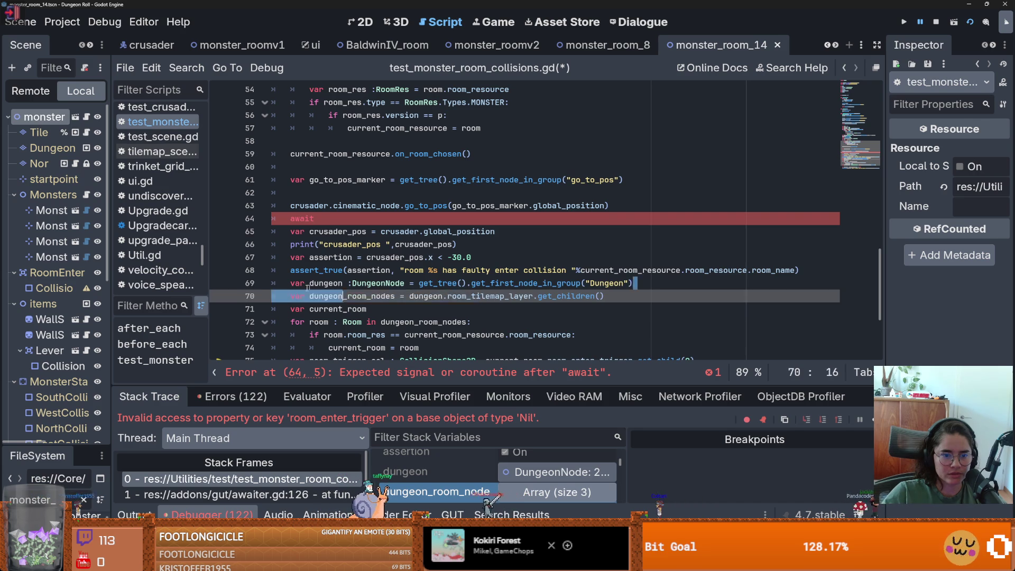
left_click_drag(320, 287, 281, 283)
key("ctrl+z")
key("ctrl+z")
key("ctrl+z")
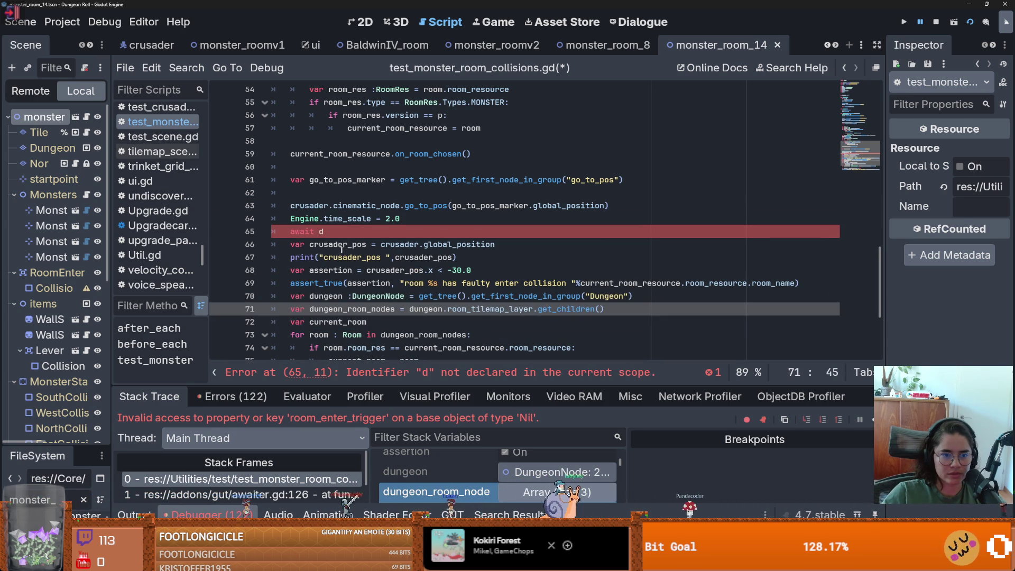
- Copy dungeon.room_tilemap_layer from line 71 and paste it after await on line 65
left_click(380, 231)
double_click(425, 309)
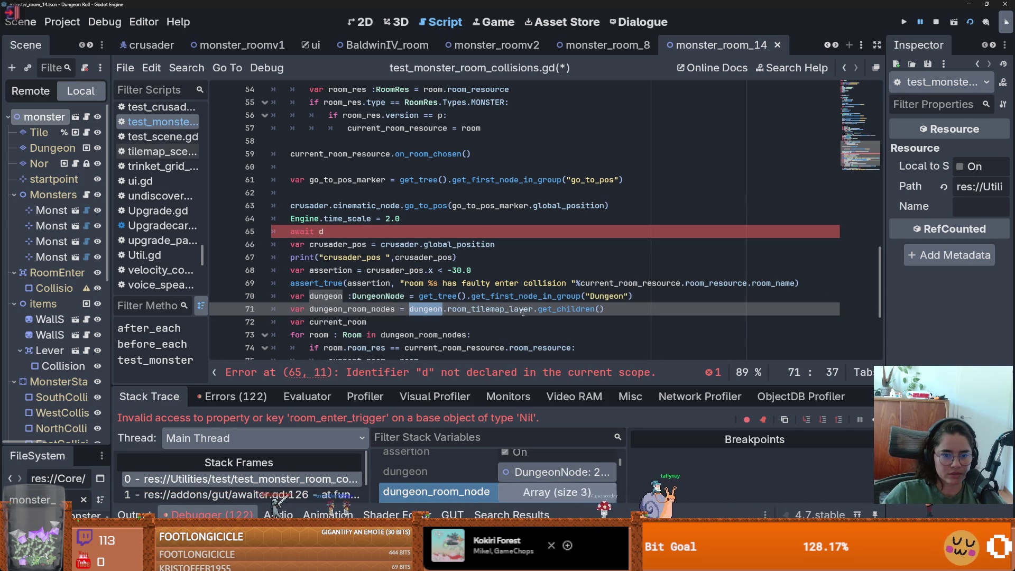
left_click(533, 309, "shift")
key("ctrl+c")
left_click(406, 231)
key("ctrl+v")
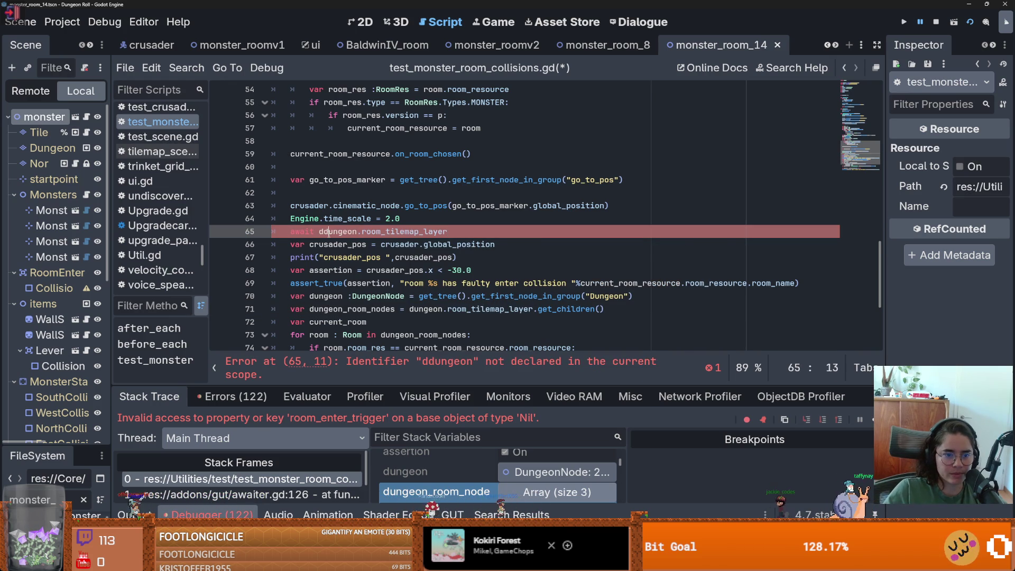
- Clear the stray time scale line above the await and append node_en to the layer reference
left_click(457, 231)
key("Up")
key("shift+Home")
key("Delete")
key("Down")
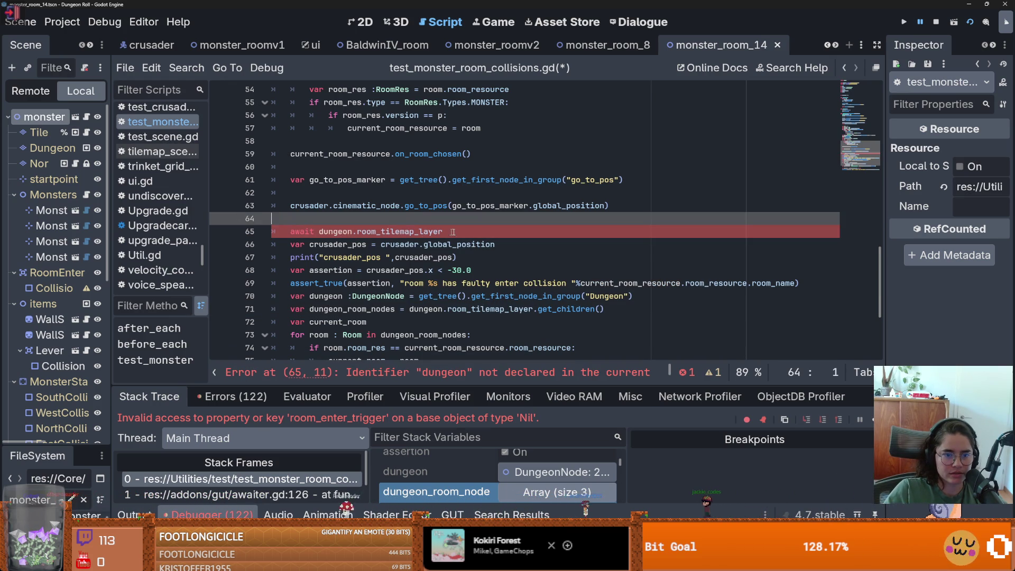
type(".node_en")
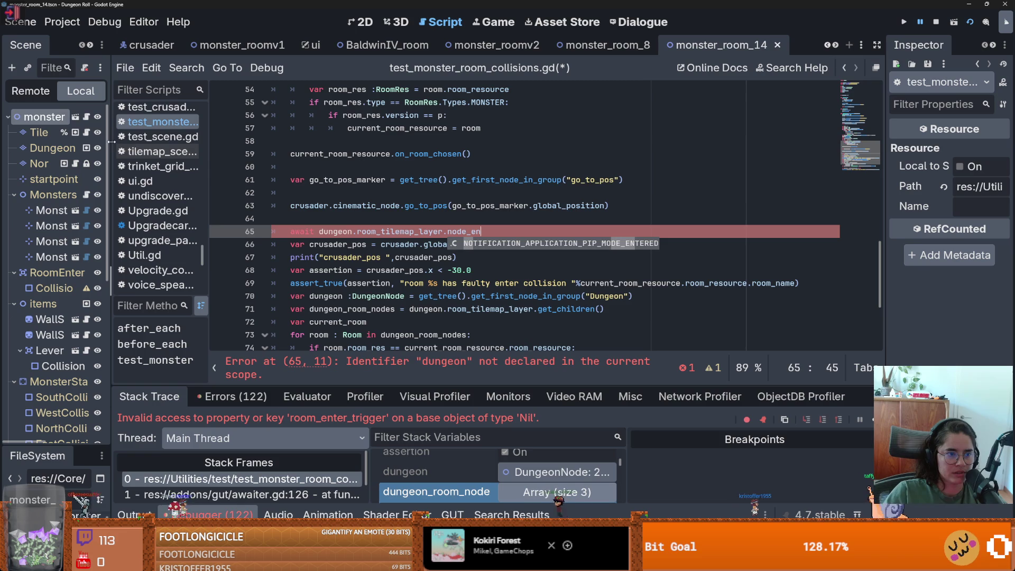
- Close the monster_room_14 scene so the Dungeon scene is showing
left_click_drag(111, 141, 432, 113)
left_click(790, 45)
left_click(433, 45)
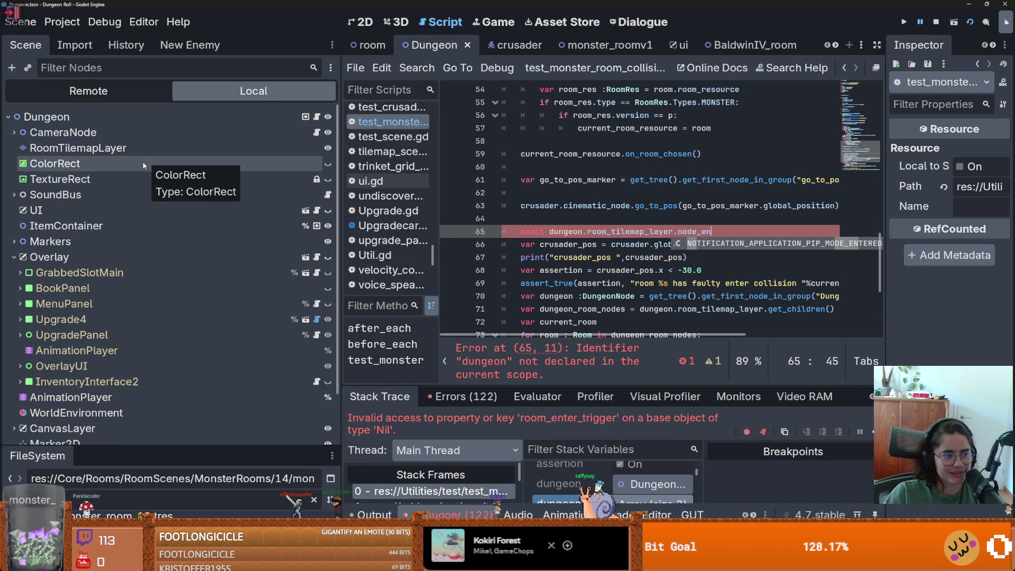
- Open the TileMapLayer class documentation from the RoomTilemapLayer node and skim through it
right_click(119, 149)
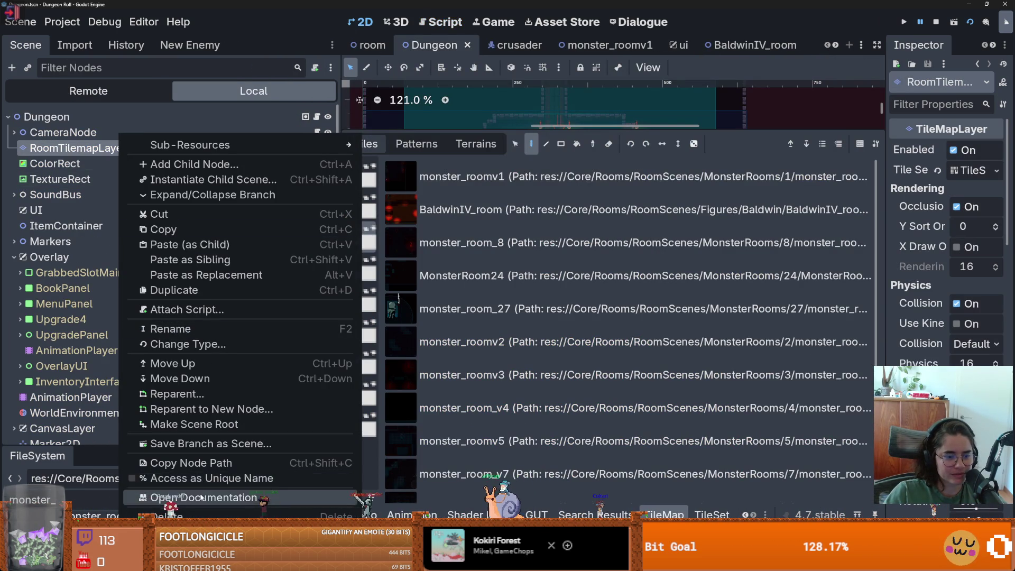
left_click(202, 497)
left_click_drag(568, 169, 568, 404)
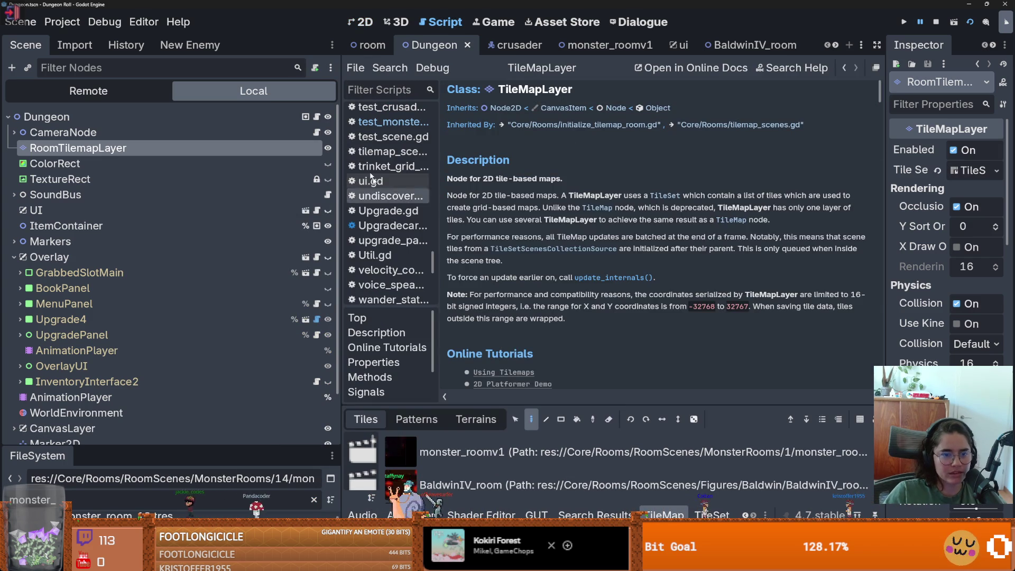
left_click_drag(341, 264, 174, 264)
scroll(369, 271, "down", 15)
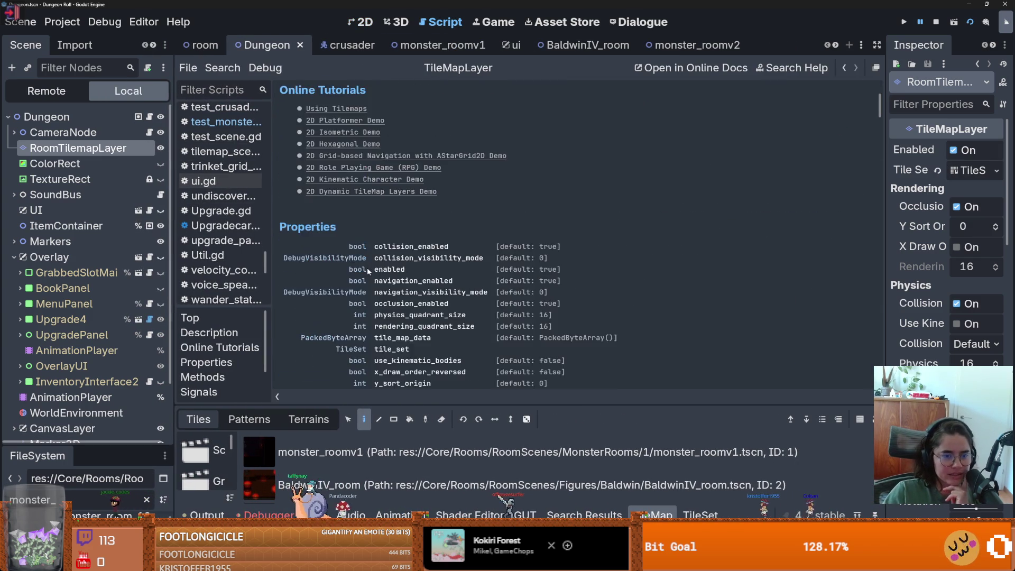
scroll(366, 274, "down", 5)
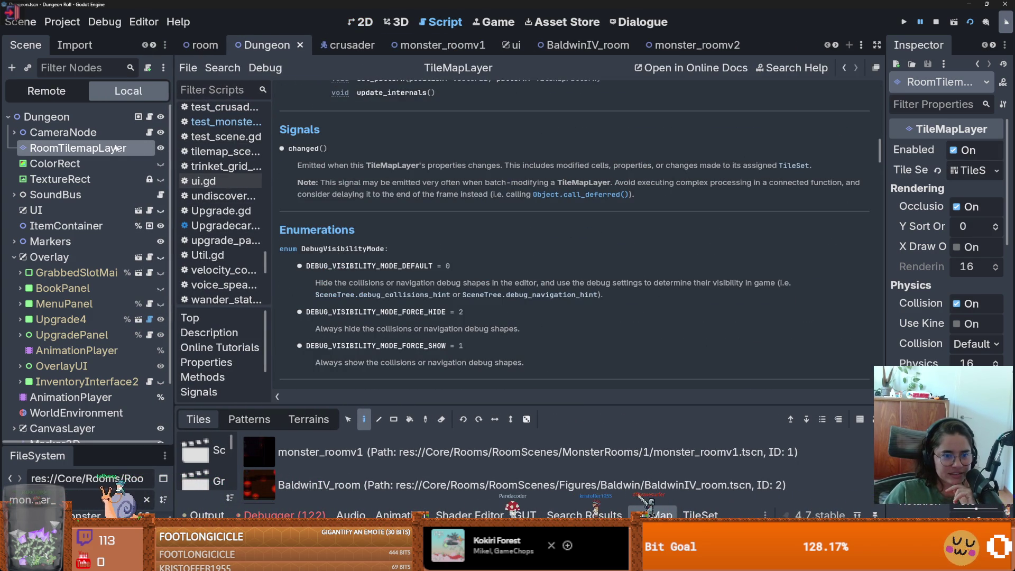
scroll(404, 296, "up", 4)
scroll(404, 296, "down", 3)
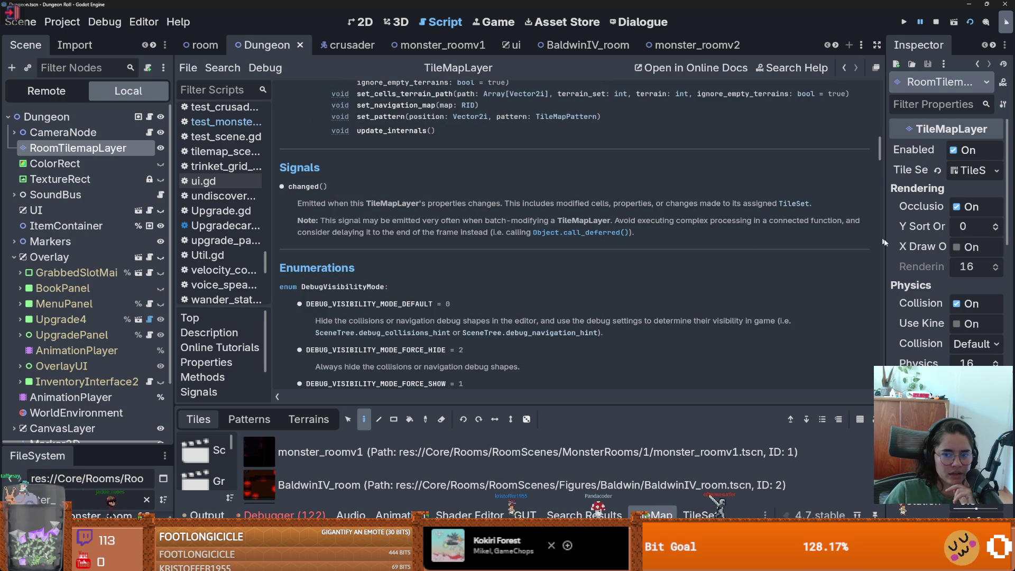
left_click_drag(881, 137, 877, 29)
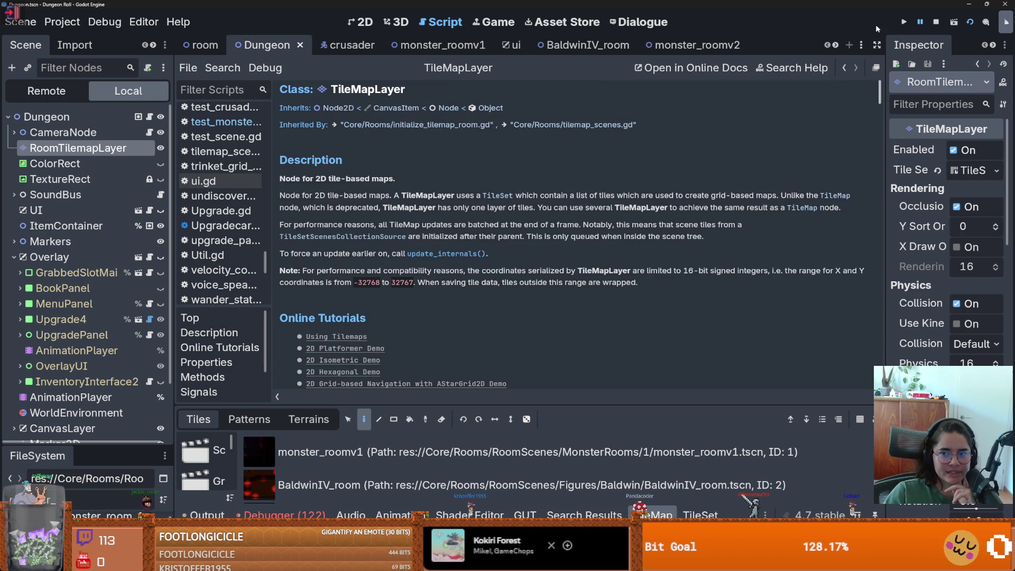
- Follow the Node2D and Node parent classes to Node's signals and select child_entered_tree
left_click(340, 108)
scroll(410, 201, "down", 5)
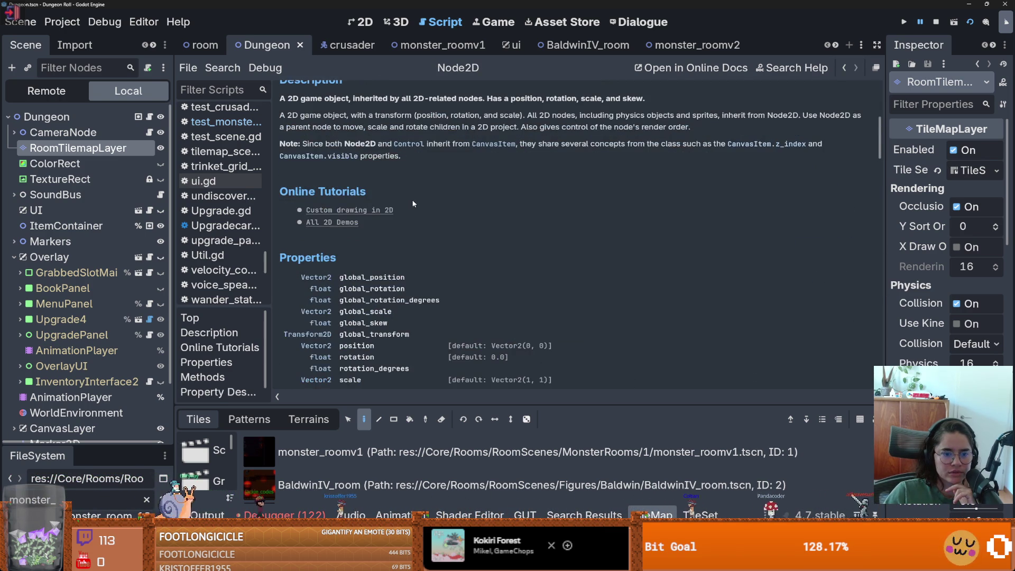
scroll(410, 201, "up", 5)
left_click(381, 109)
scroll(418, 264, "down", 10)
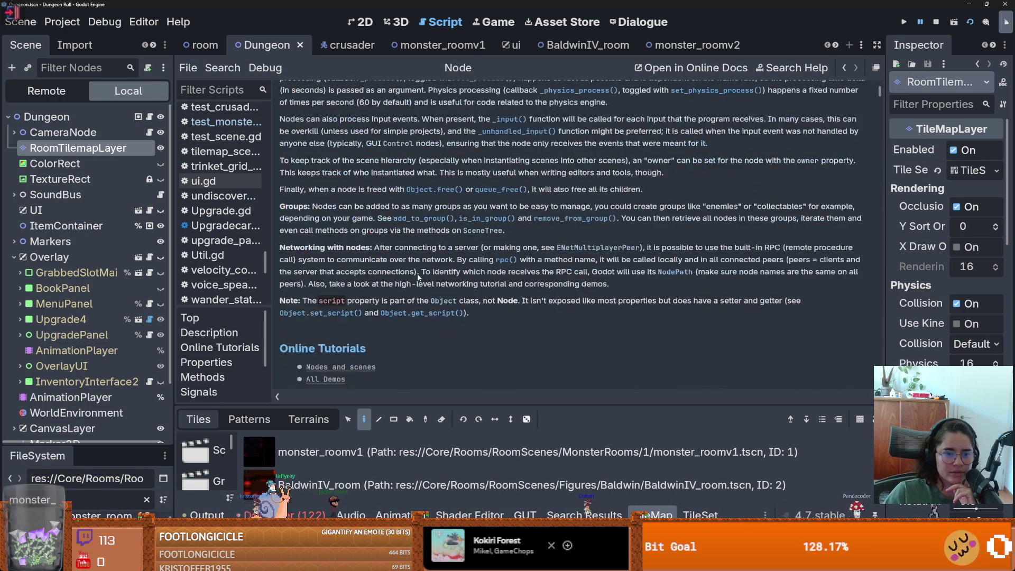
scroll(418, 276, "down", 20)
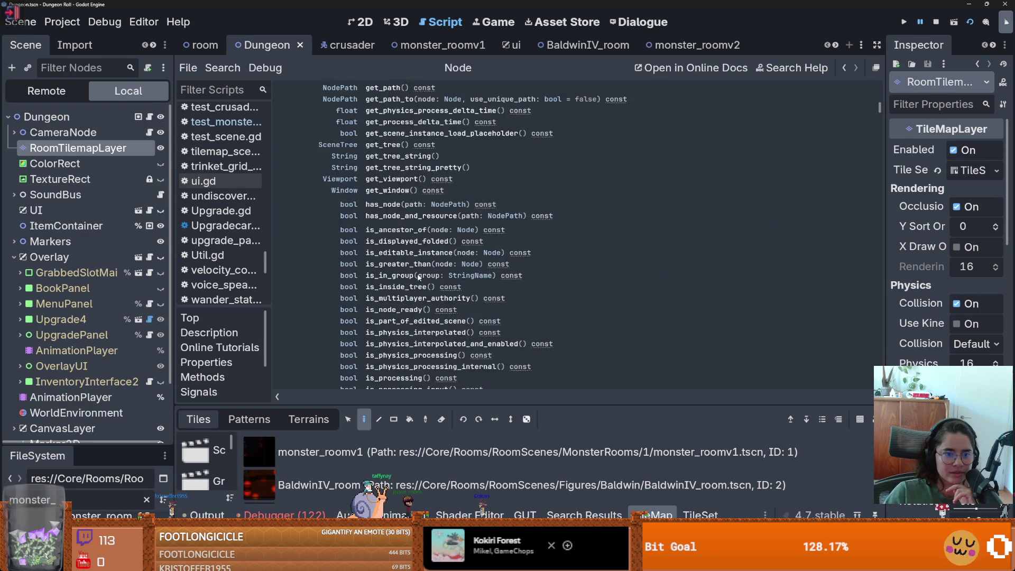
scroll(418, 277, "down", 5)
double_click(338, 235)
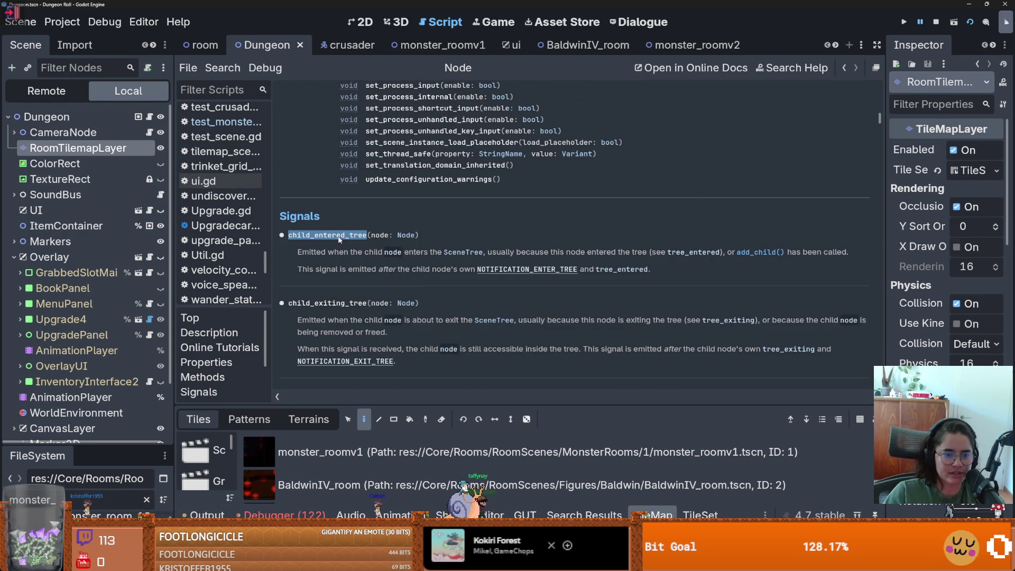
- Reopen test_monster_room_collisions.gd from the FileSystem favourites
scroll(121, 402, "down", 5)
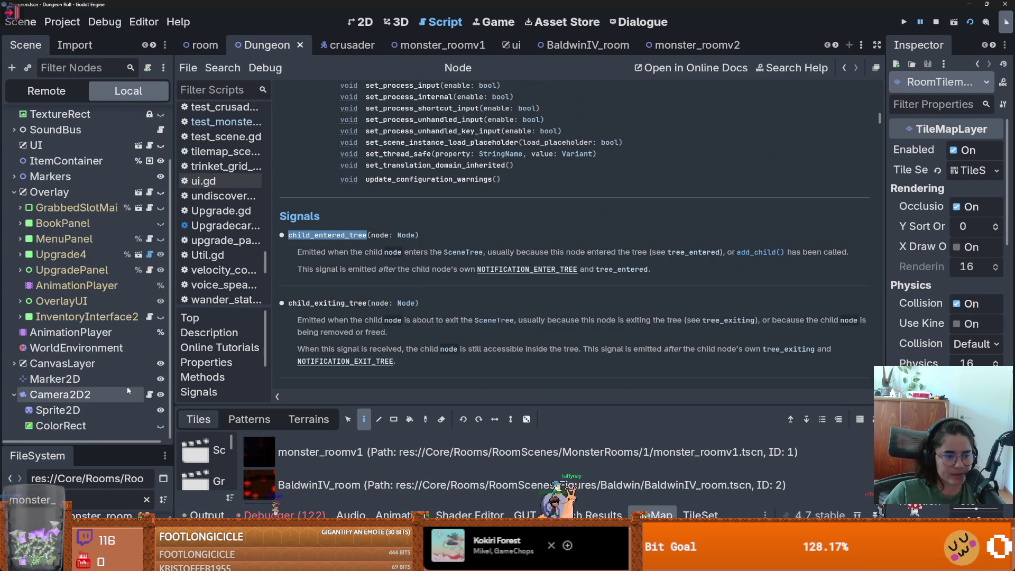
left_click_drag(110, 445, 113, 126)
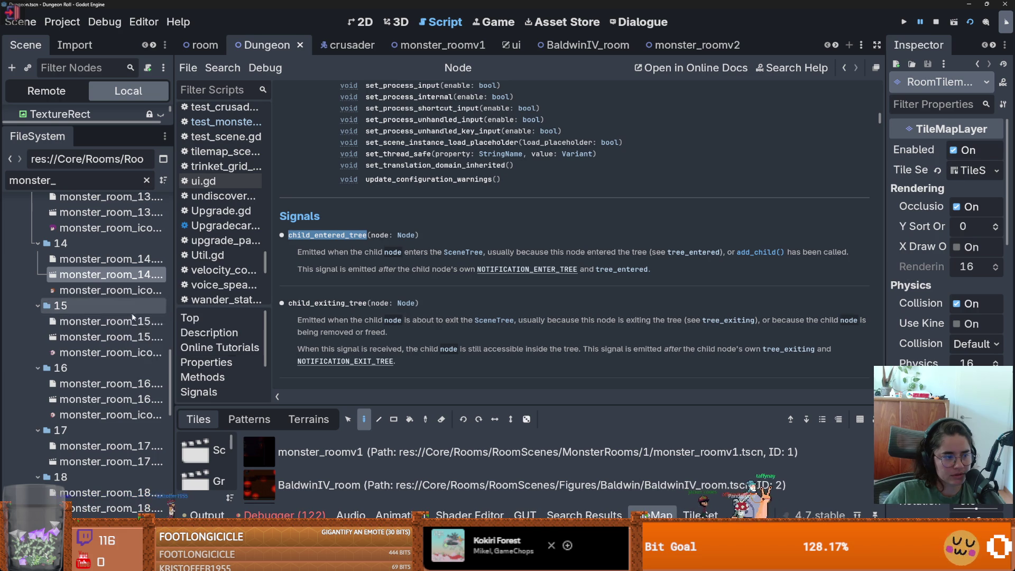
scroll(132, 296, "up", 10)
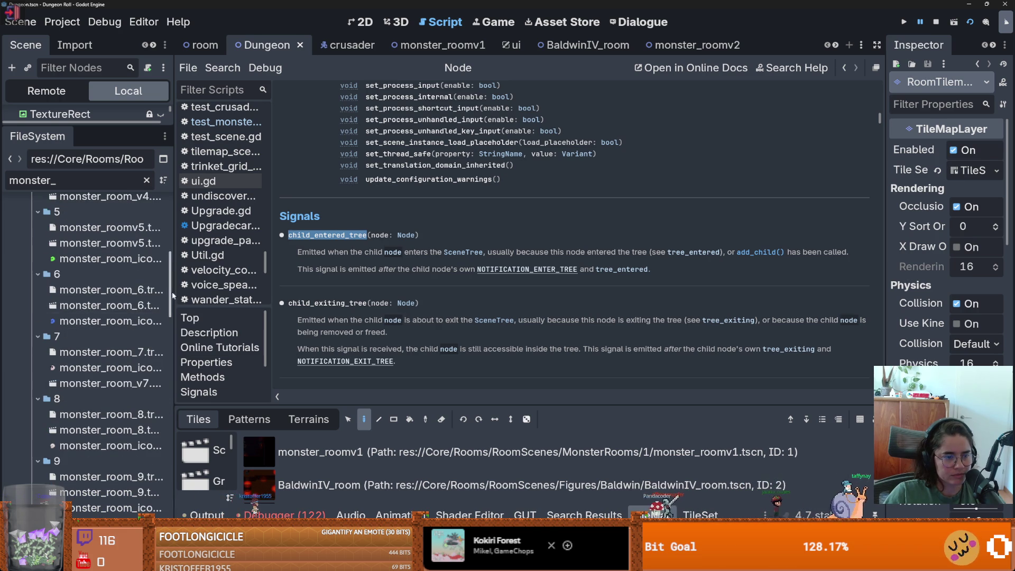
scroll(132, 317, "up", 10)
left_click(107, 220)
double_click(107, 221)
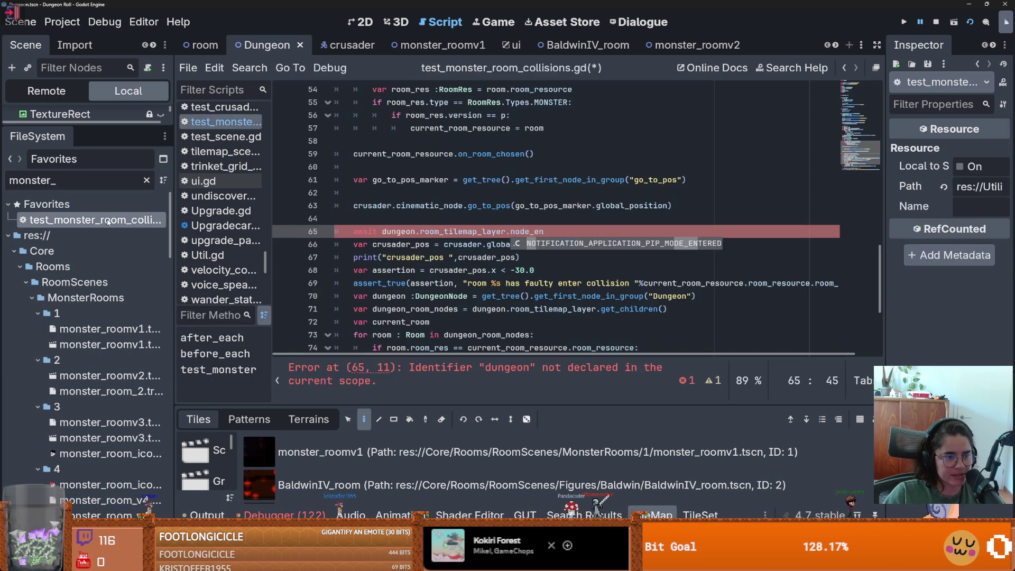